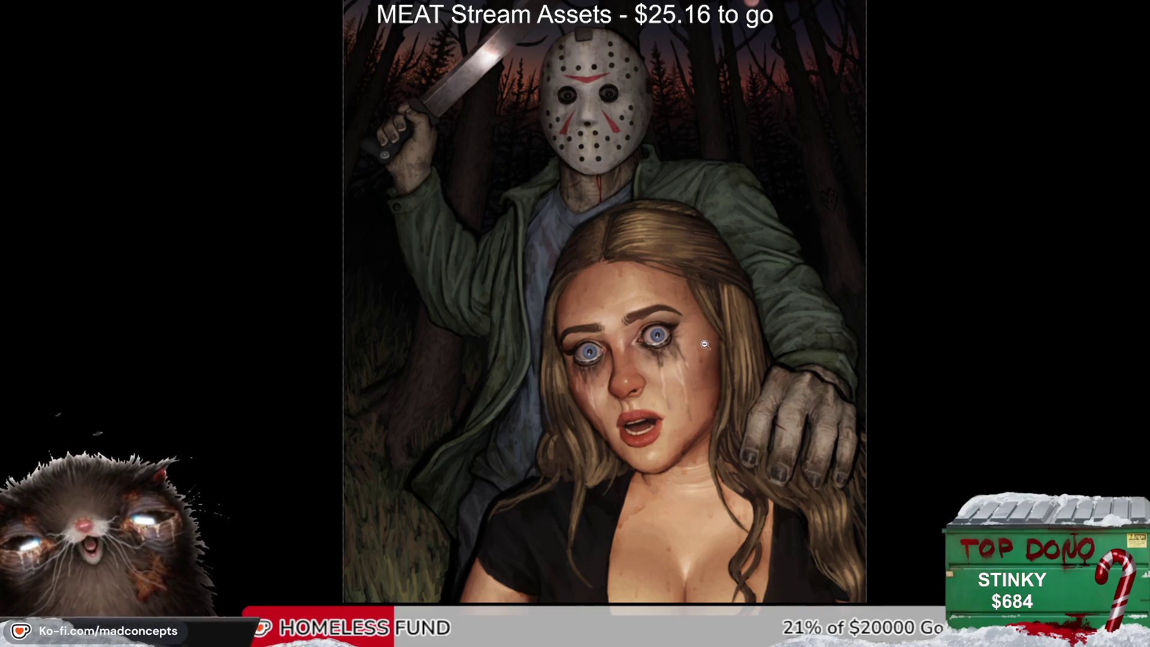
Step: Zoom in on the killer's hockey mask for a close-up of its painted details
scroll(614, 283, "up", 1)
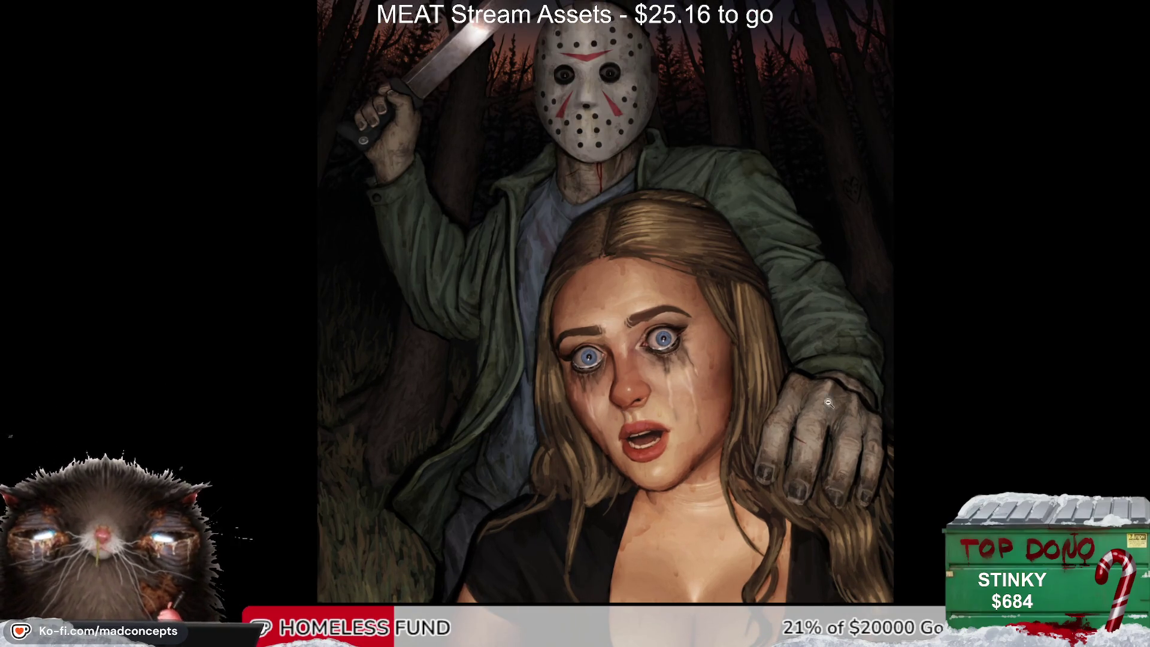
scroll(597, 249, "up", 2)
scroll(607, 257, "up", 1)
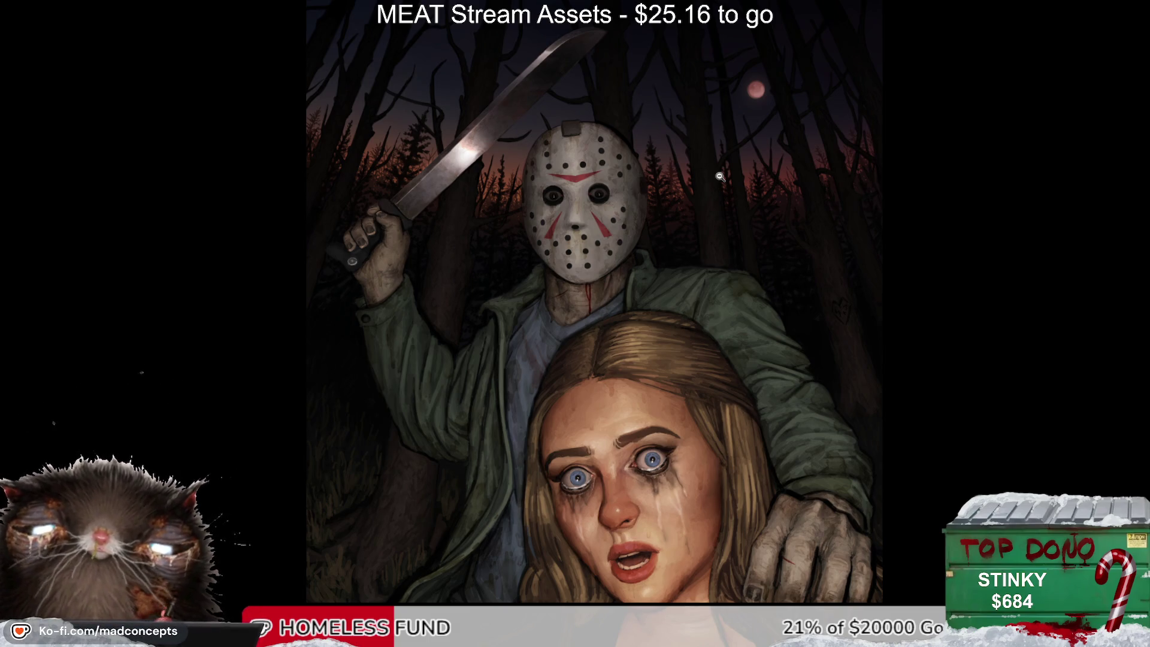
left_click(570, 204)
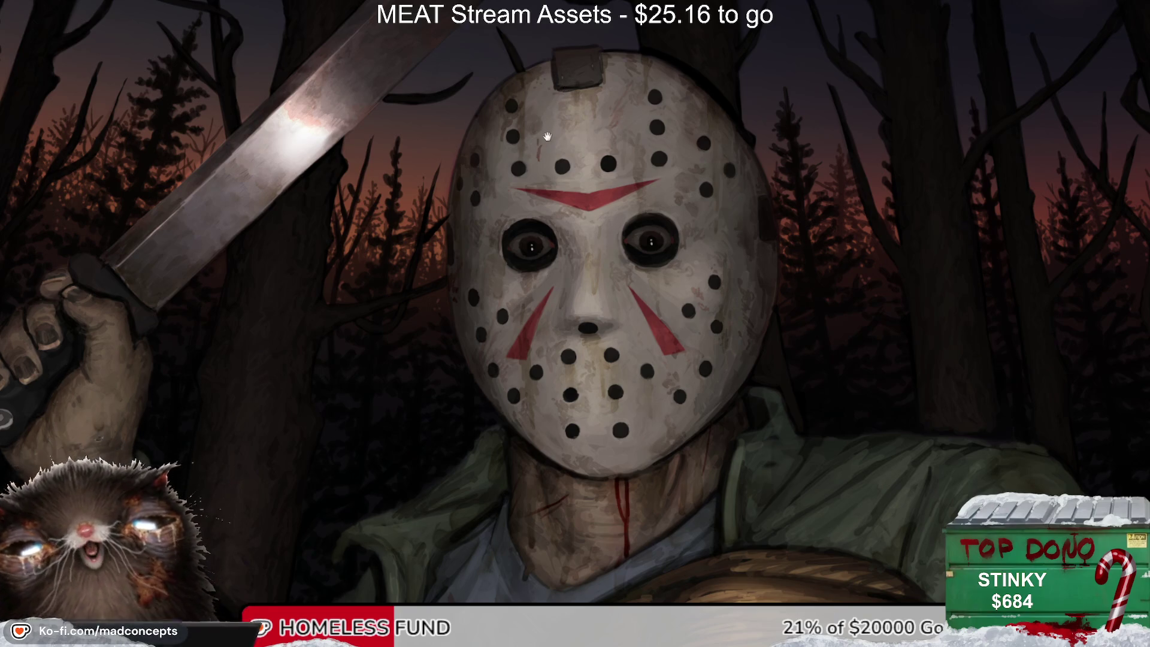
Step: Pan around the mask and zoom closer, checking it in a mirrored view
left_click_drag(531, 153, 524, 209)
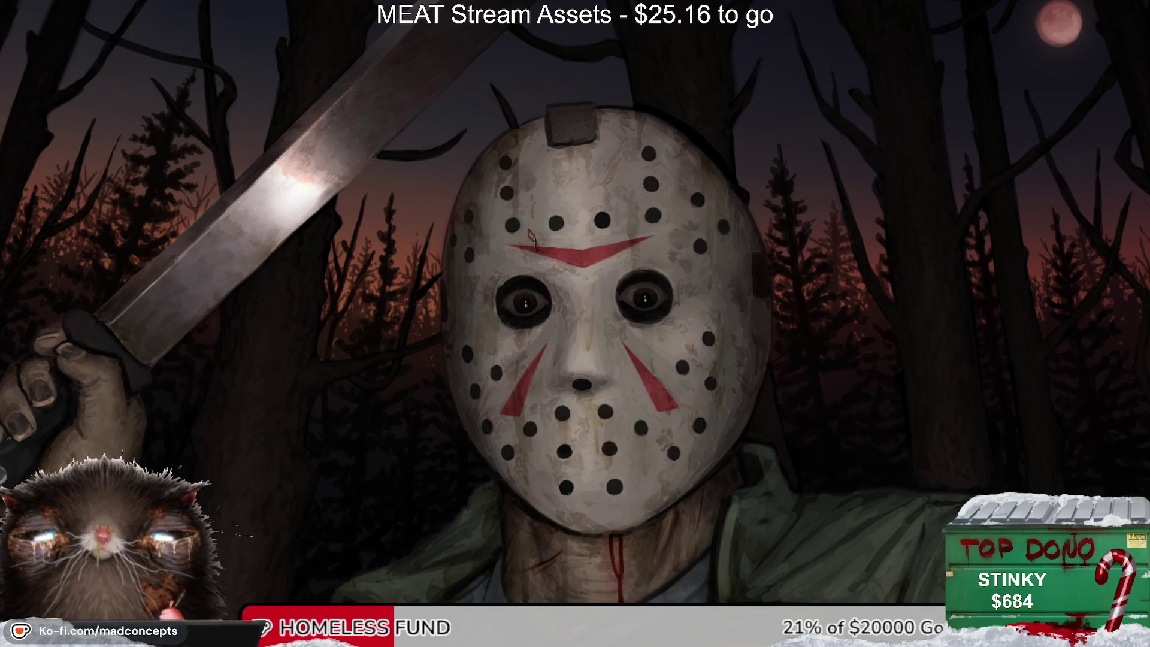
left_click(620, 28)
left_click(620, 28)
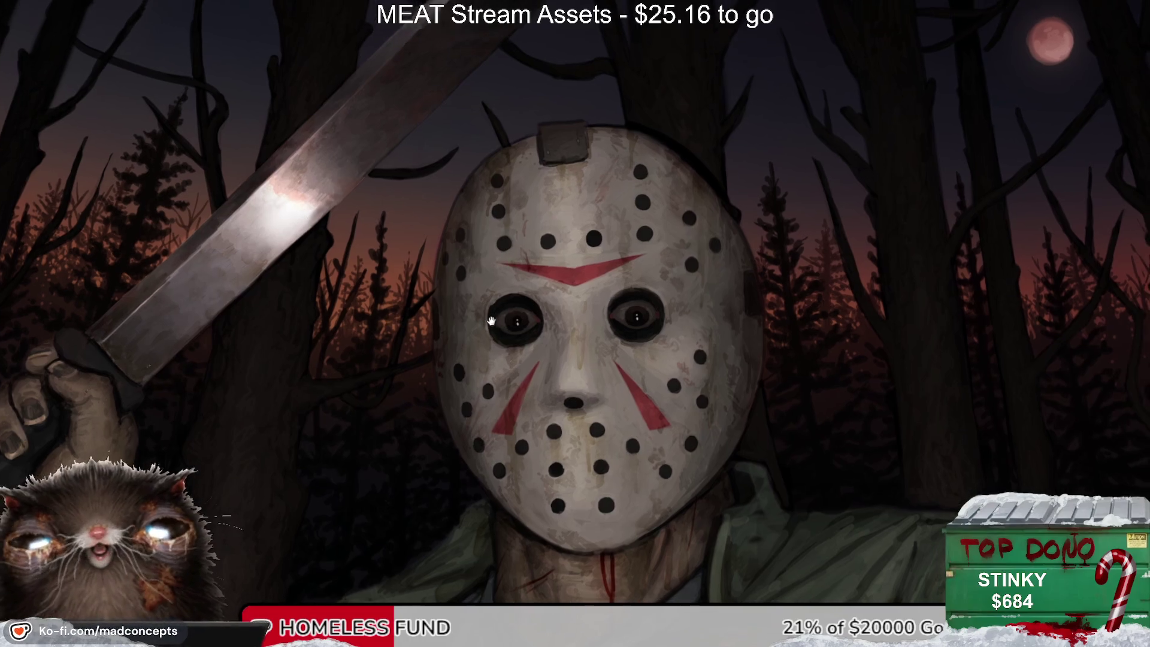
left_click_drag(514, 236, 492, 292)
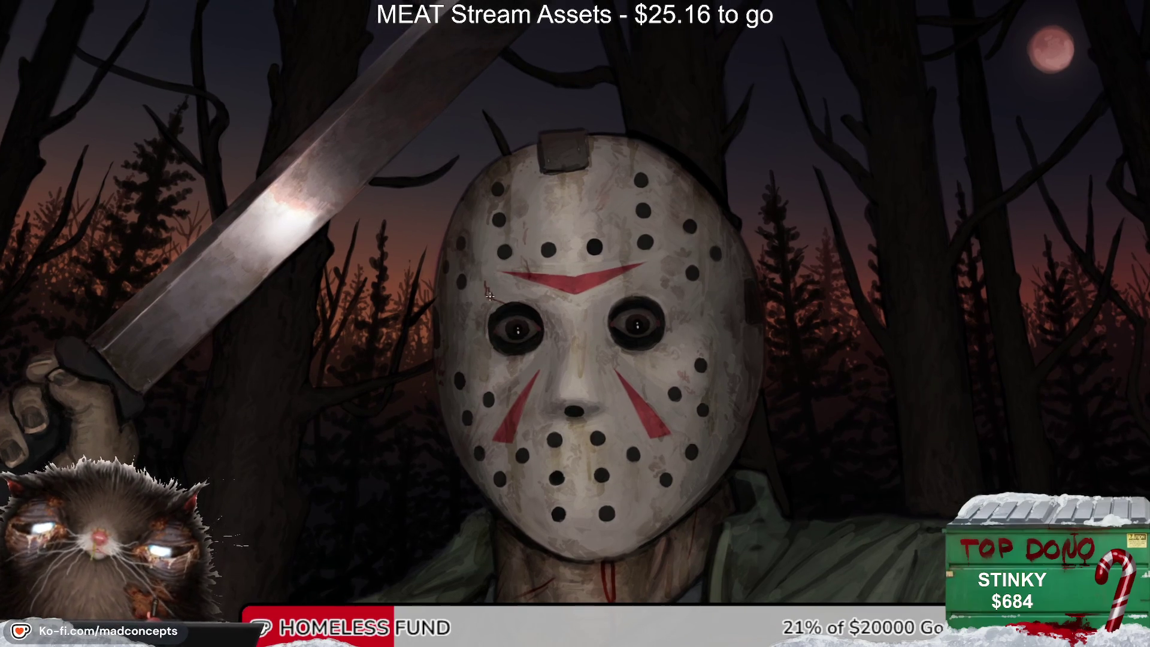
key("m")
key("m")
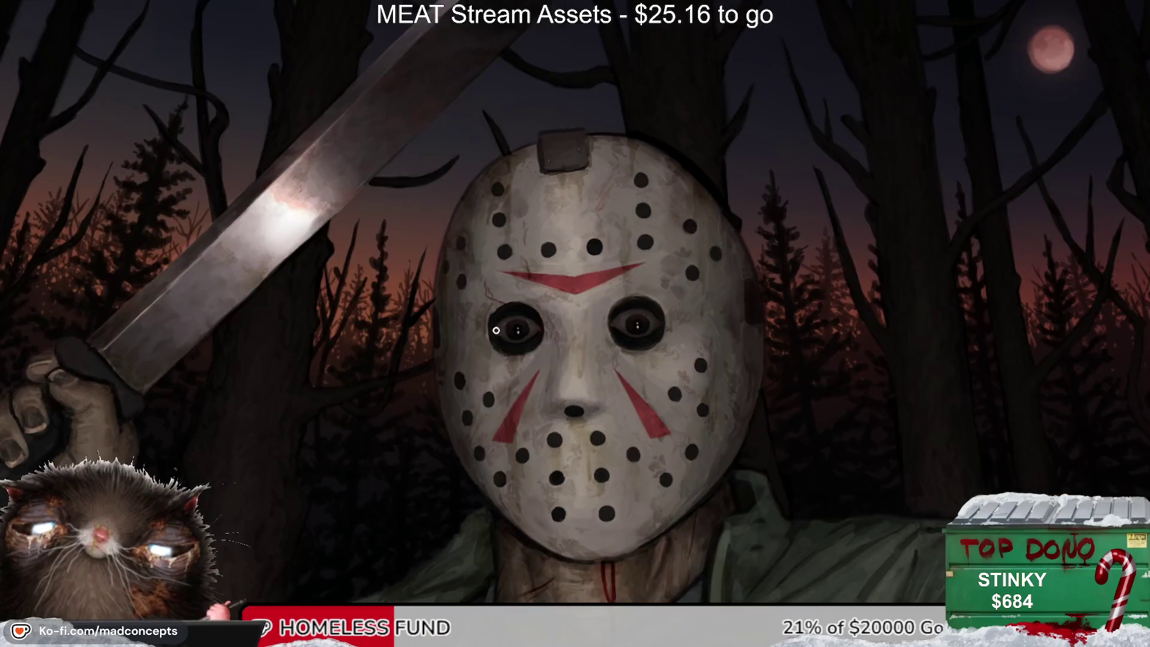
mouse_move(574, 374)
left_mouse_down()
mouse_move(553, 402)
mouse_move(626, 344)
left_mouse_up()
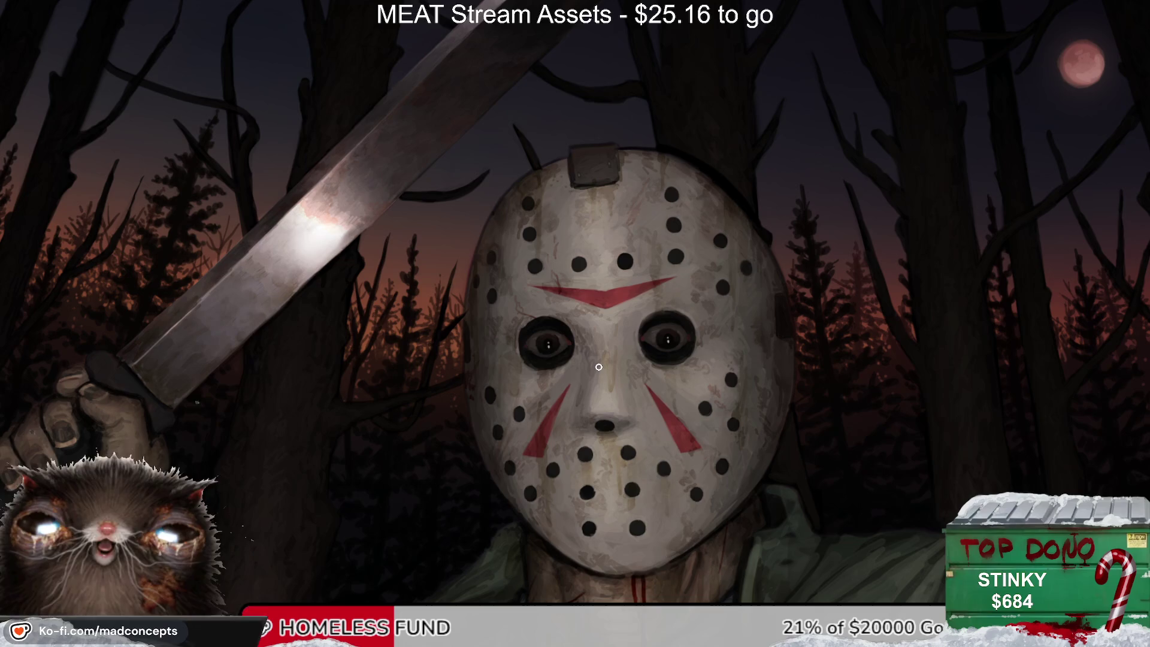
key("ctrl+plus")
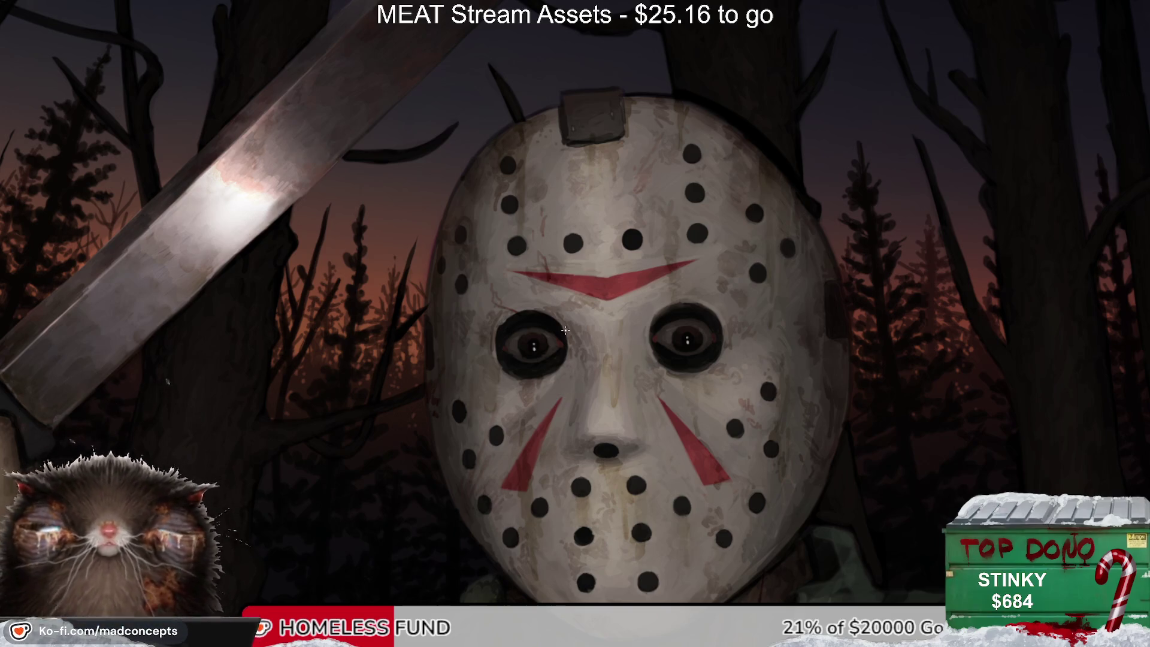
left_click_drag(681, 310, 627, 337)
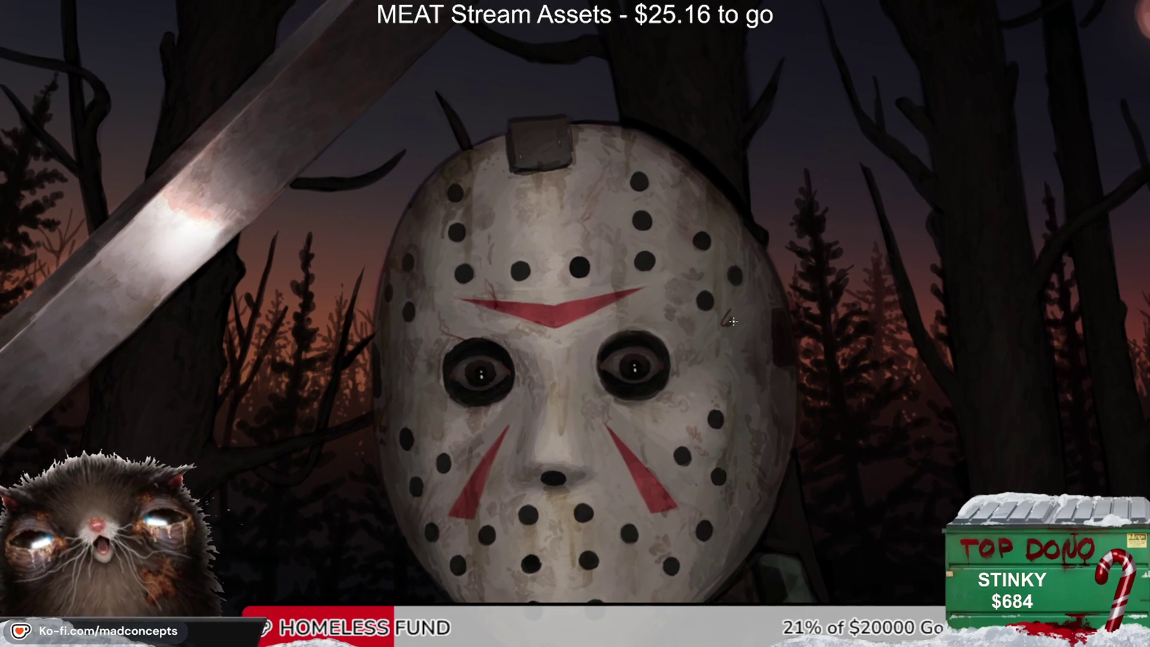
key("m")
key("m")
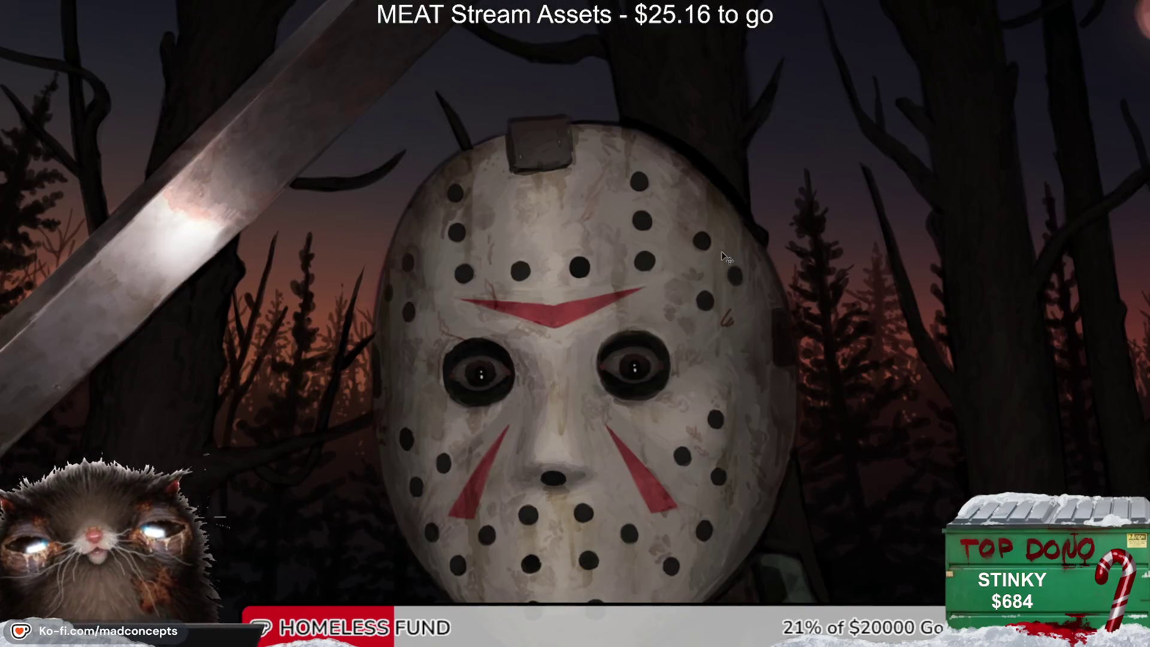
key("m")
key("m")
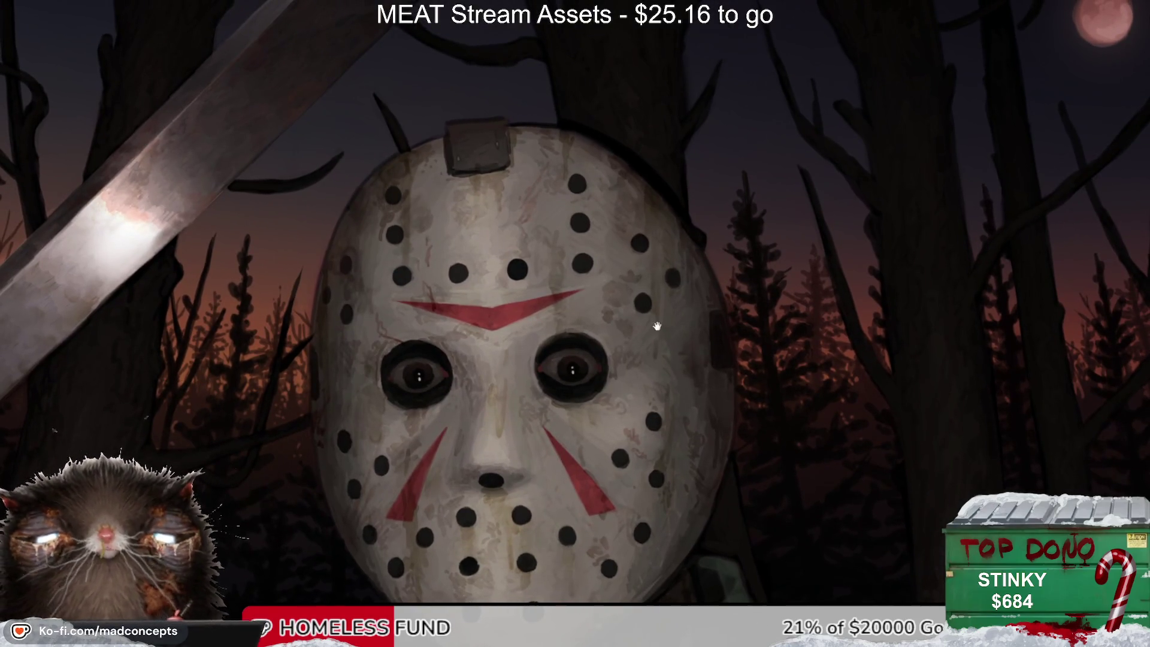
Step: Paint a small dark-red stroke on the hockey mask
scroll(656, 326, "down", 1)
scroll(653, 326, "up", 3)
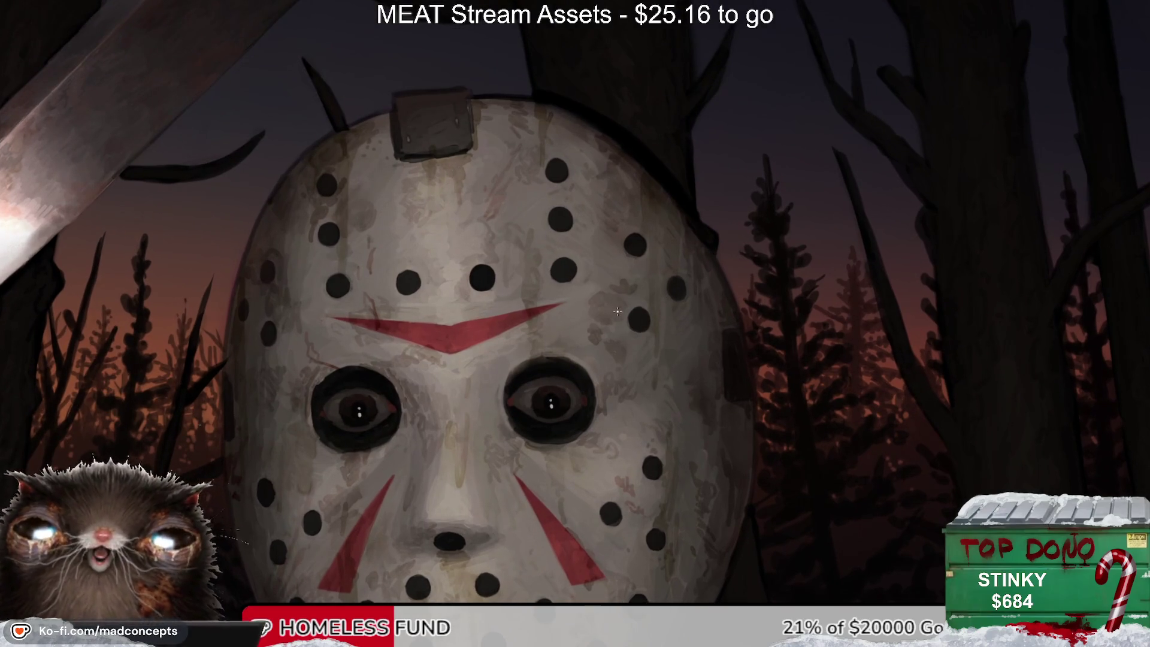
mouse_move(679, 350)
left_mouse_down()
mouse_move(669, 365)
mouse_move(688, 324)
left_mouse_up()
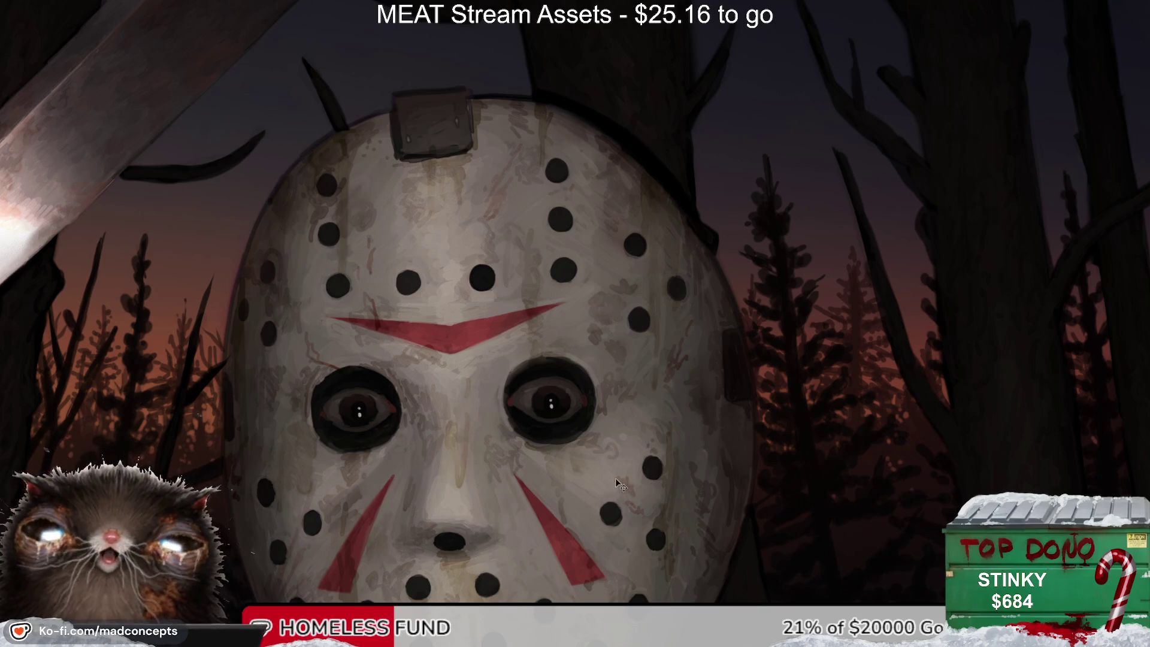
Step: Mirror the view to compare the stroke, then reposition and zoom out to the whole picture
key("h")
scroll(648, 366, "up", 2)
scroll(647, 366, "down", 2)
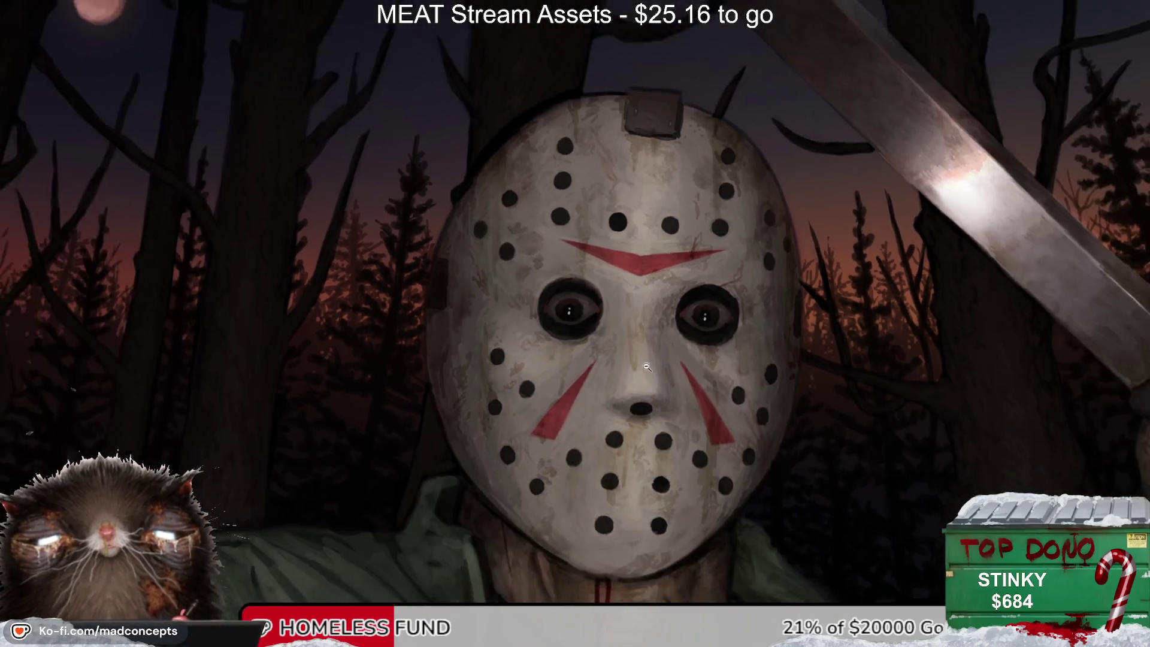
scroll(648, 366, "down", 1)
scroll(647, 443, "up", 1)
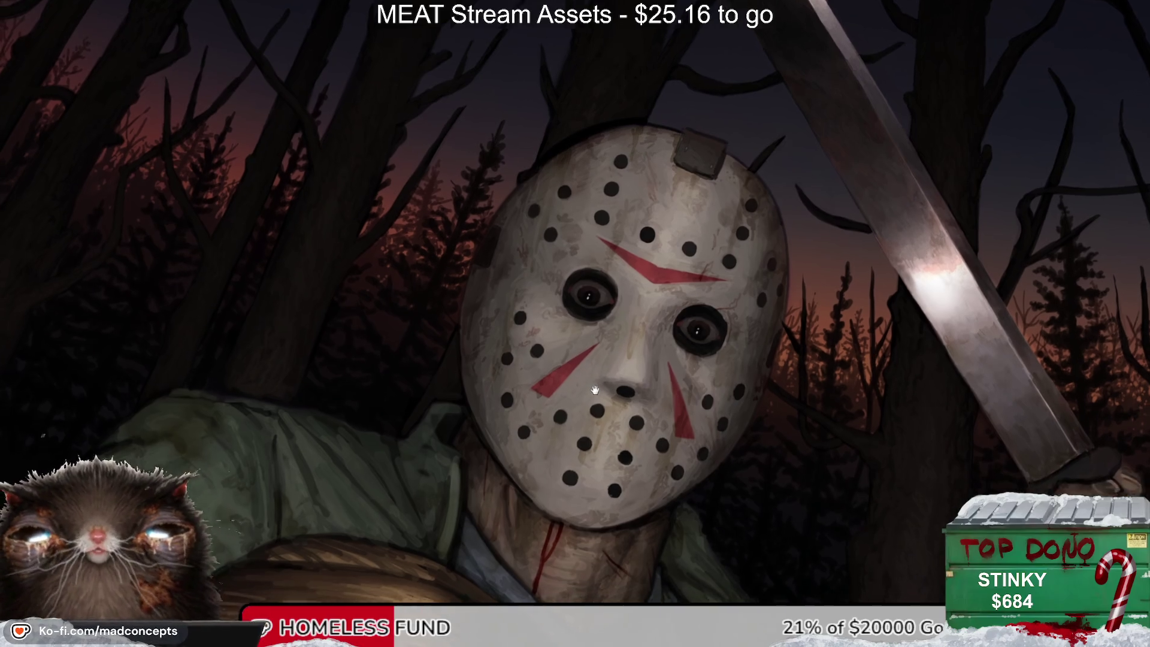
left_click_drag(596, 402, 637, 328)
left_click(636, 329)
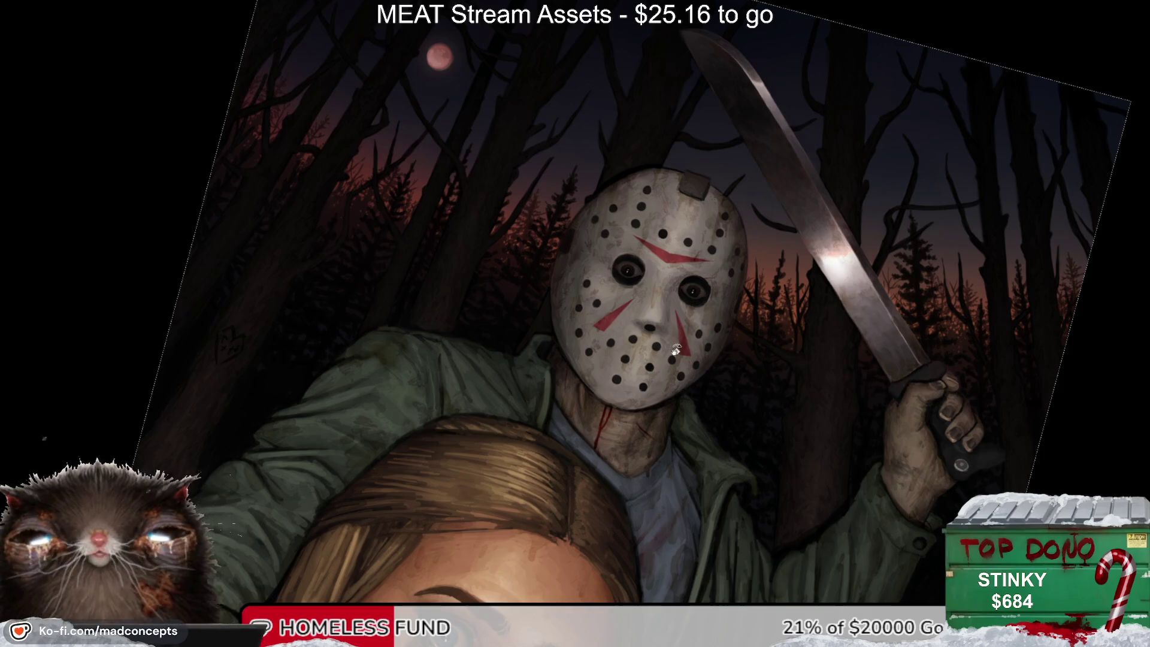
Step: Reset the tilted view rotation to straight and zoom back in on the mask
key("ctrl+0")
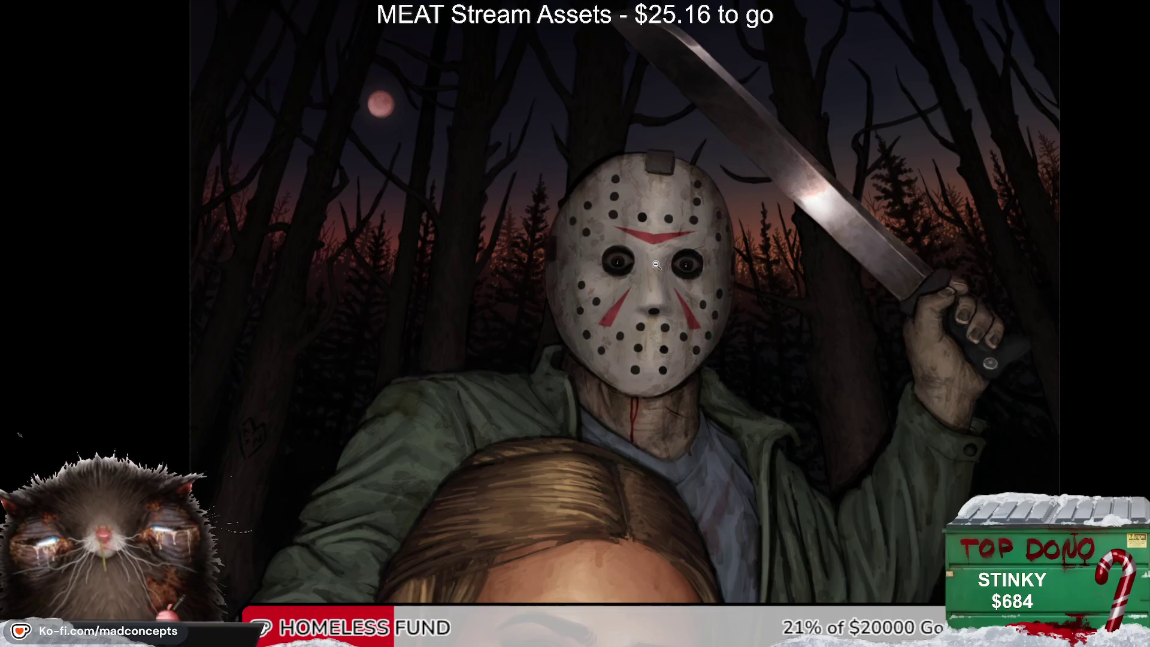
scroll(694, 286, "up", 2)
scroll(677, 317, "up", 1)
scroll(663, 351, "up", 1)
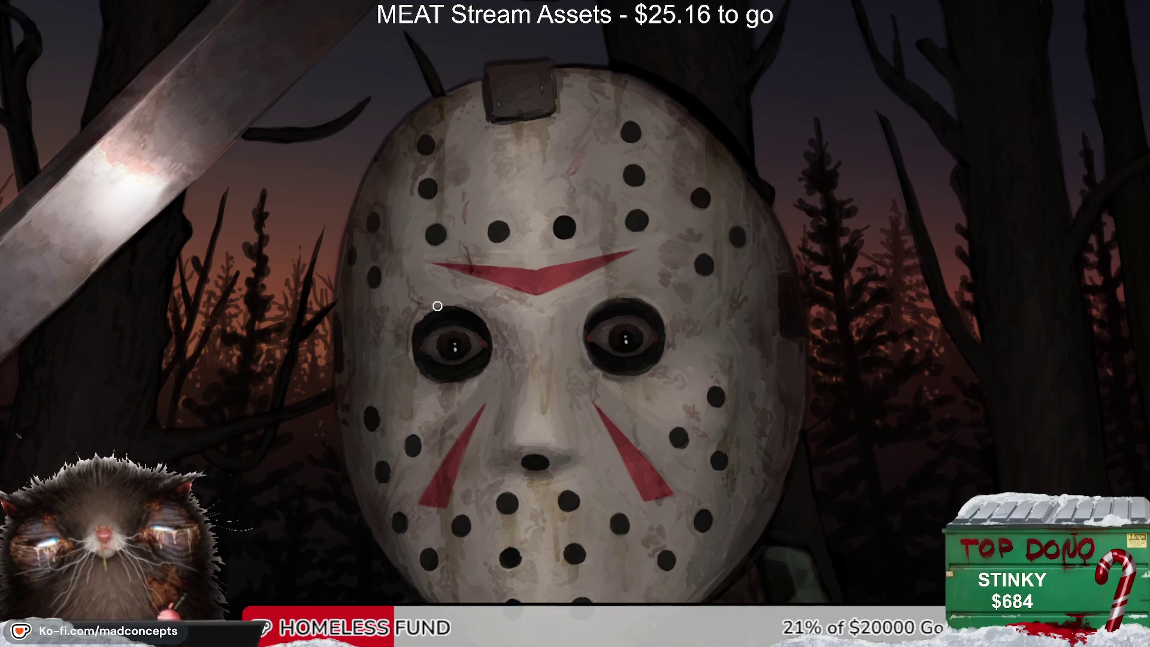
Step: Mirror the view and back to compare the mask, then fit the whole illustration on screen
key("m")
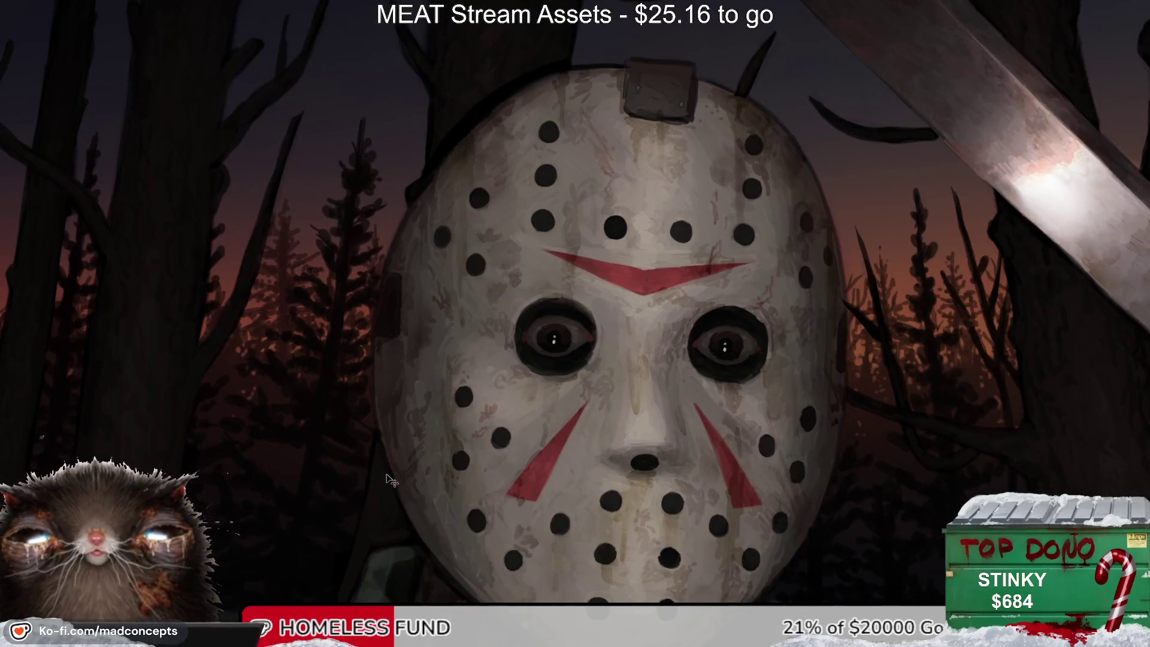
key("m")
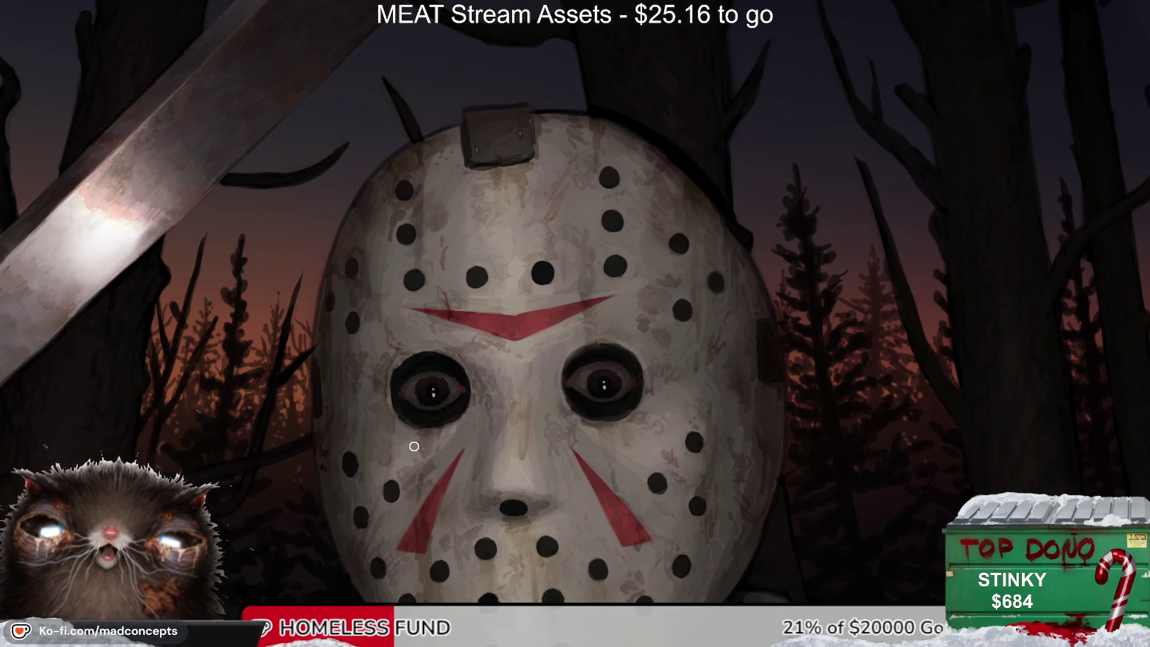
key("ctrl+0")
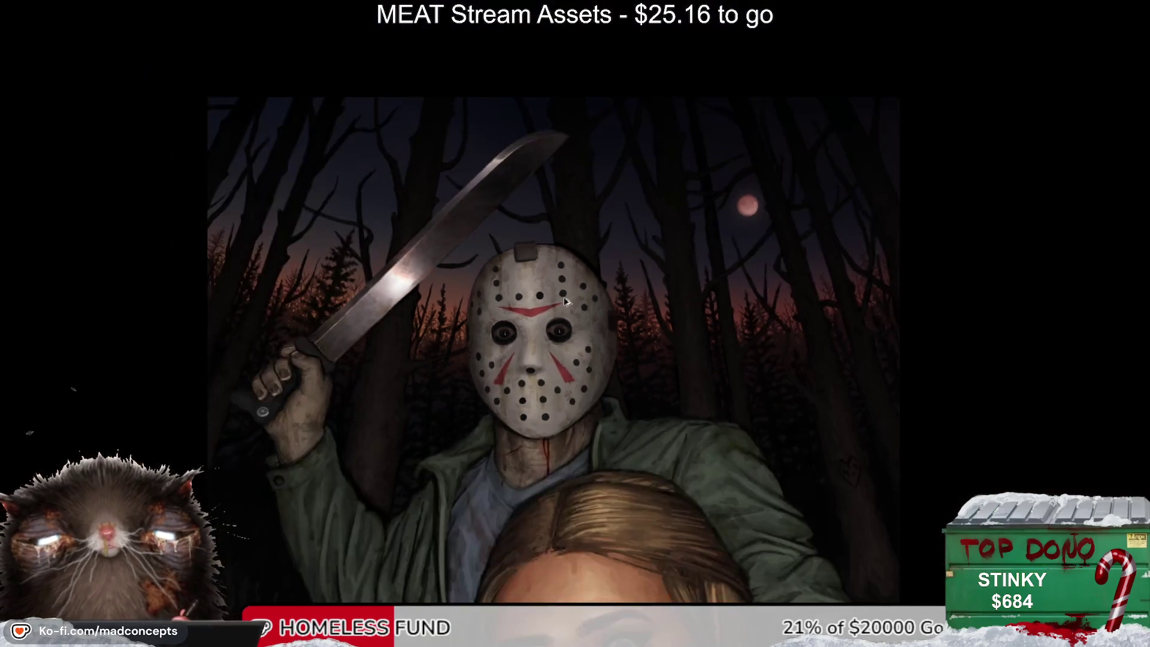
Step: Shift the illustration up and right and zoom in to refine the masked killer painting
left_click_drag(597, 403, 631, 326)
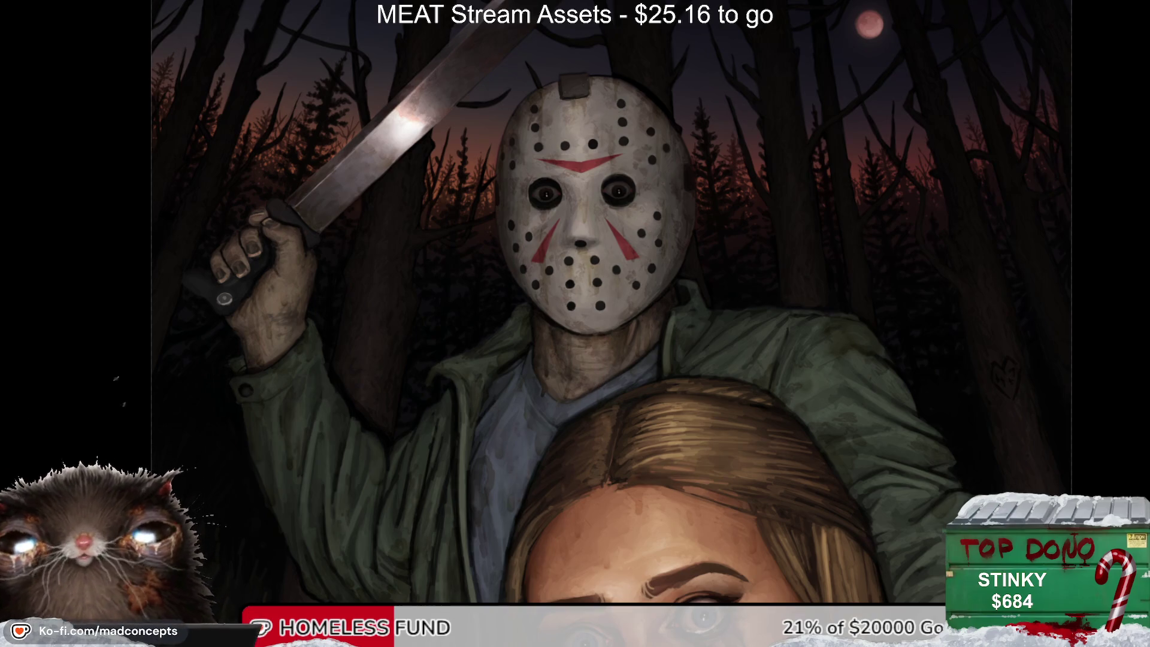
scroll(641, 395, "up", 1)
key("m")
key("m")
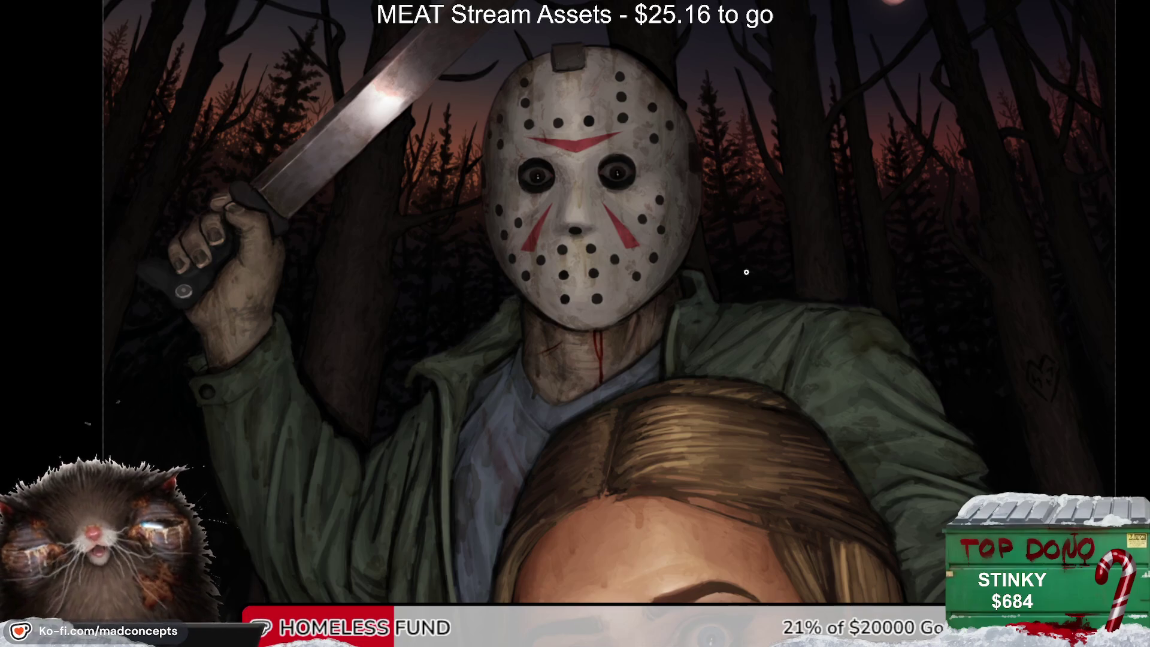
left_click(653, 261)
left_click(689, 168)
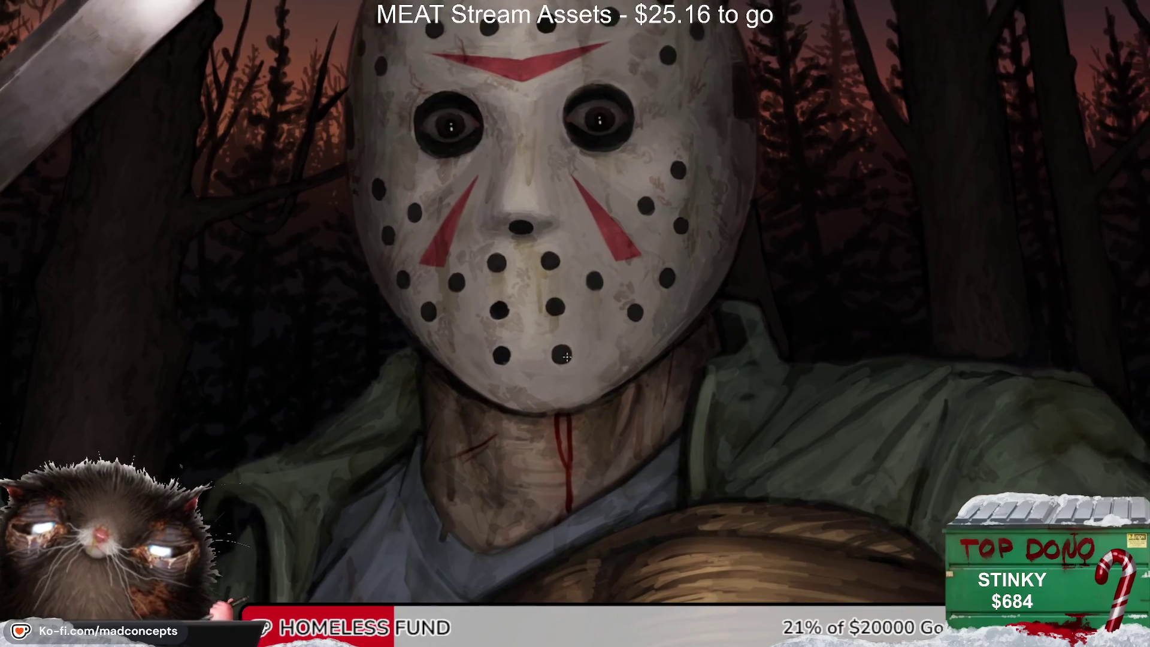
left_click(578, 364)
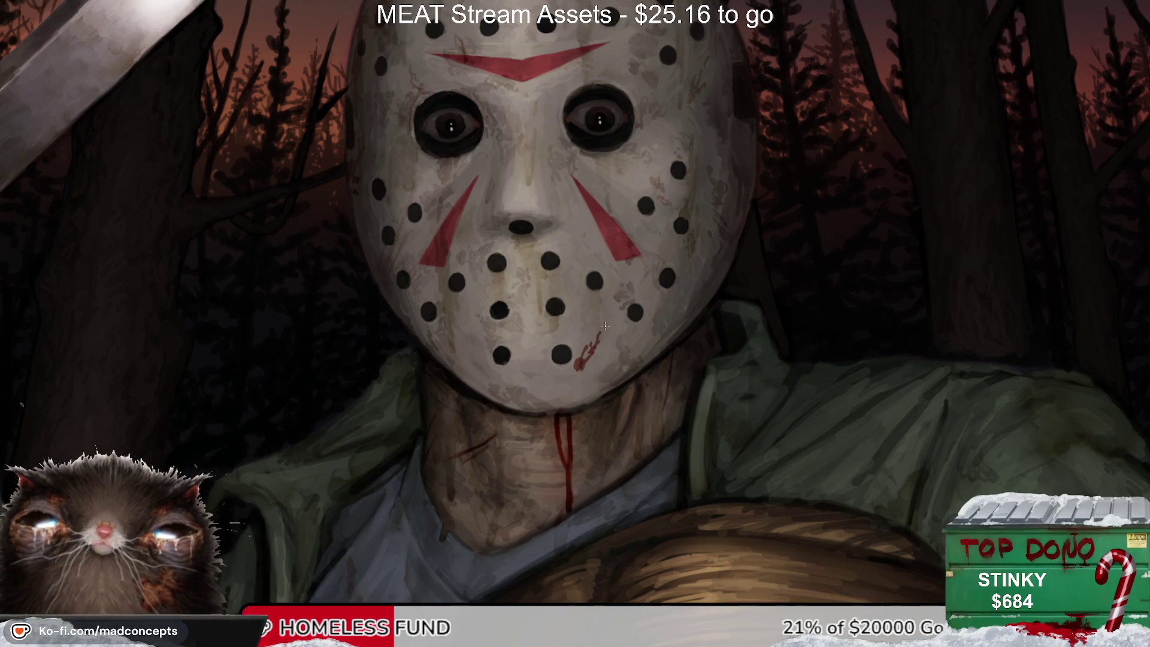
key("ctrl+z")
key("ctrl+z")
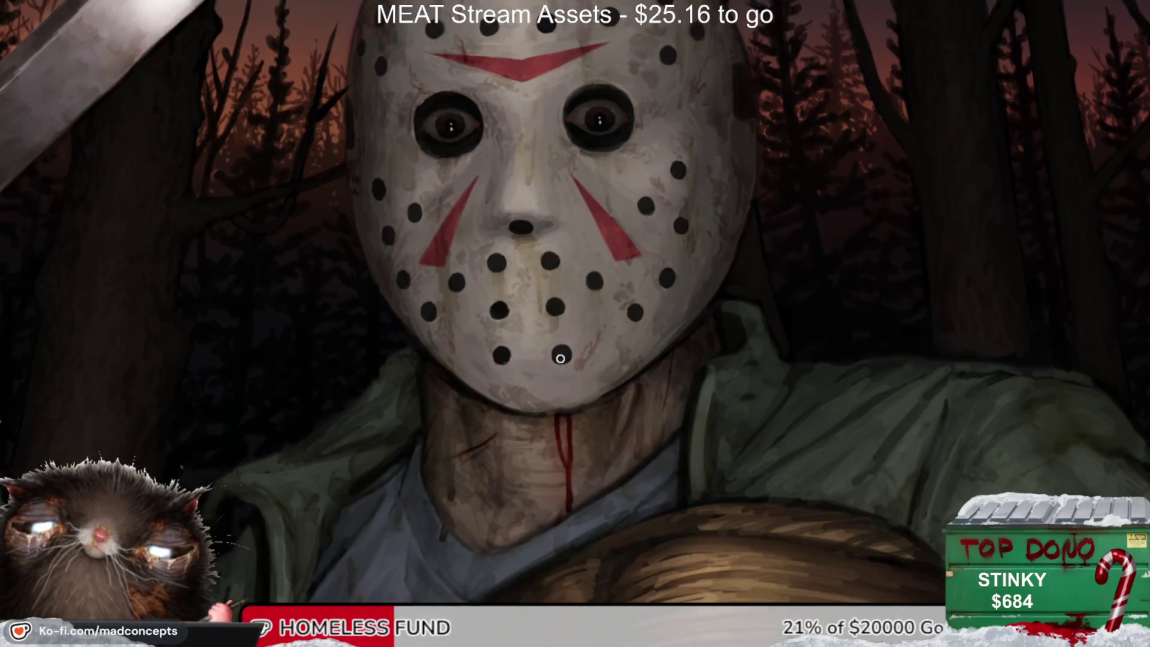
scroll(536, 350, "down", 3)
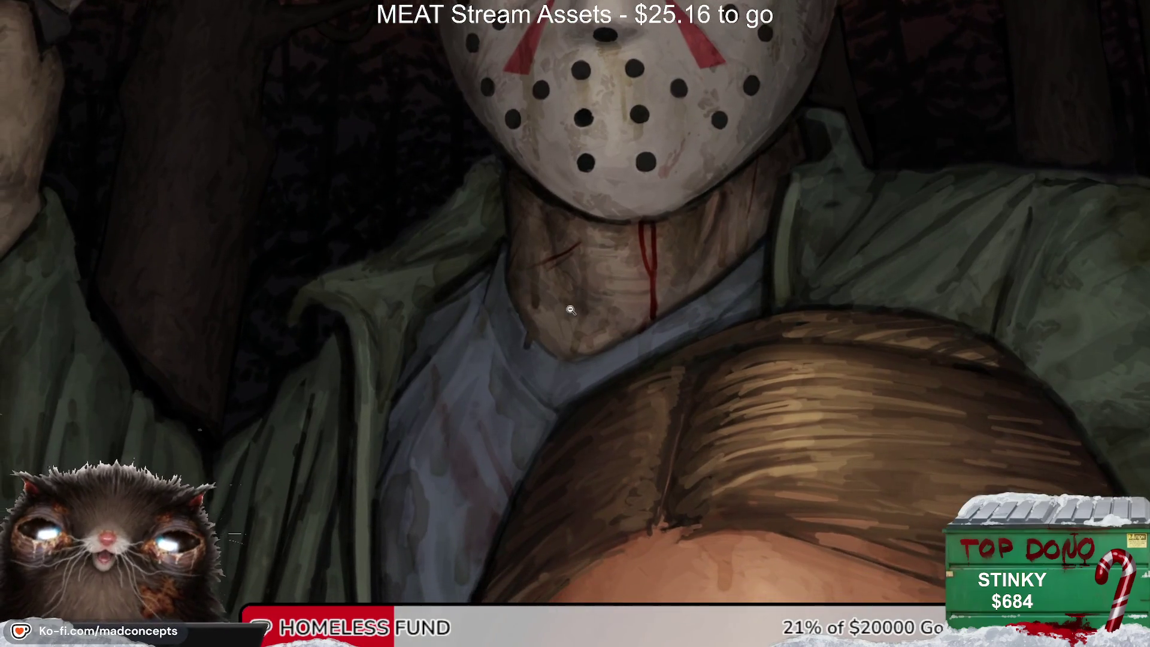
Step: Zoom out and tilt the view to check the painting, then reset it upright
scroll(563, 336, "down", 3)
scroll(569, 365, "down", 3)
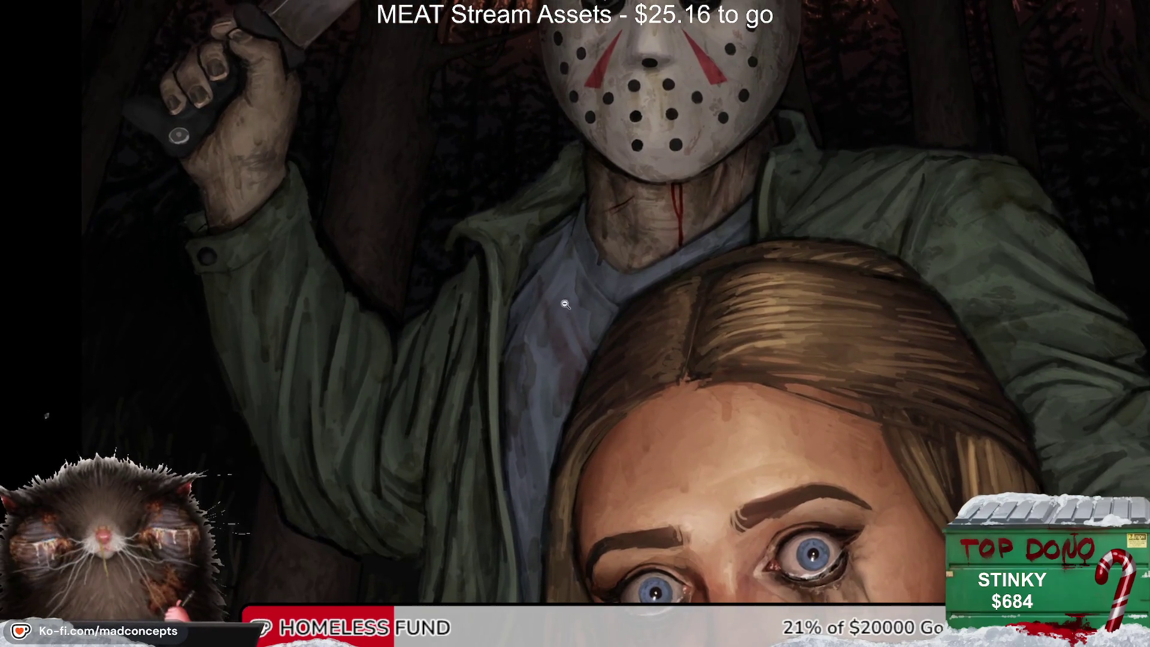
scroll(545, 389, "down", 3)
scroll(522, 421, "down", 3)
scroll(539, 416, "down", 3)
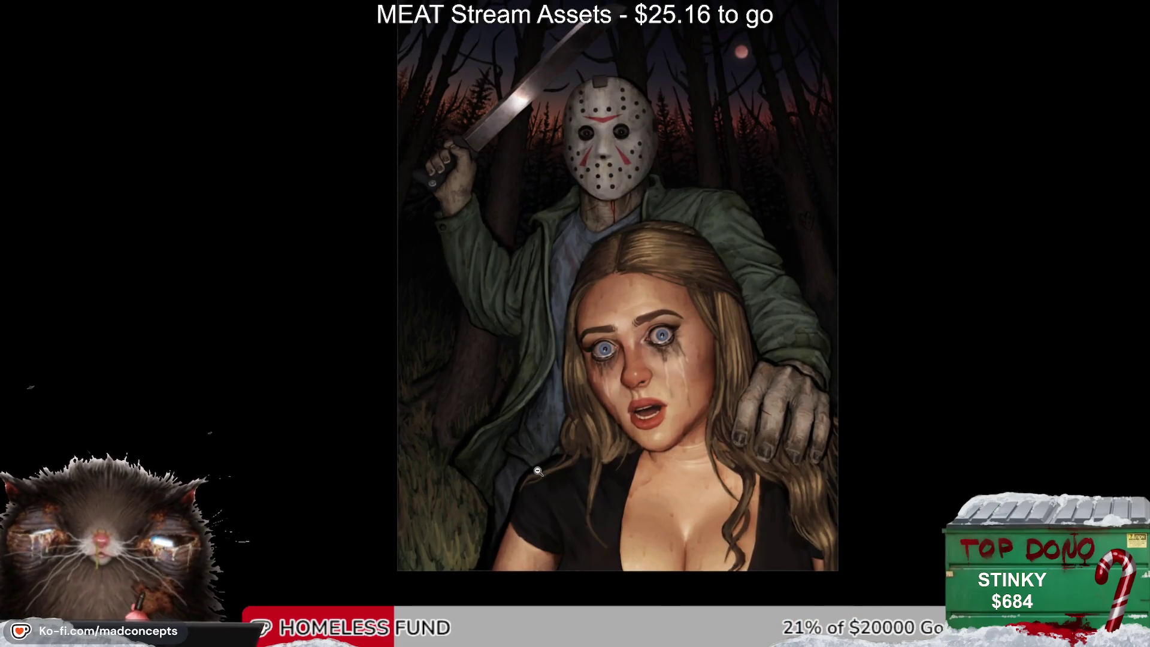
left_click_drag(500, 500, 473, 419)
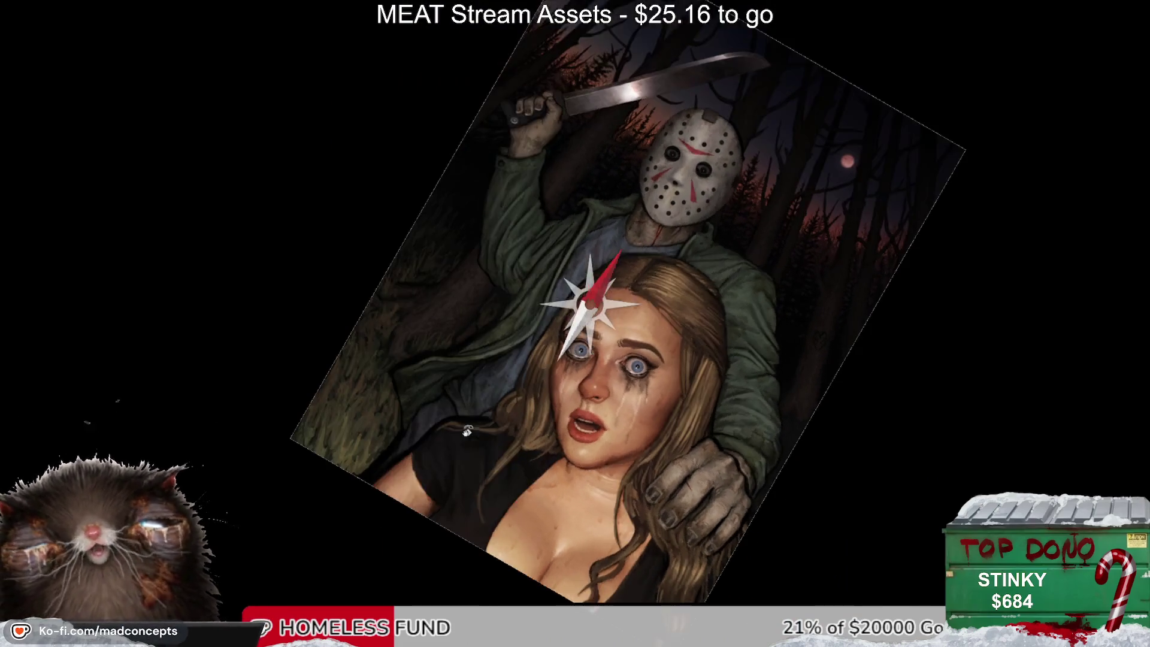
key("Escape")
Step: Mirror the view and zoom in on the woman's tear-streaked face
scroll(518, 491, "up", 1)
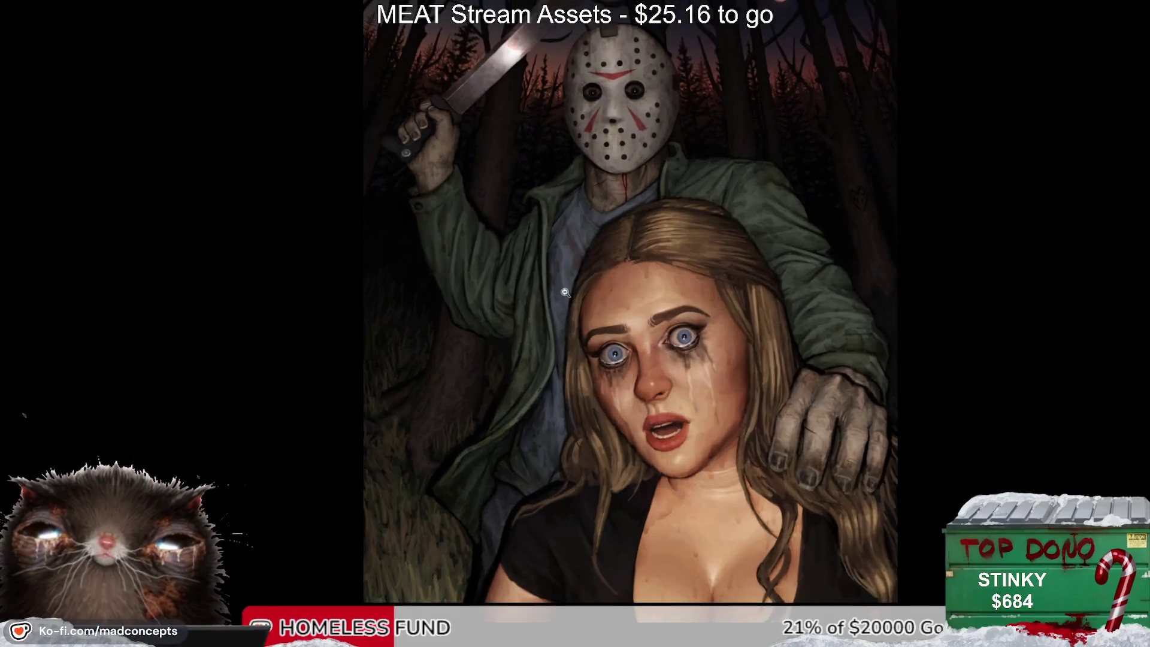
key("m")
key("m")
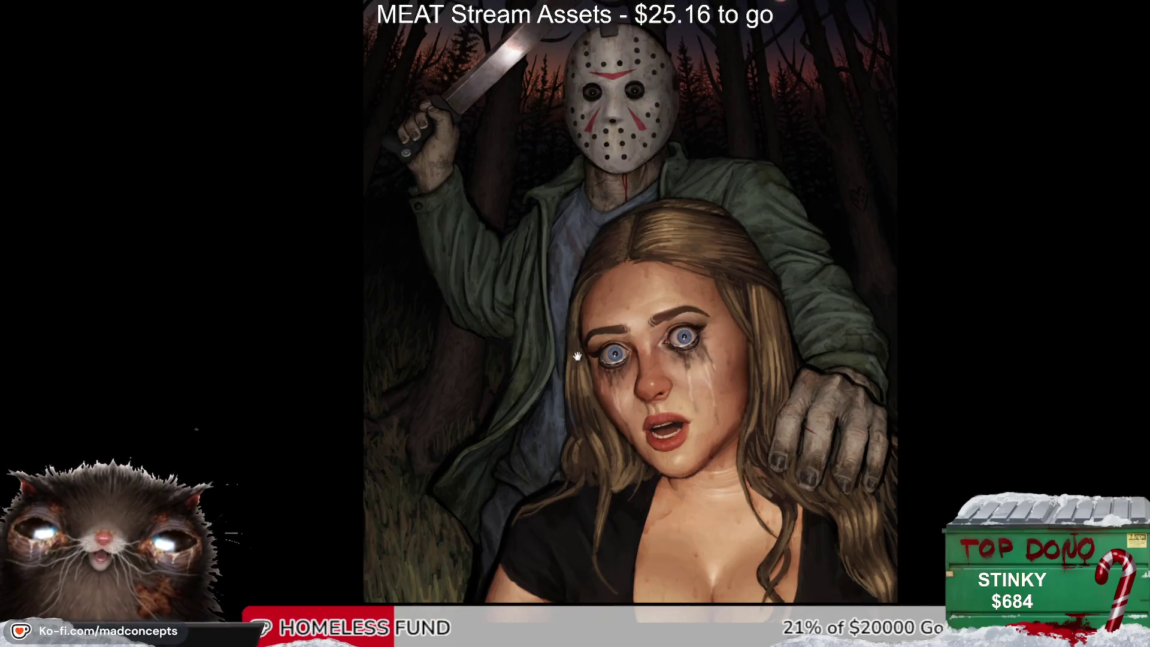
scroll(626, 350, "up", 3)
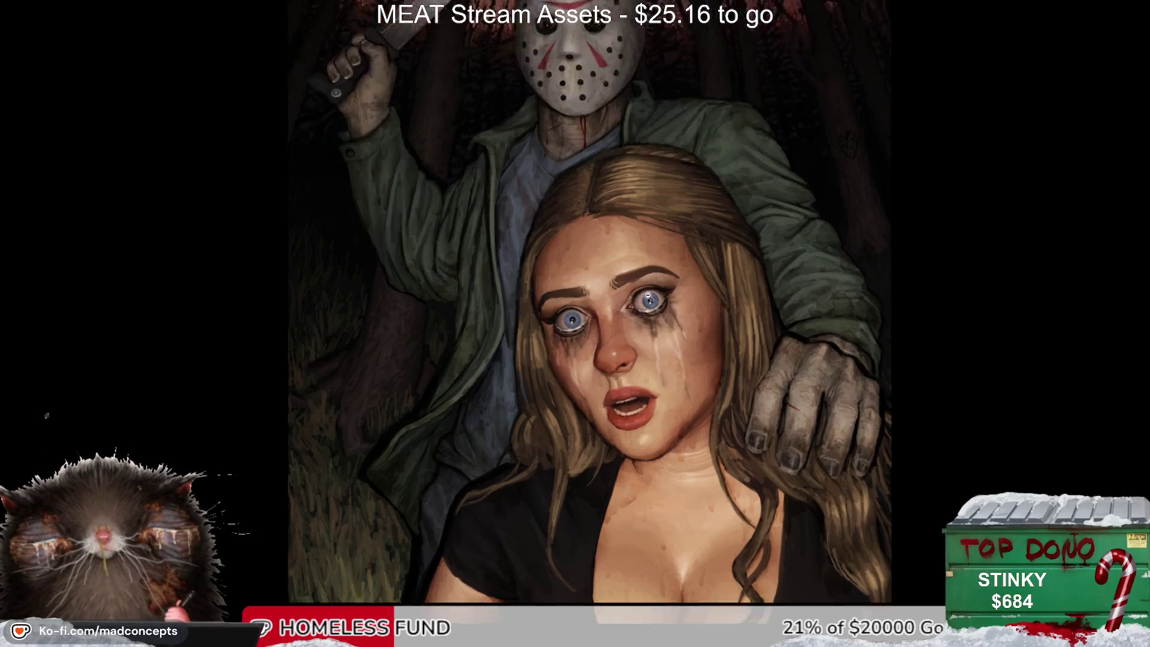
scroll(626, 350, "down", 1)
scroll(593, 384, "up", 2)
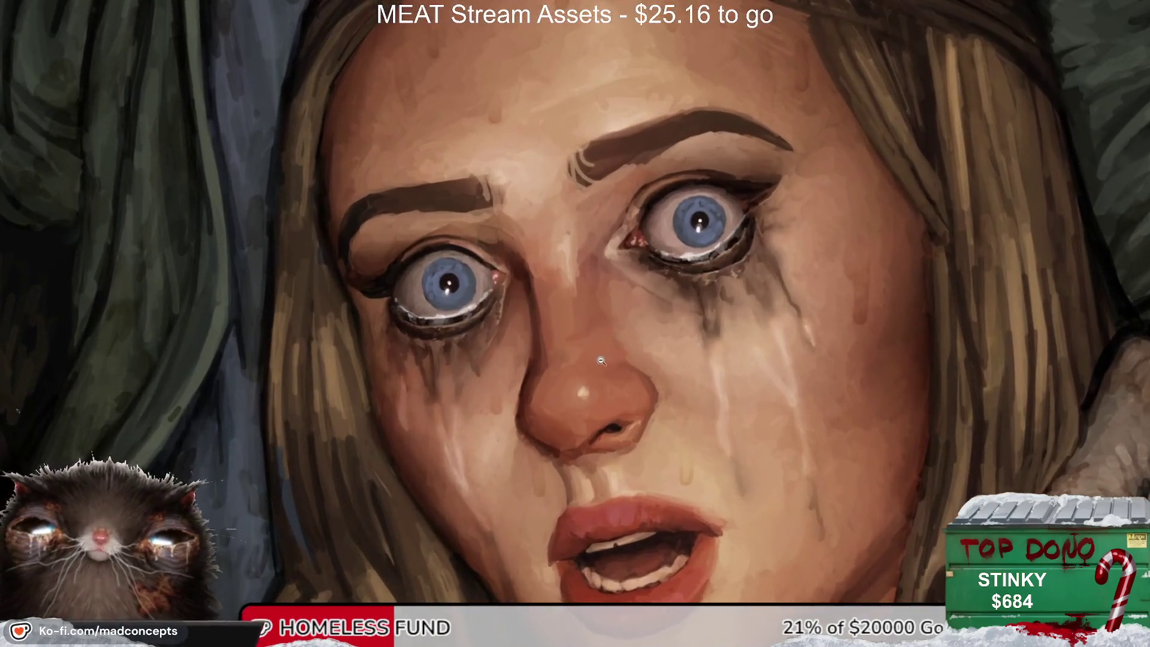
mouse_move(581, 428)
left_mouse_down()
mouse_move(523, 263)
mouse_move(550, 232)
left_mouse_up()
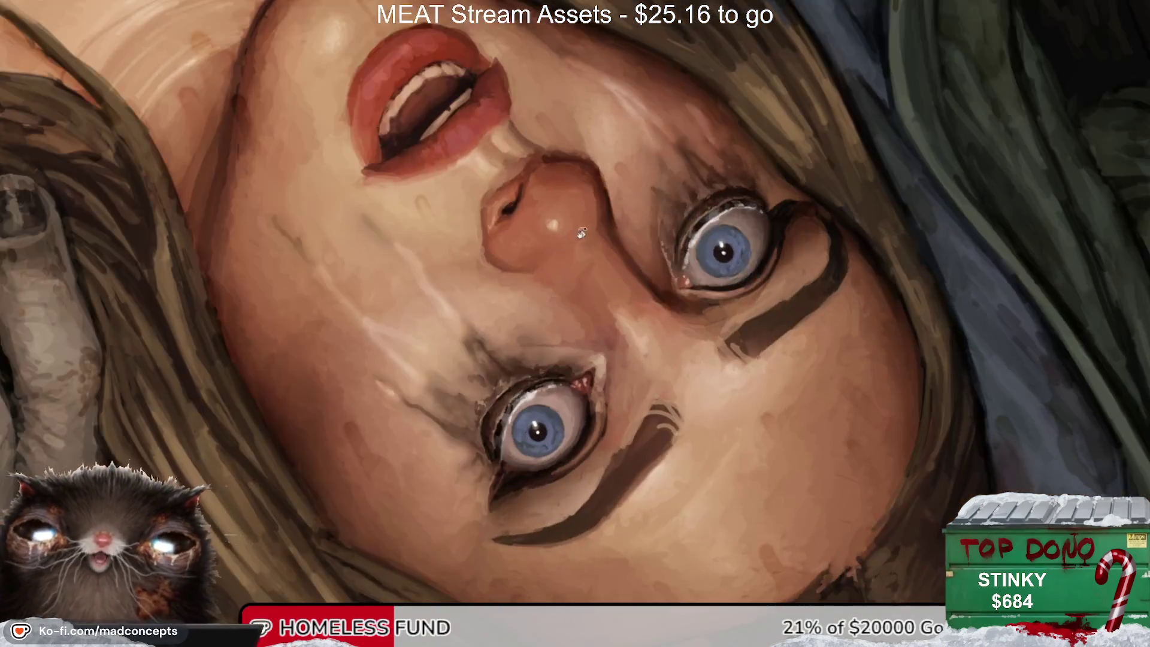
key("Escape")
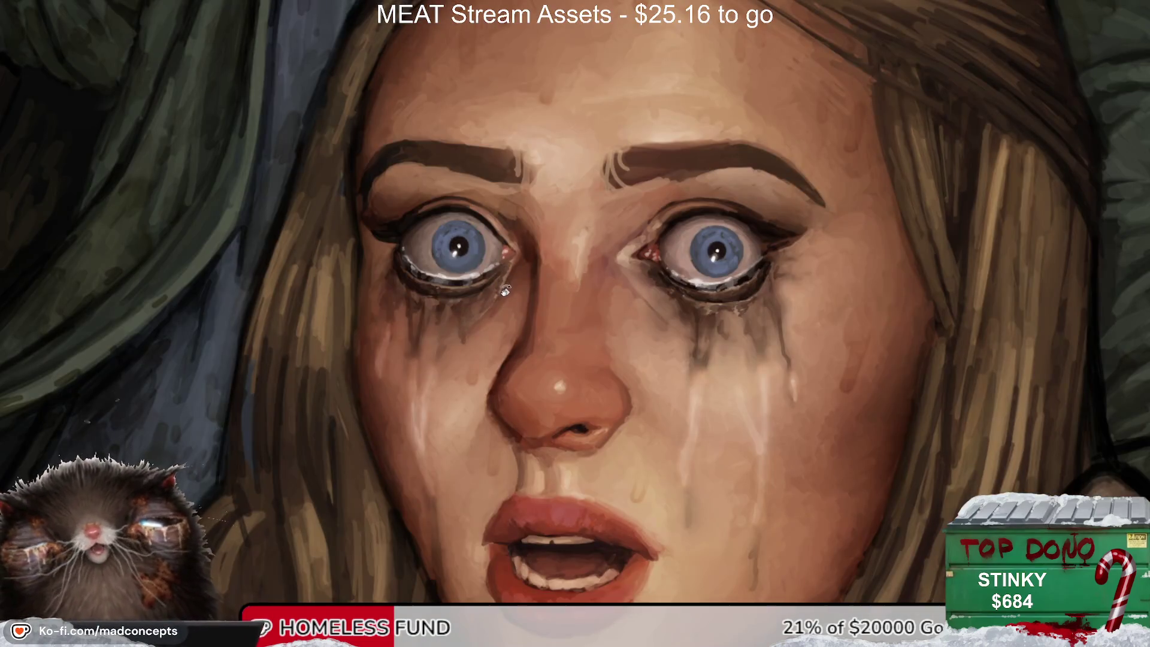
scroll(516, 300, "down", 2)
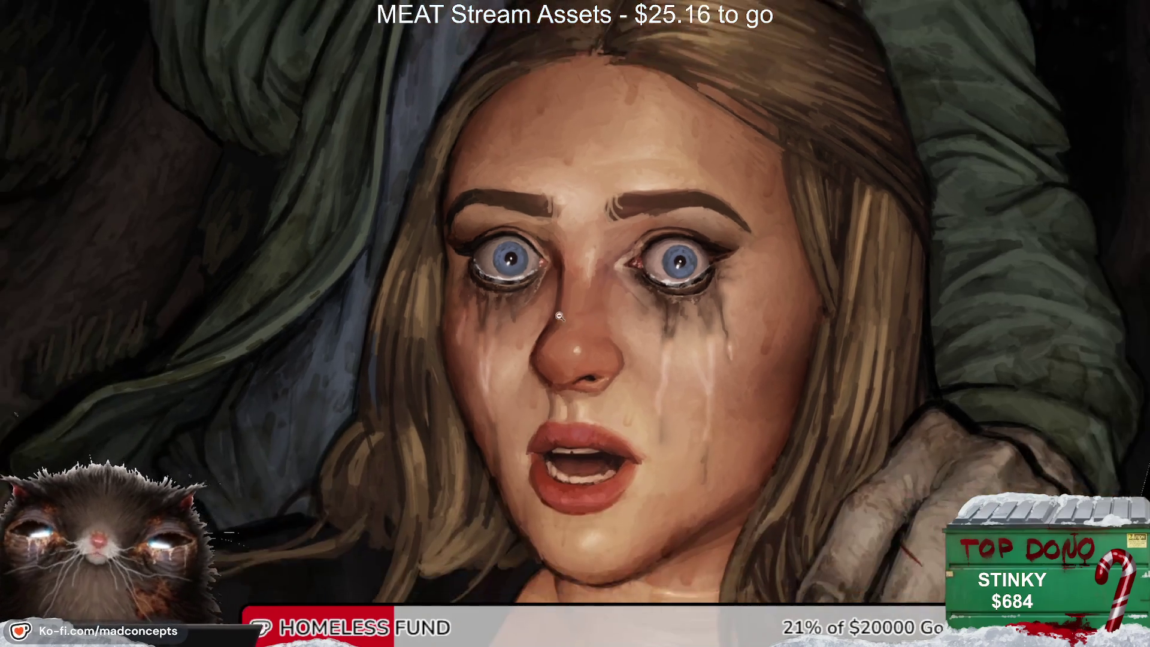
scroll(478, 358, "down", 2)
key("Escape")
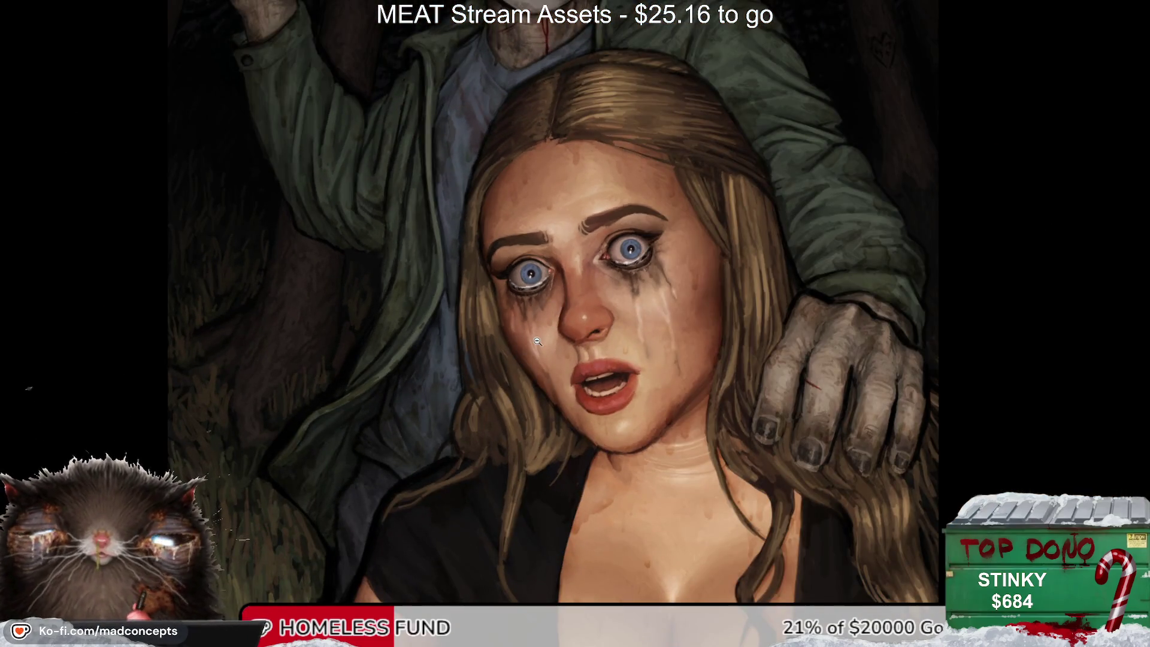
scroll(639, 349, "up", 4)
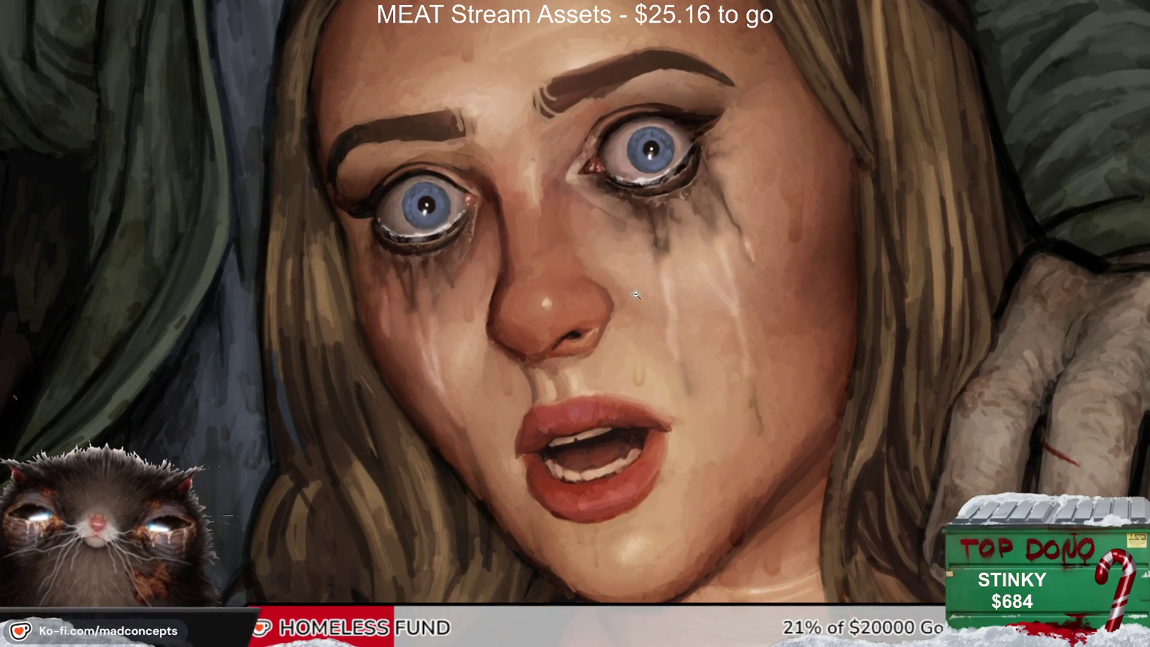
left_click_drag(586, 303, 591, 395)
key("Escape")
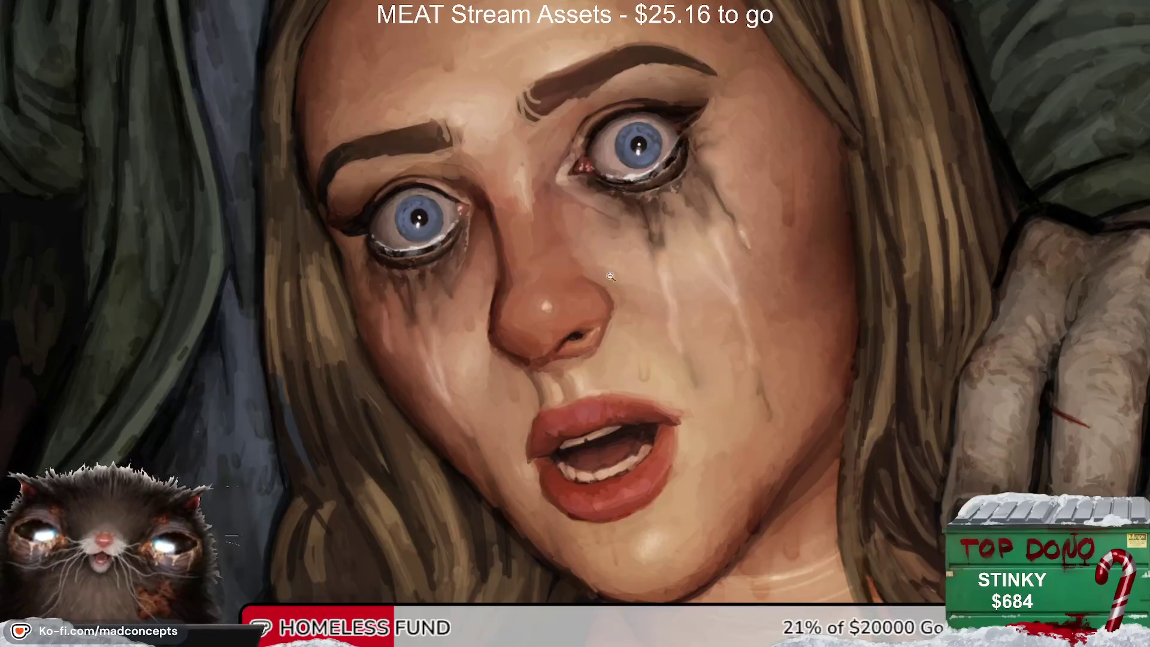
scroll(591, 396, "down", 3)
scroll(611, 335, "up", 2)
left_click_drag(624, 275, 636, 314)
scroll(636, 314, "up", 1)
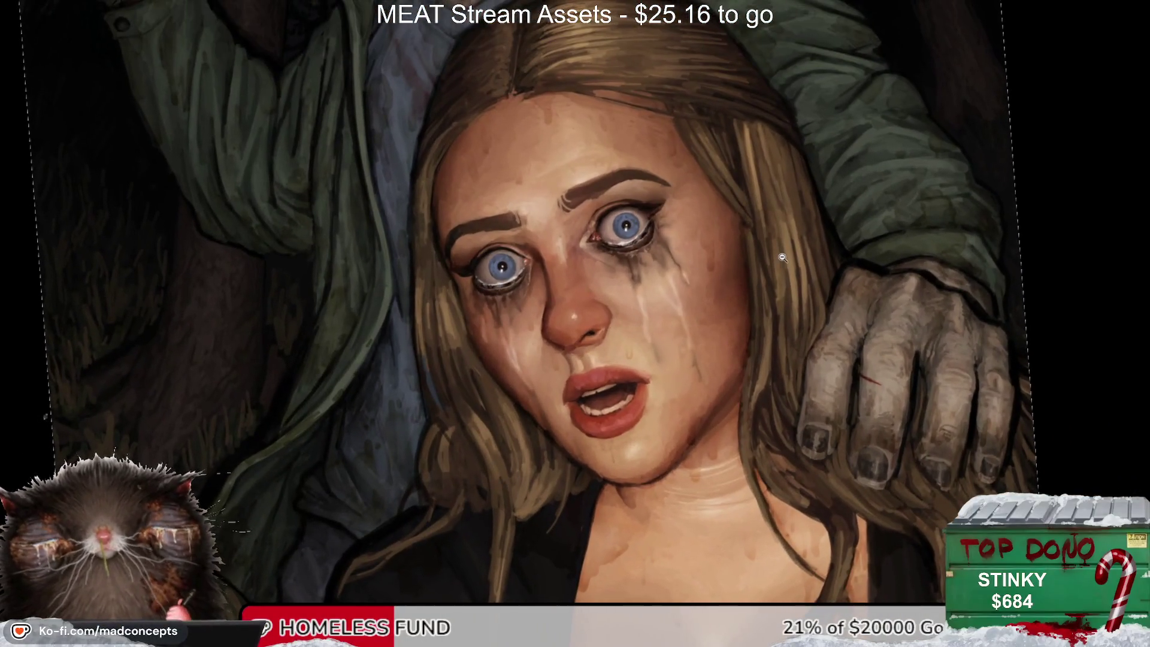
Step: Reveal the red sketch over the face to compare, then zoom out to the whole painting
scroll(782, 257, "up", 1)
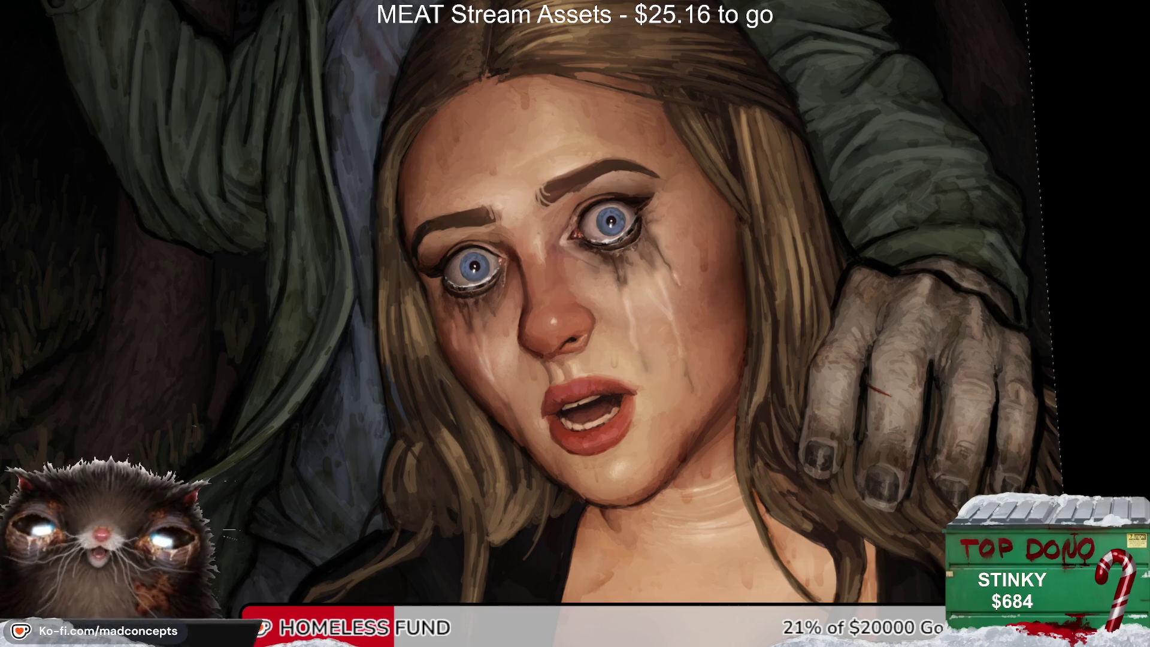
key("ctrl+z")
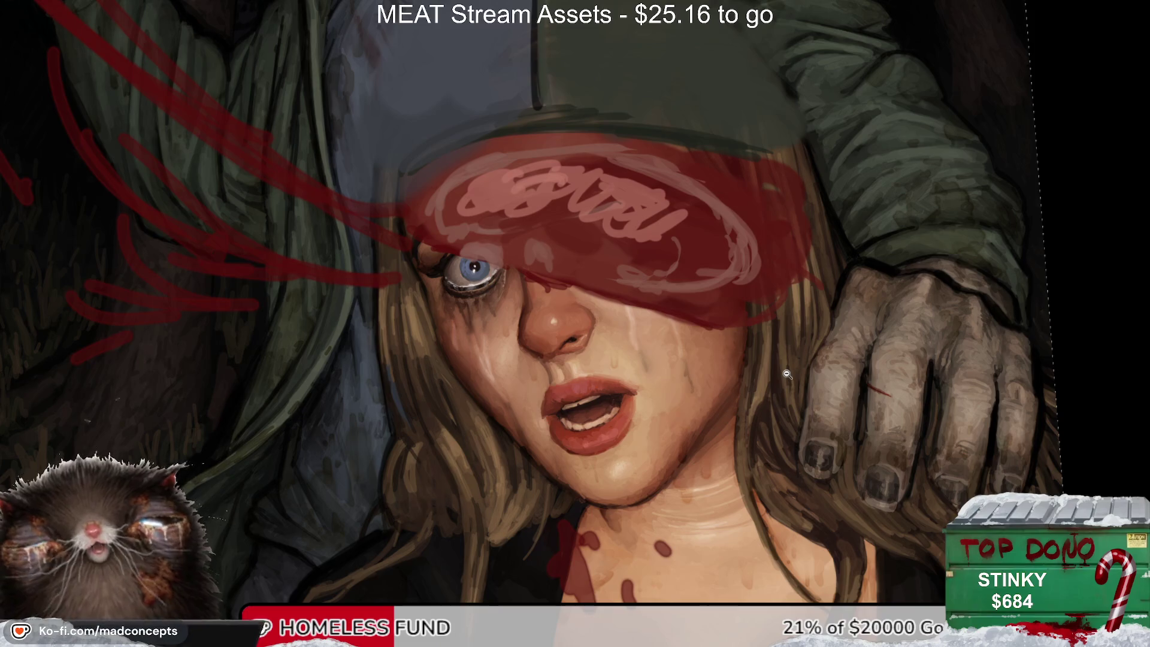
left_click(629, 372, "alt")
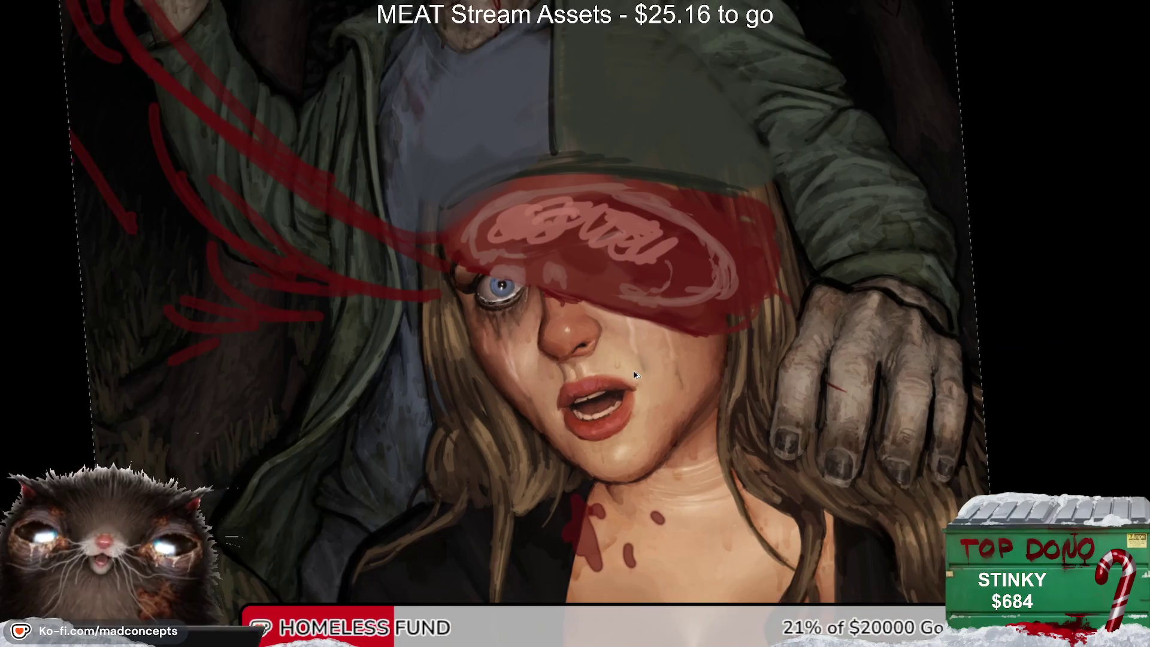
left_click(636, 385, "alt")
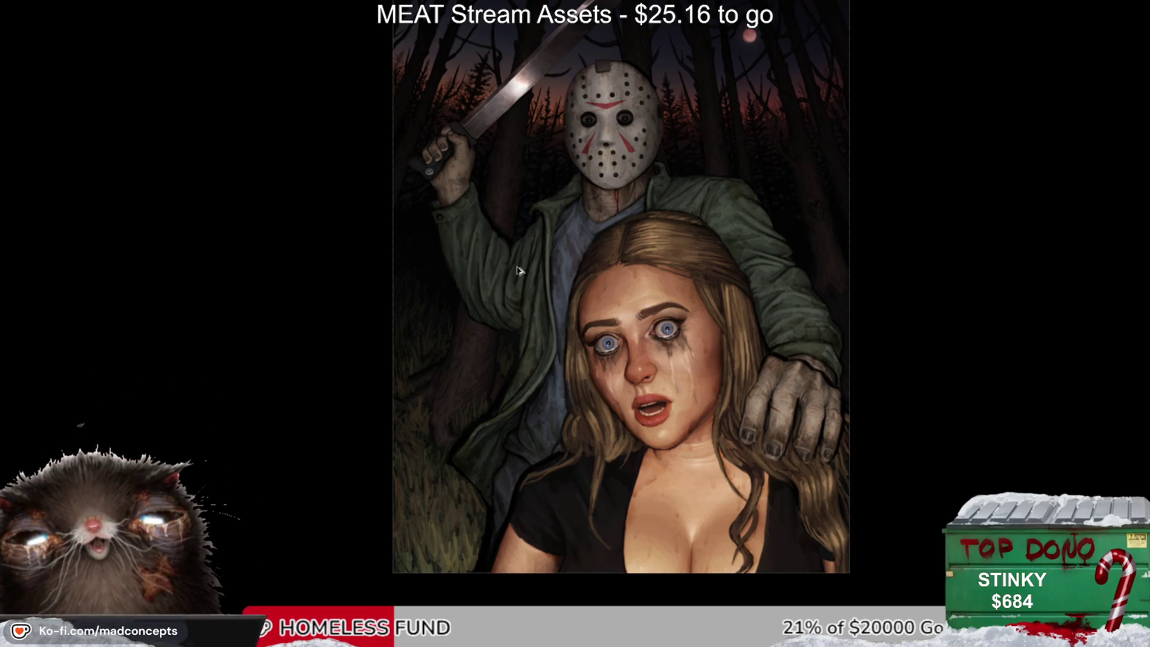
Step: Bring the whole hockey mask into view and check it in a mirrored view
scroll(631, 314, "up", 3)
scroll(598, 395, "up", 2)
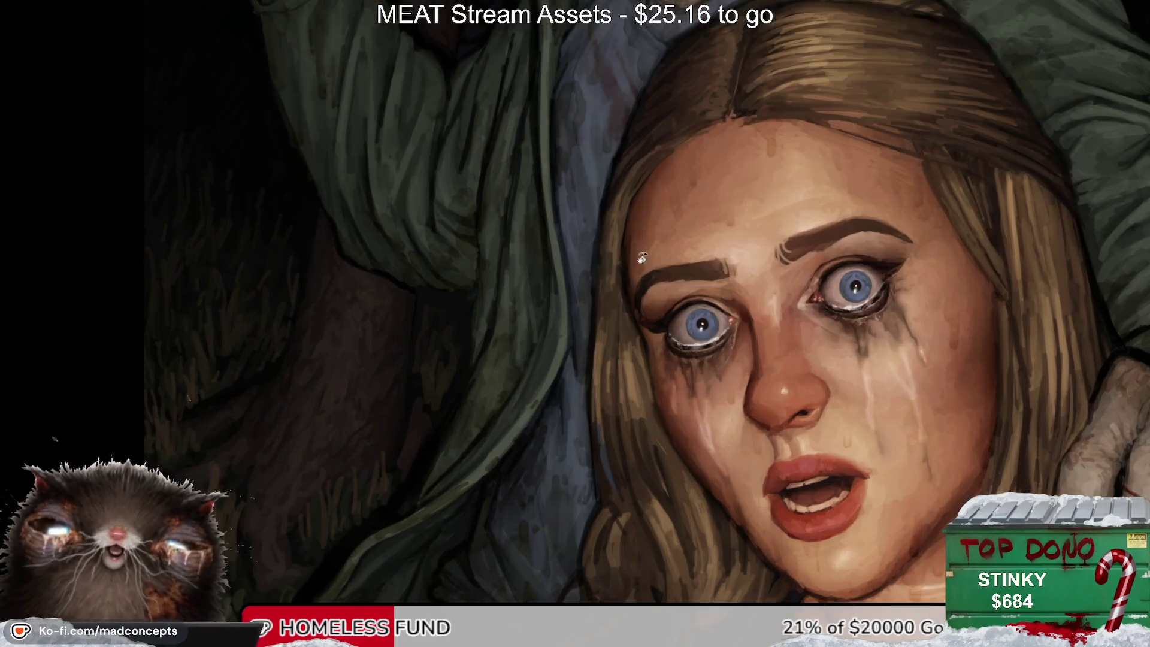
scroll(640, 264, "down", 1)
scroll(674, 263, "up", 3)
scroll(816, 239, "down", 1)
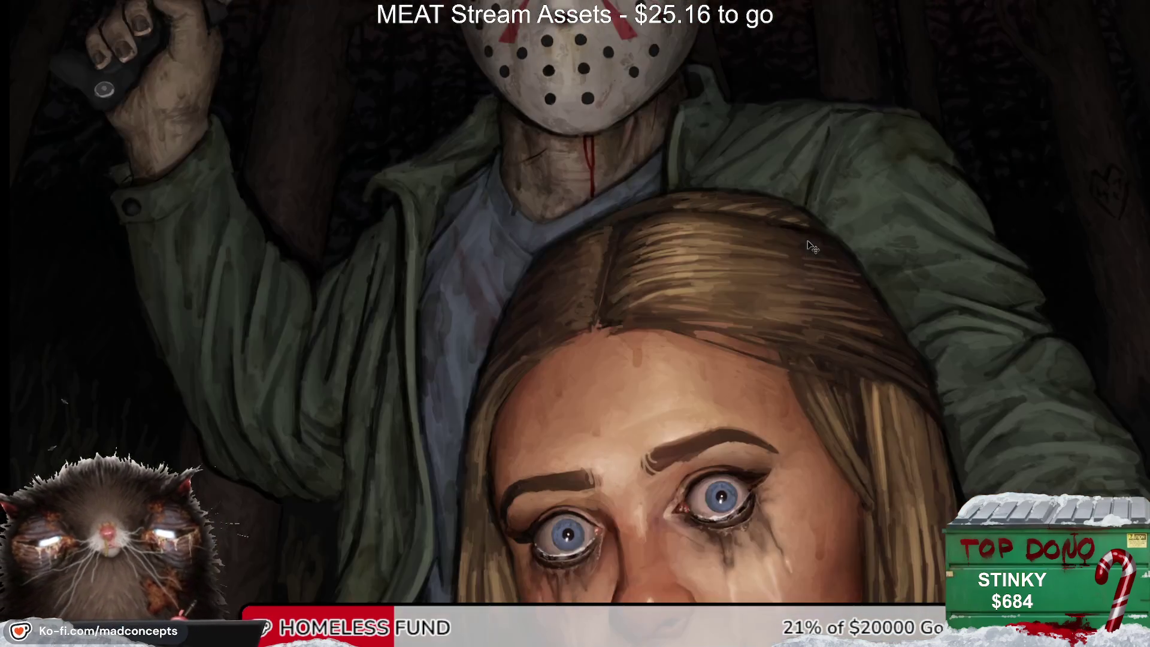
scroll(520, 274, "up", 2)
scroll(520, 274, "up", 3)
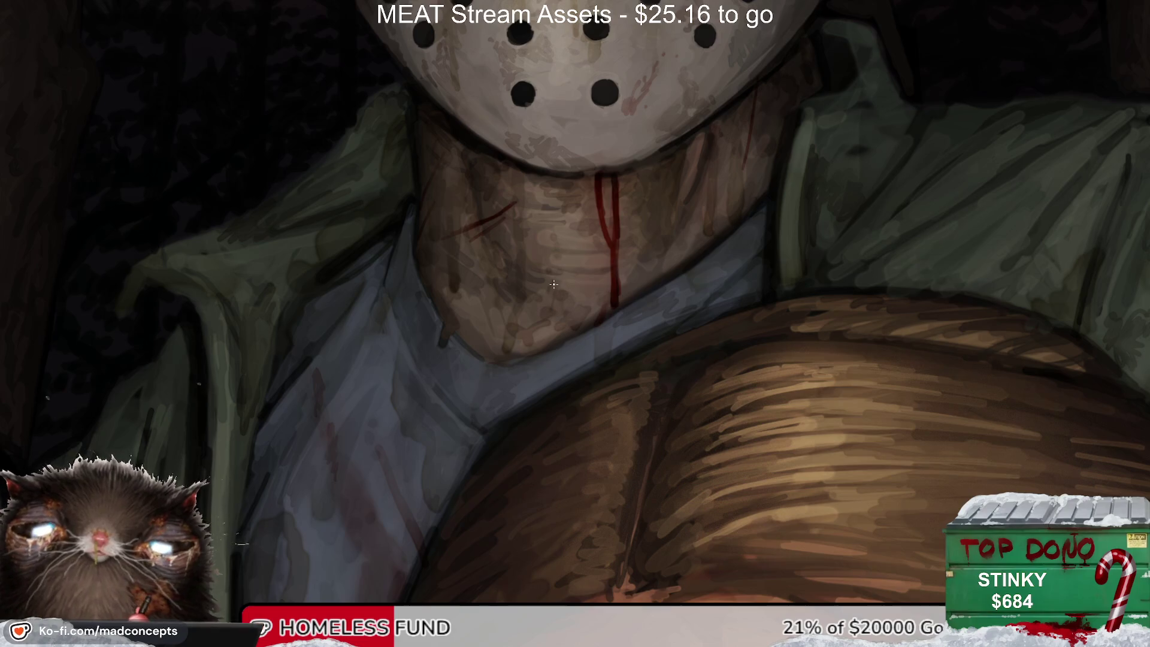
left_click_drag(598, 201, 496, 324)
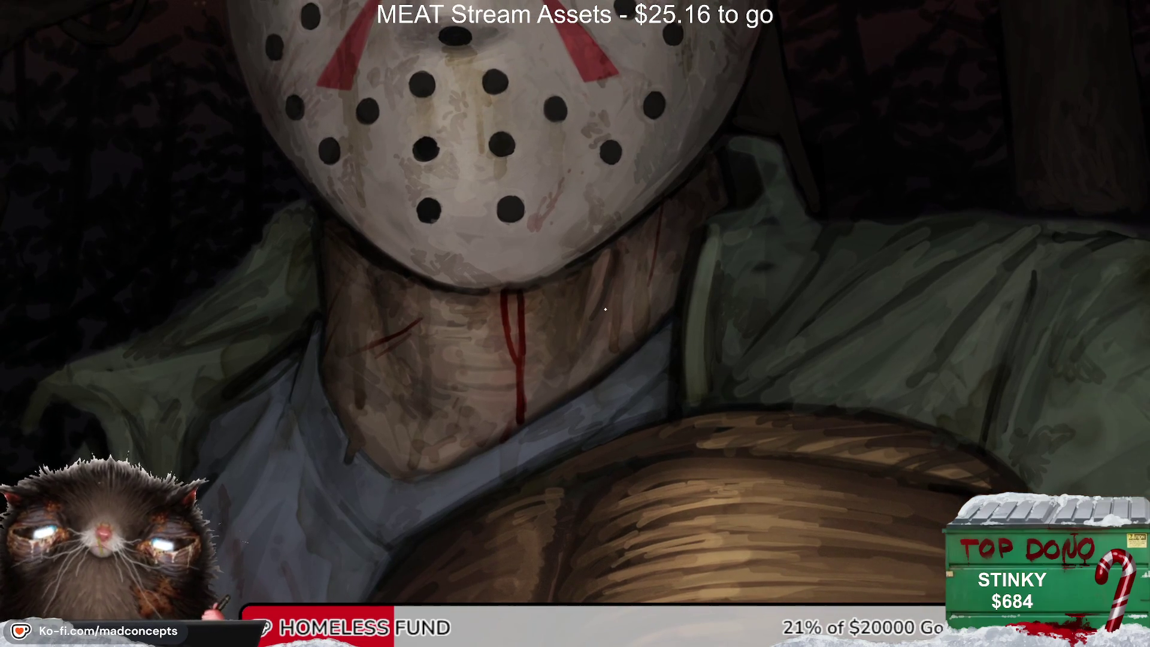
scroll(592, 276, "down", 1)
scroll(587, 288, "down", 1)
scroll(581, 300, "down", 1)
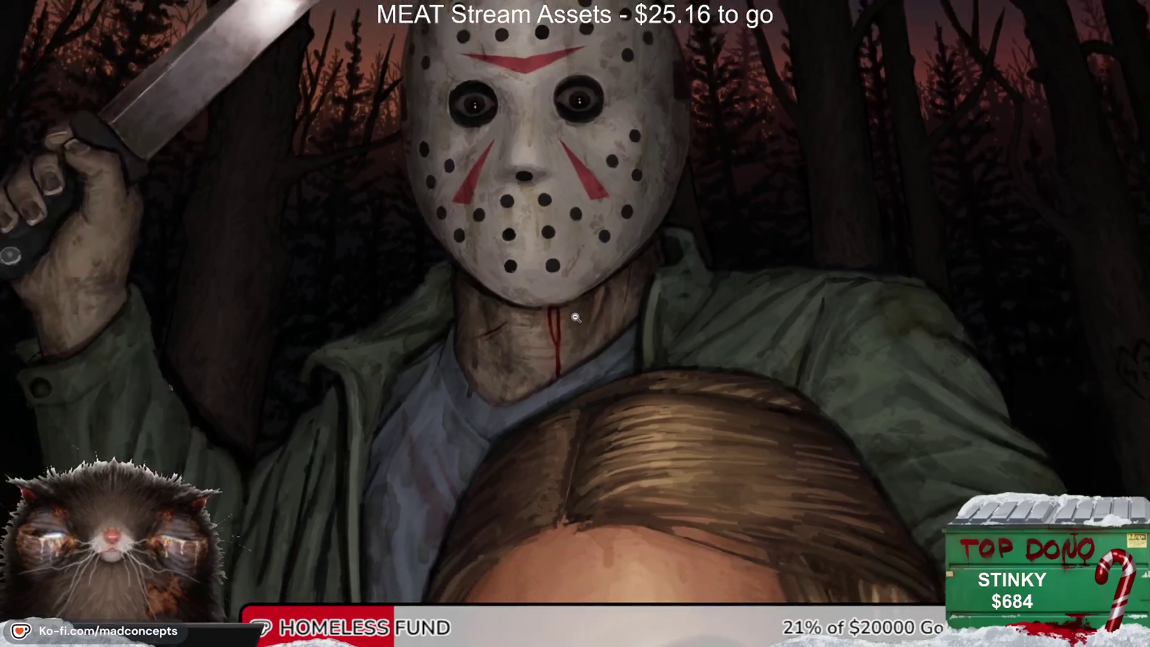
scroll(580, 301, "up", 2)
scroll(591, 236, "up", 2)
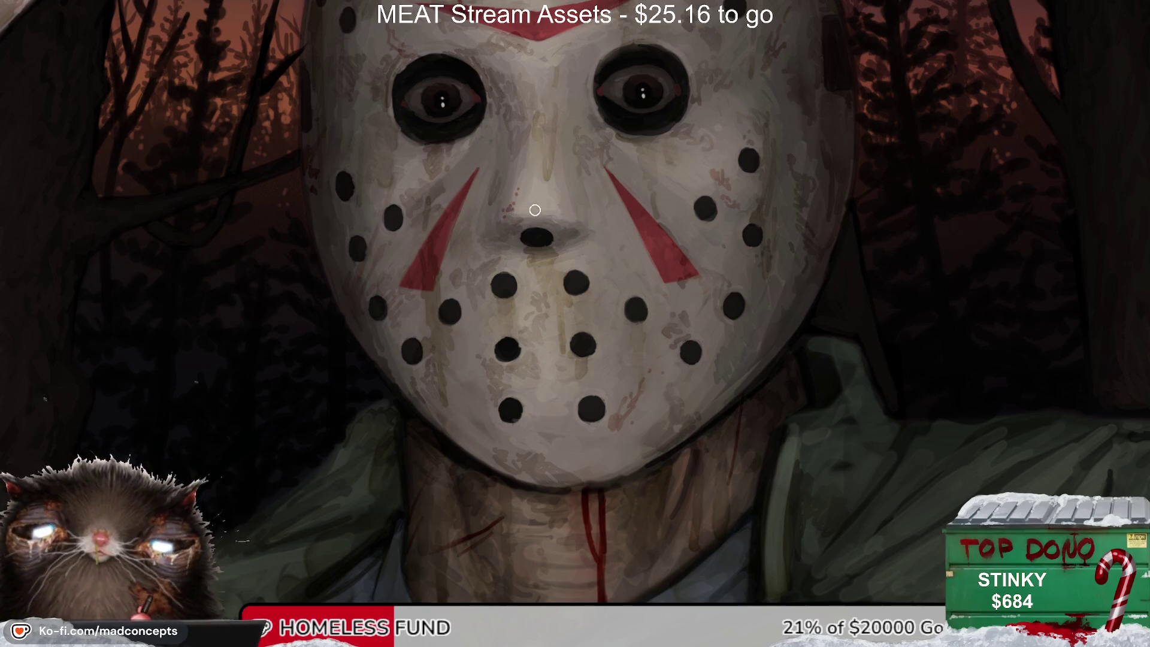
scroll(512, 296, "down", 3)
key("m")
key("m")
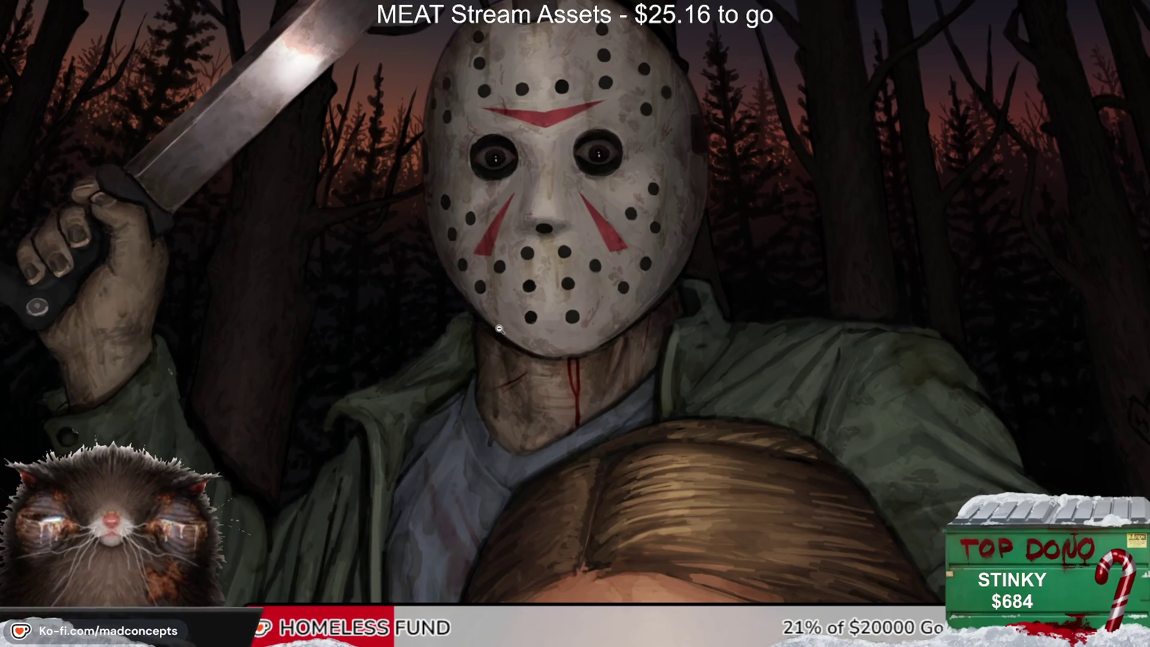
Step: Zoom in on the eye's corner, undo the stray red strokes, and zoom back out
scroll(480, 278, "up", 3)
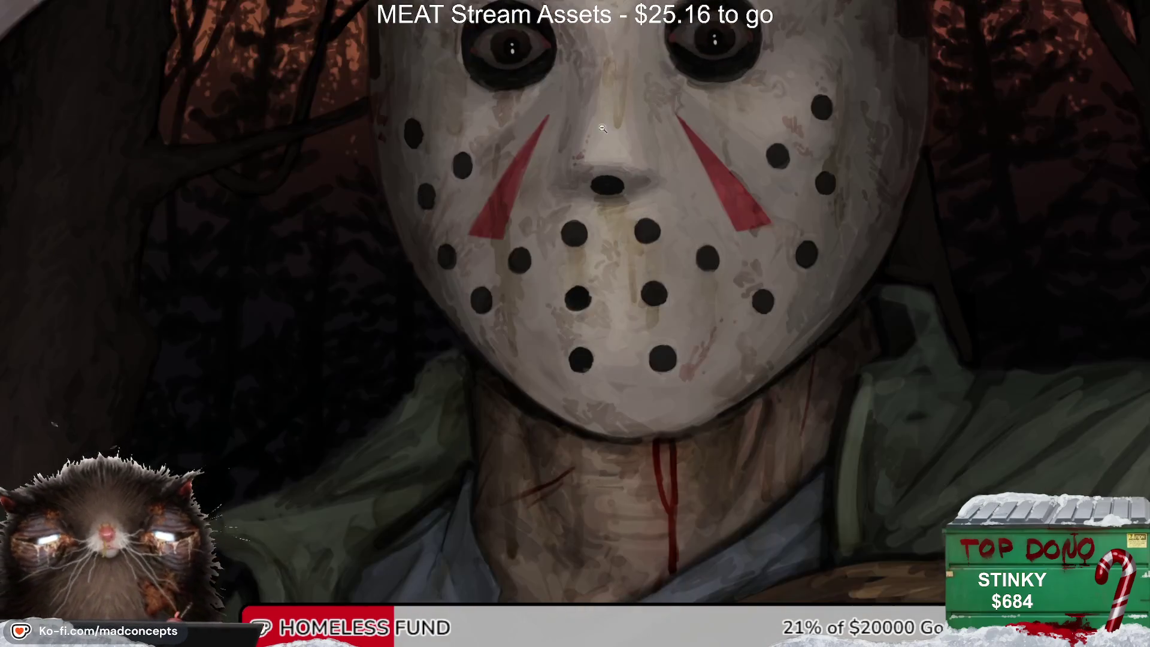
scroll(488, 362, "up", 5)
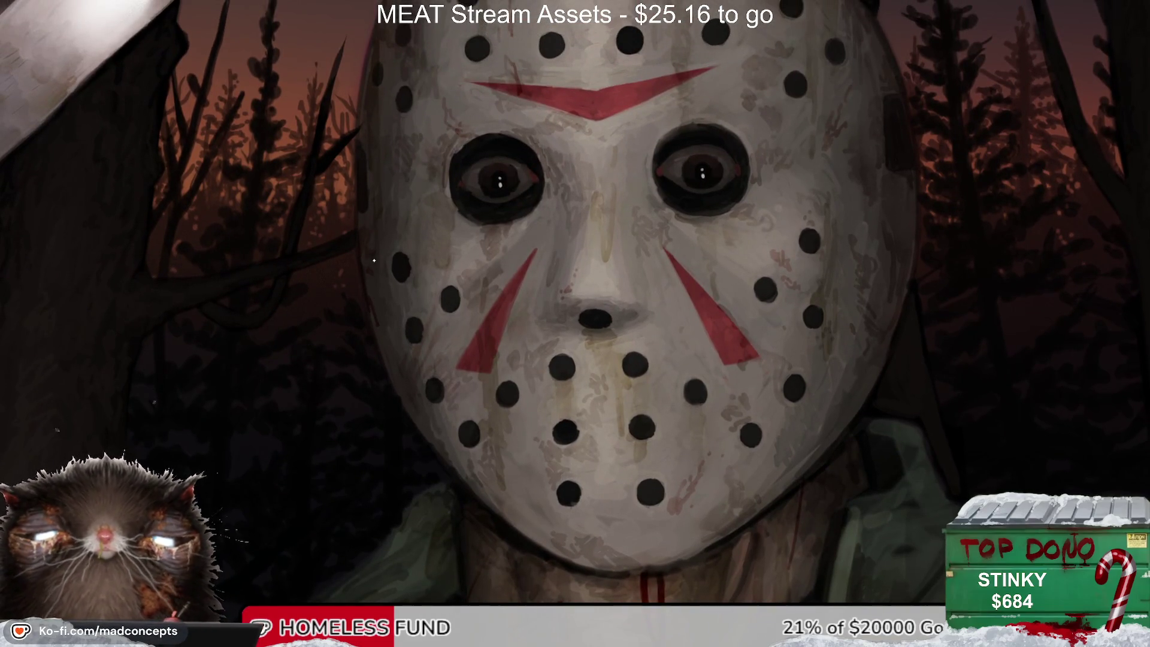
scroll(411, 359, "up", 2)
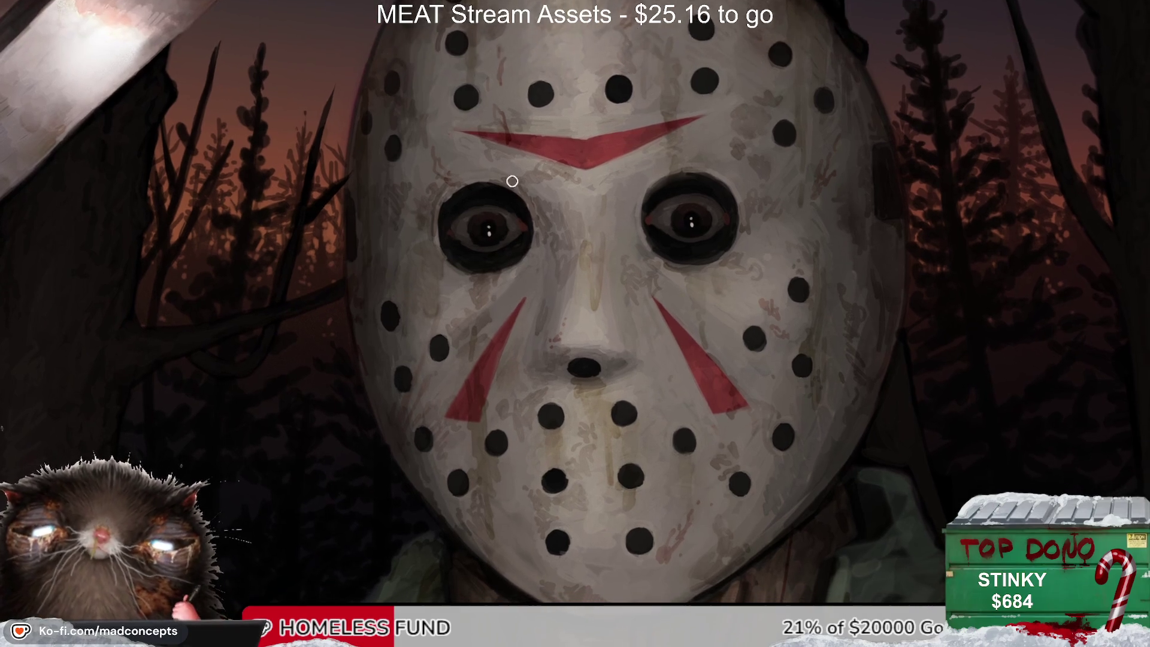
scroll(686, 264, "up", 3)
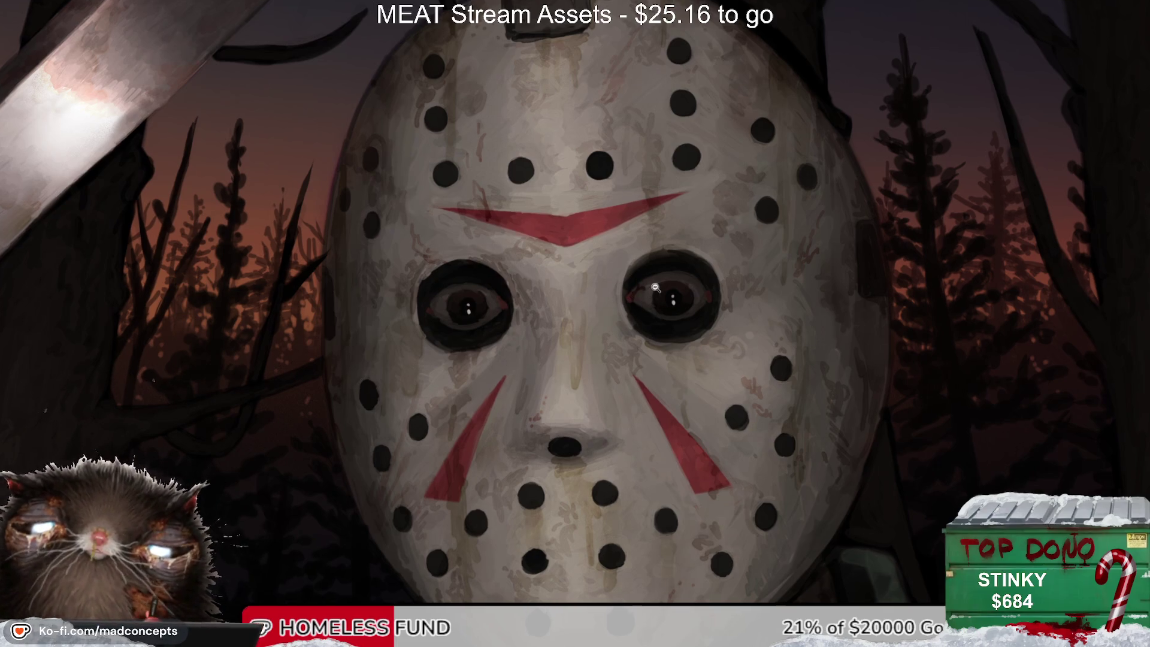
scroll(653, 297, "up", 5)
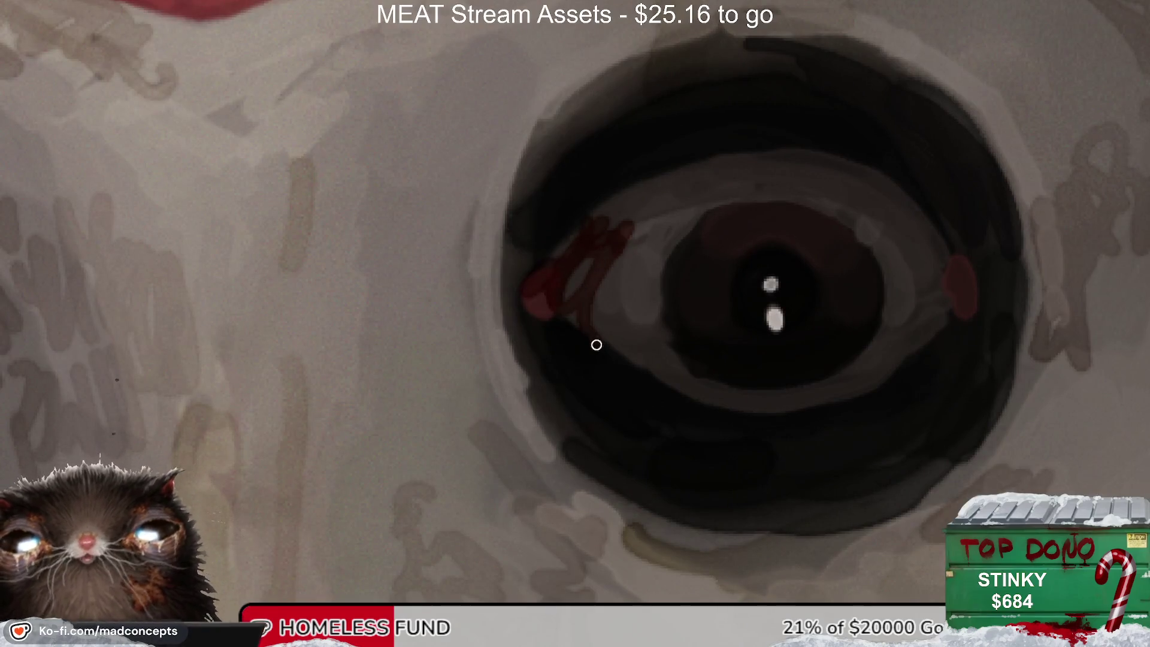
key("ctrl+z")
key("ctrl+z")
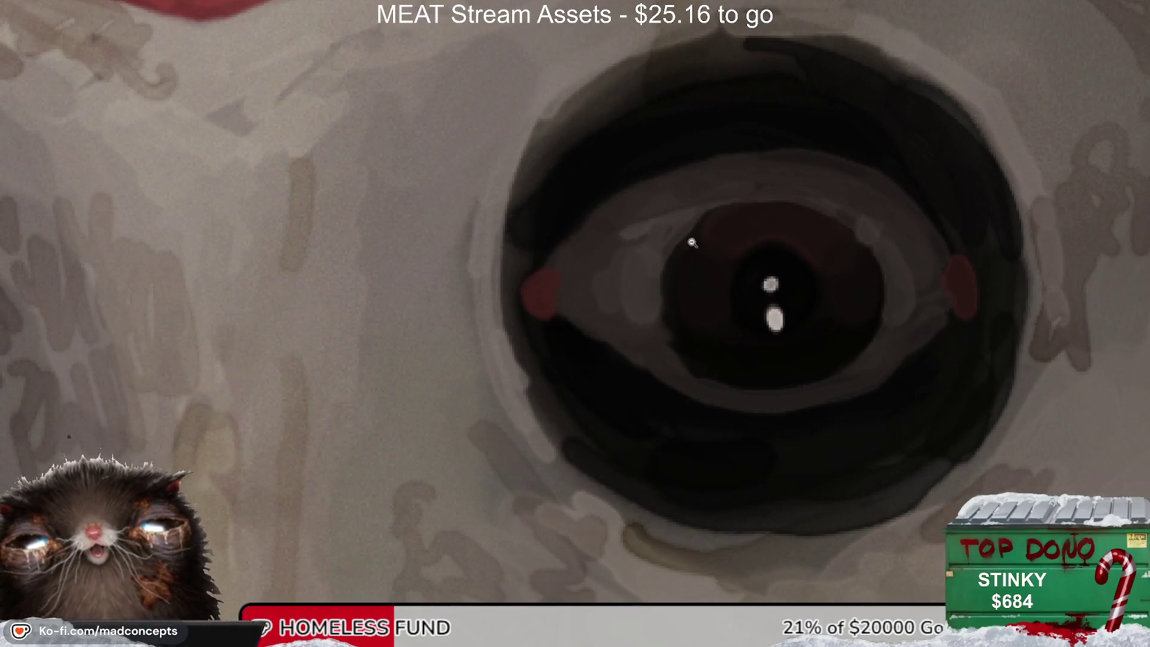
scroll(707, 225, "down", 2)
scroll(689, 269, "down", 1)
scroll(628, 430, "down", 2)
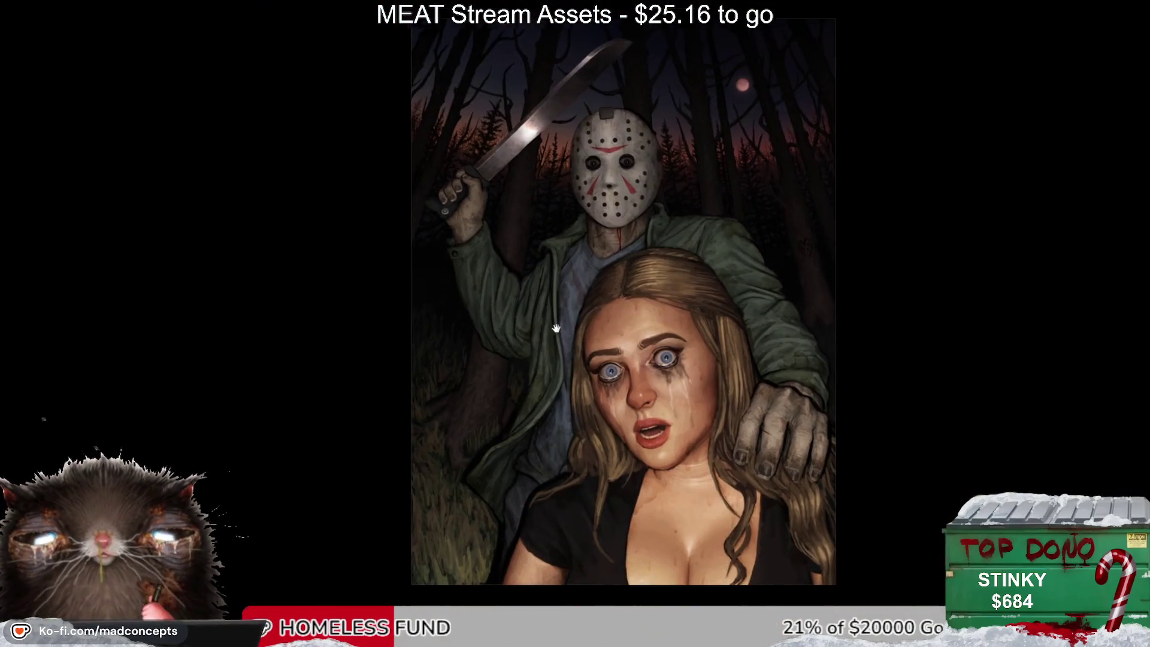
Step: Dab red into the inner corner of the woman's eye and check it mirrored
scroll(659, 359, "up", 4)
scroll(671, 338, "up", 2)
left_click_drag(634, 384, 652, 377)
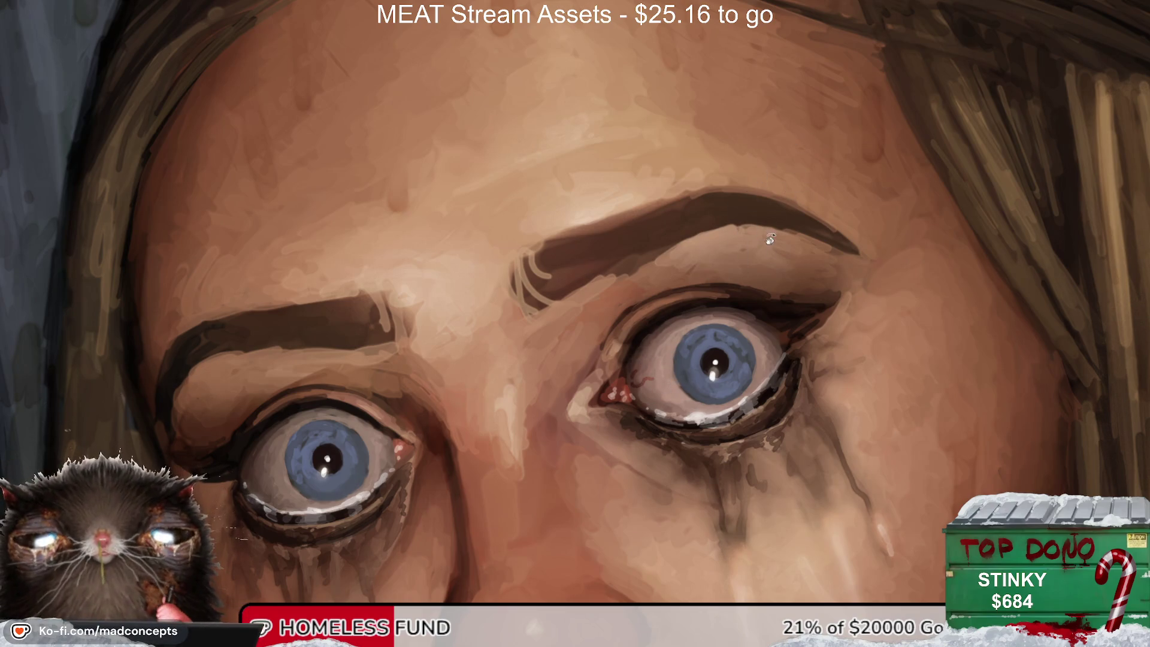
key("m")
key("m")
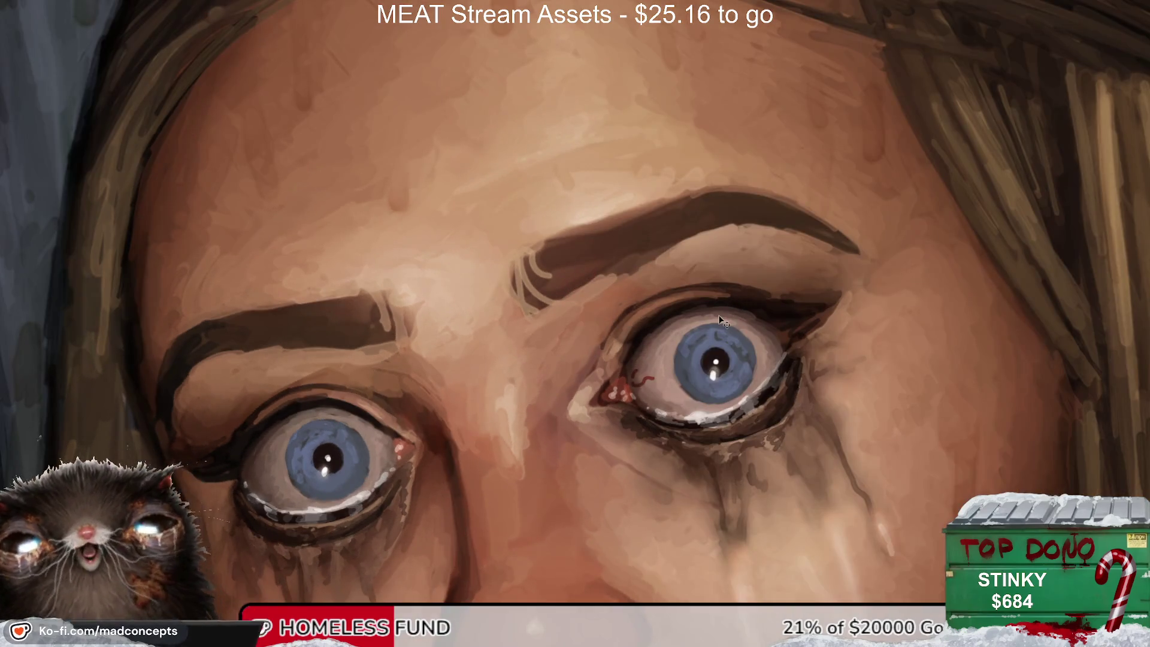
left_click_drag(658, 273, 591, 331)
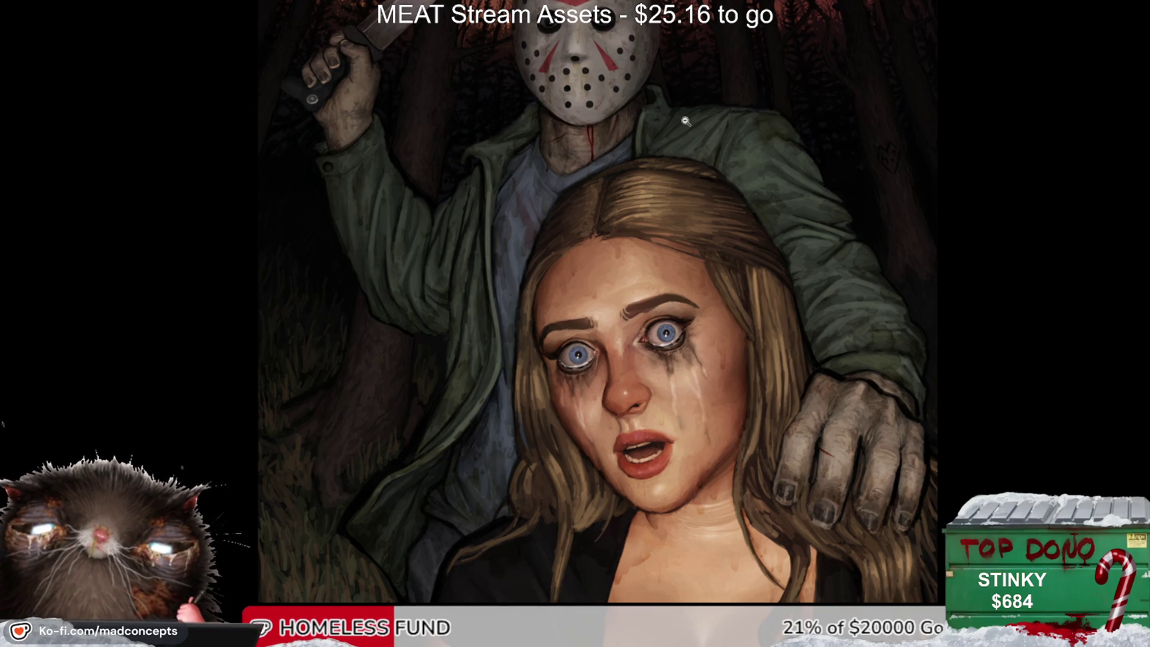
Step: Paint a thin dark-red scratch on the woman's forehead, checking it mirrored and rotated
scroll(581, 233, "up", 3)
scroll(618, 222, "down", 3)
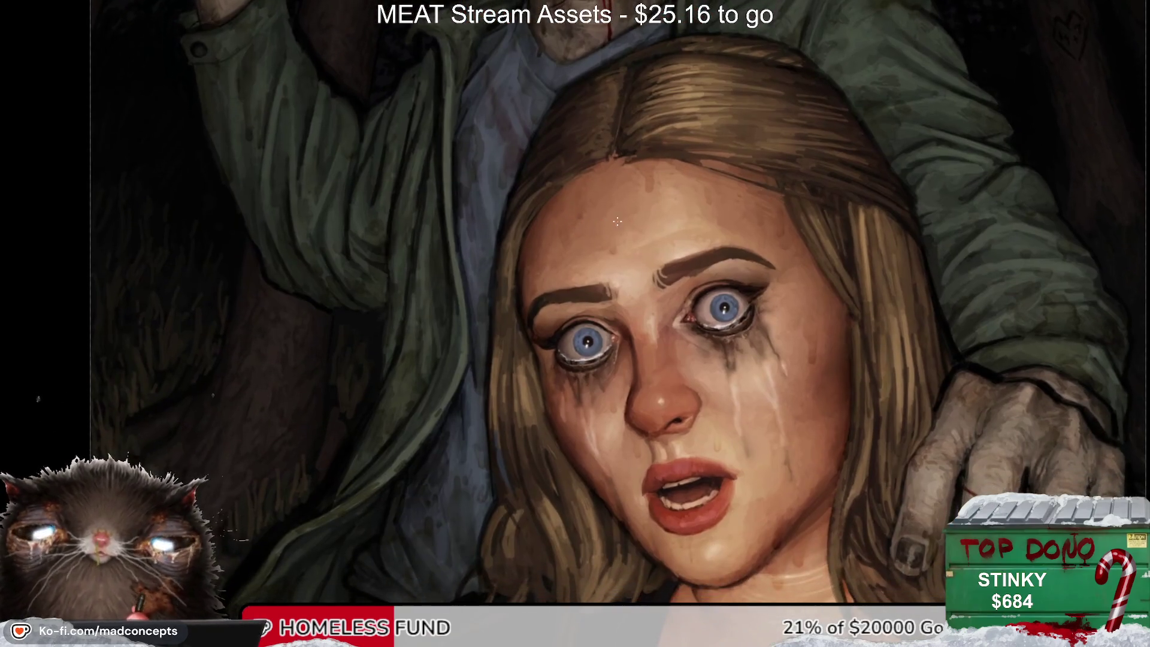
left_click_drag(550, 248, 561, 236)
scroll(552, 218, "up", 2)
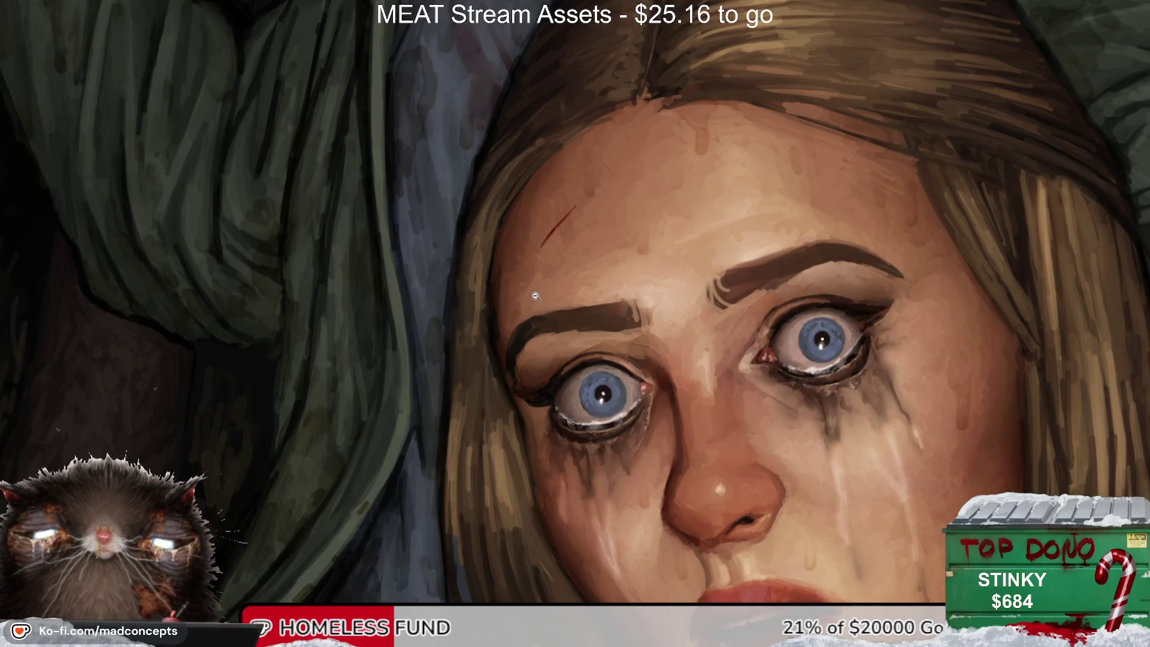
scroll(532, 299, "down", 5)
scroll(528, 336, "down", 3)
key("h")
key("h")
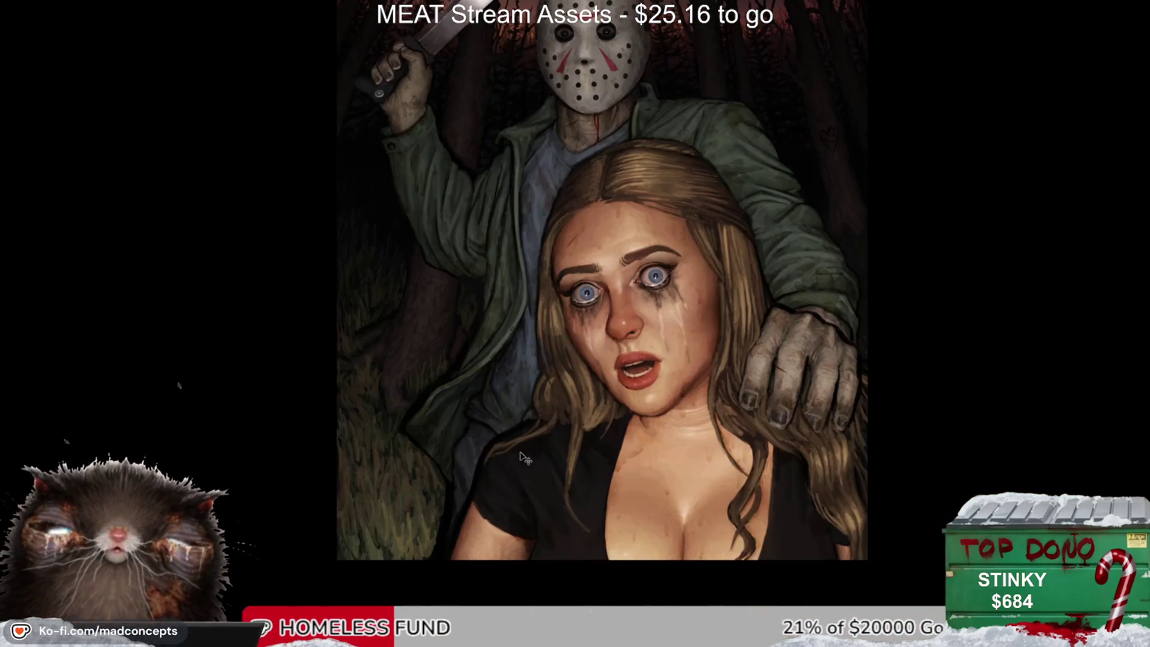
left_click_drag(479, 455, 563, 254)
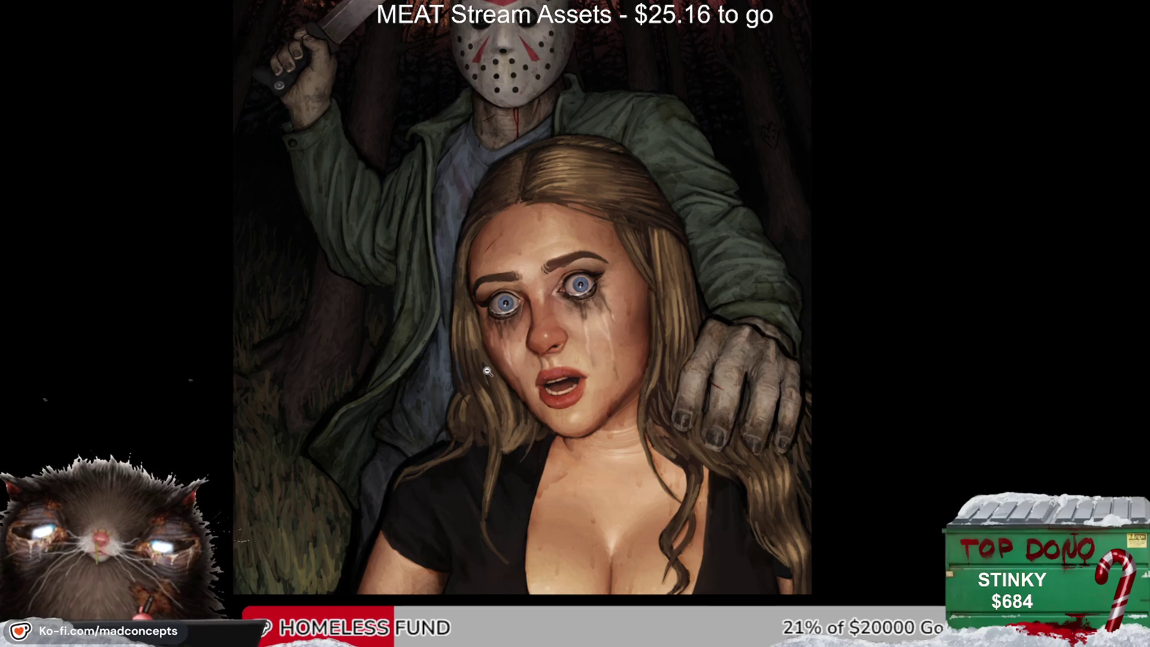
key("ctrl+plus")
key("ctrl+plus")
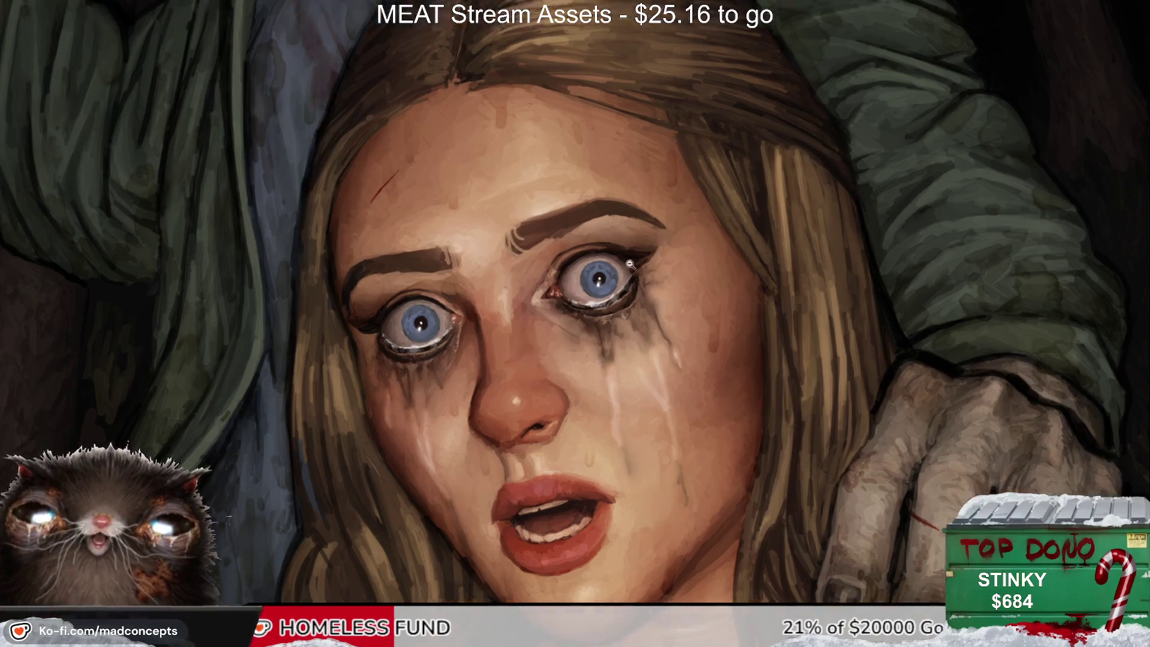
Step: Zoom onto the forehead and repaint the red scratch so it extends down toward the brow
scroll(589, 299, "up", 6)
scroll(588, 299, "up", 1)
scroll(615, 254, "up", 1)
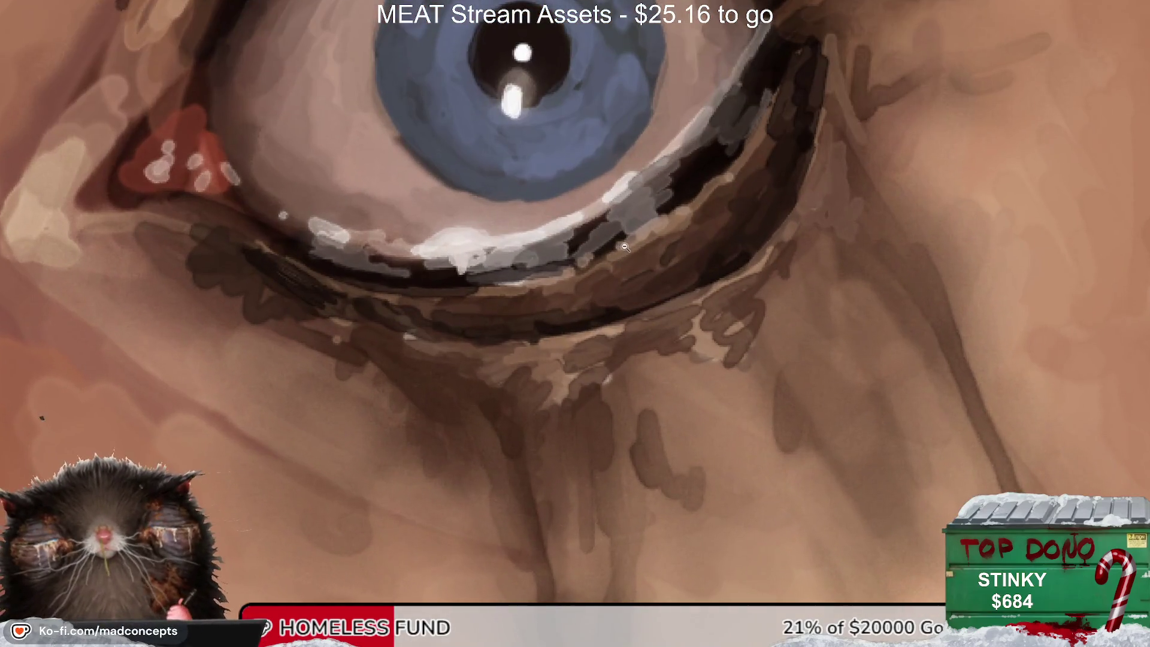
scroll(618, 282, "up", 1)
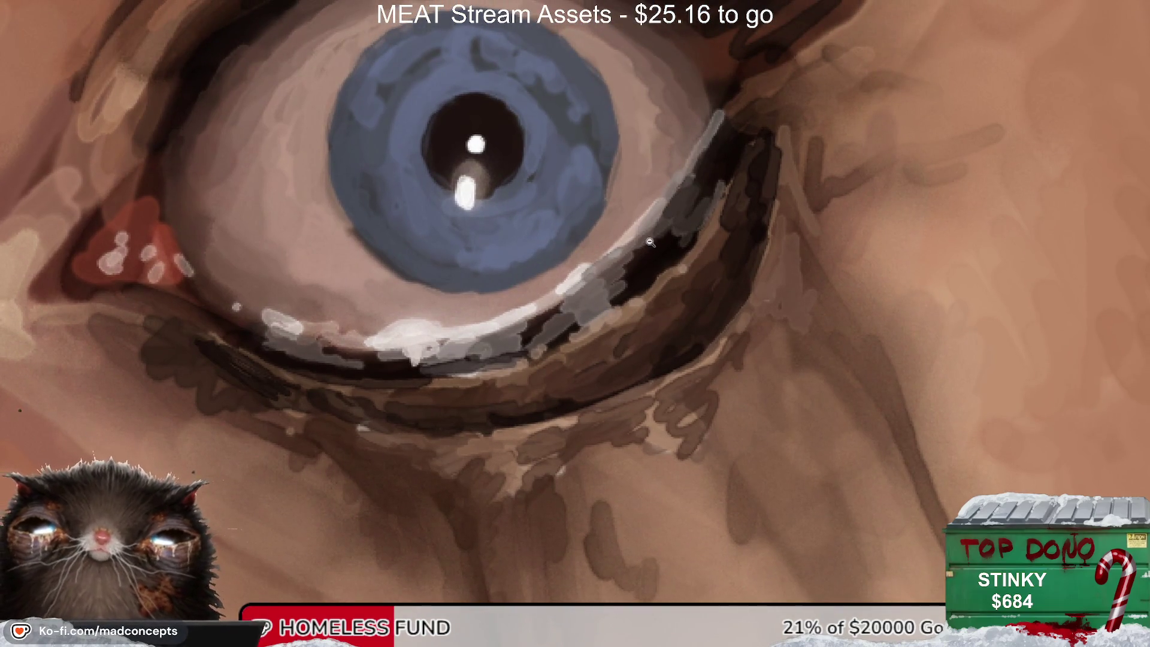
scroll(651, 241, "down", 4)
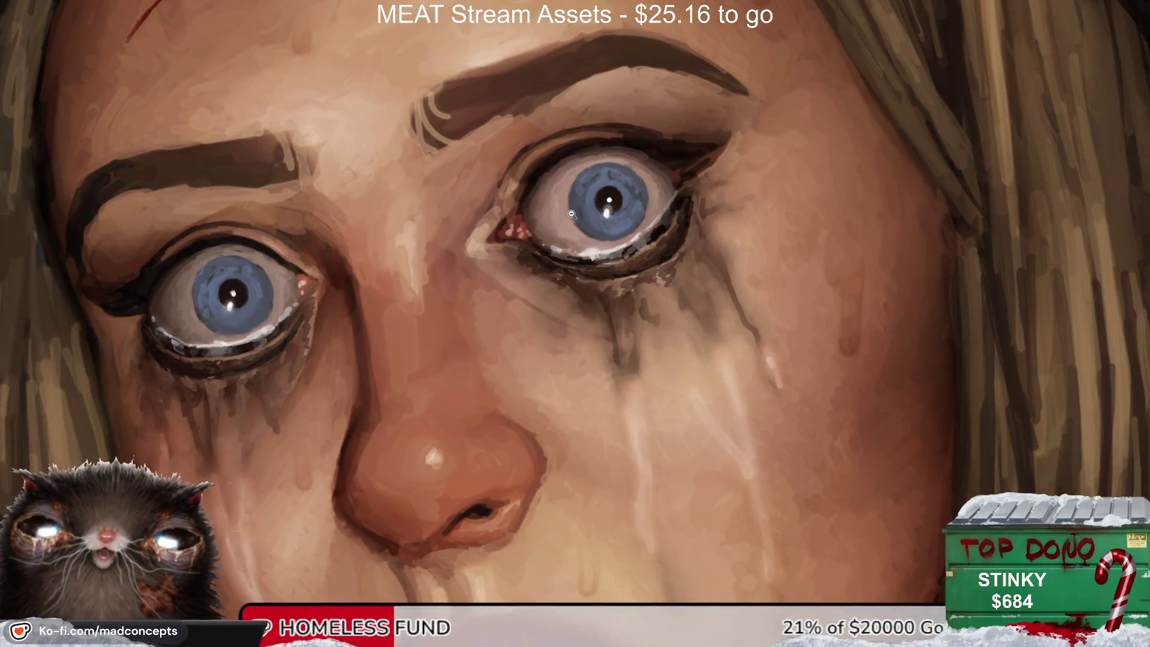
scroll(598, 229, "down", 3)
scroll(569, 252, "down", 1)
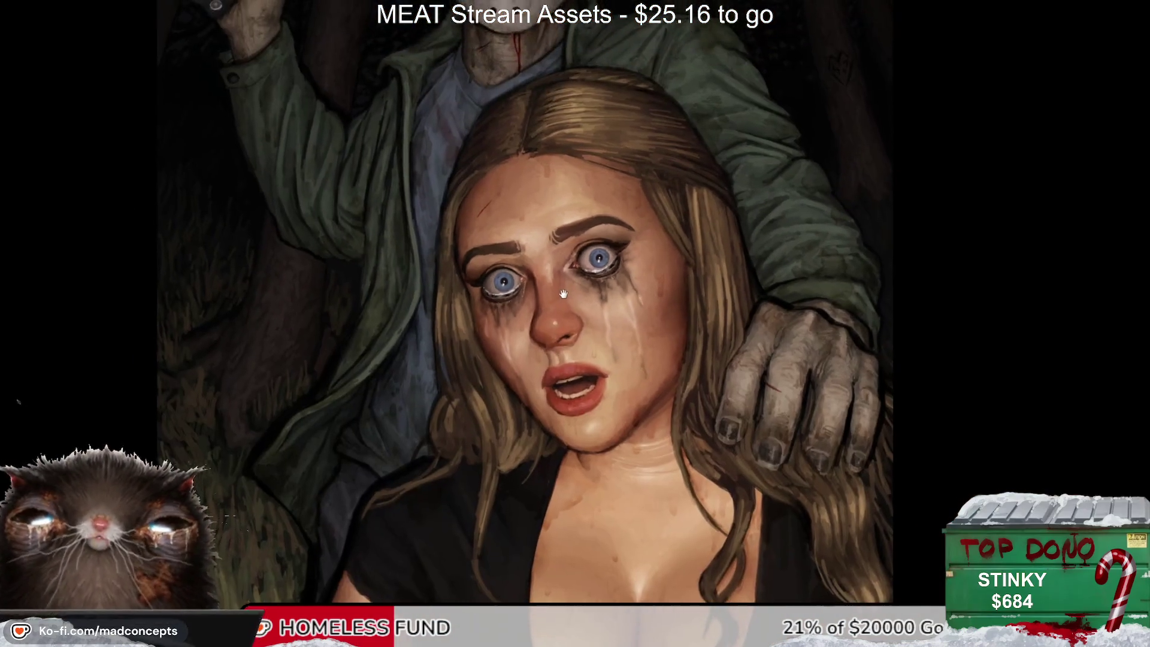
scroll(558, 263, "down", 1)
scroll(544, 275, "down", 1)
scroll(544, 274, "down", 1)
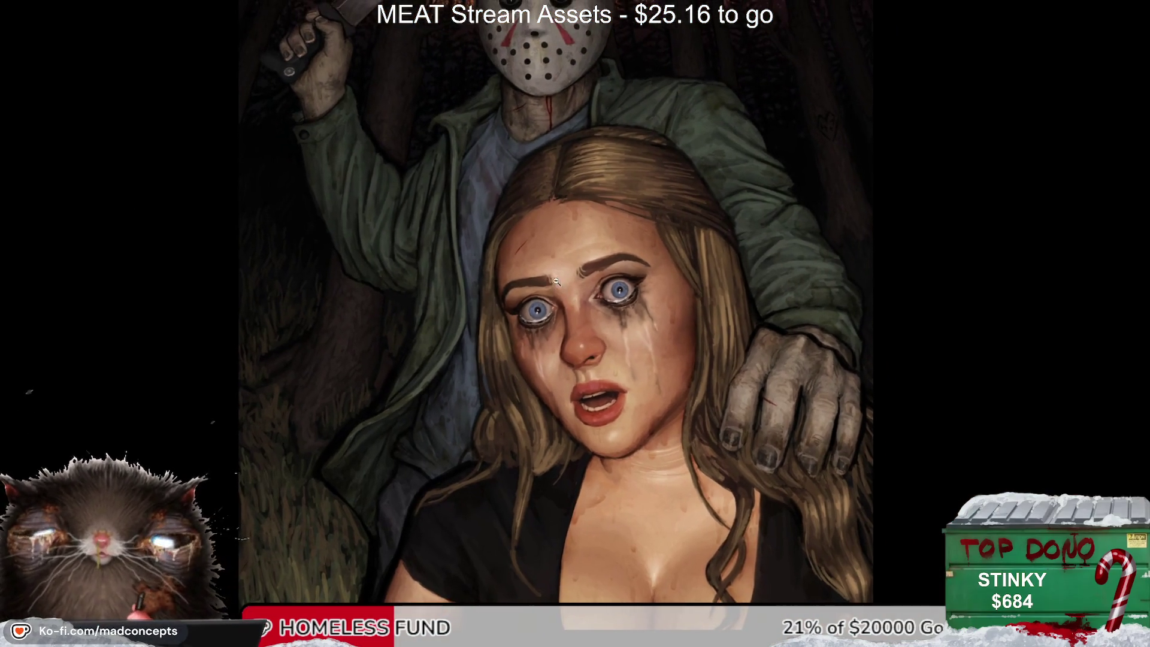
scroll(592, 138, "up", 3)
mouse_move(510, 278)
left_mouse_down()
mouse_move(499, 302)
mouse_move(516, 282)
left_mouse_up()
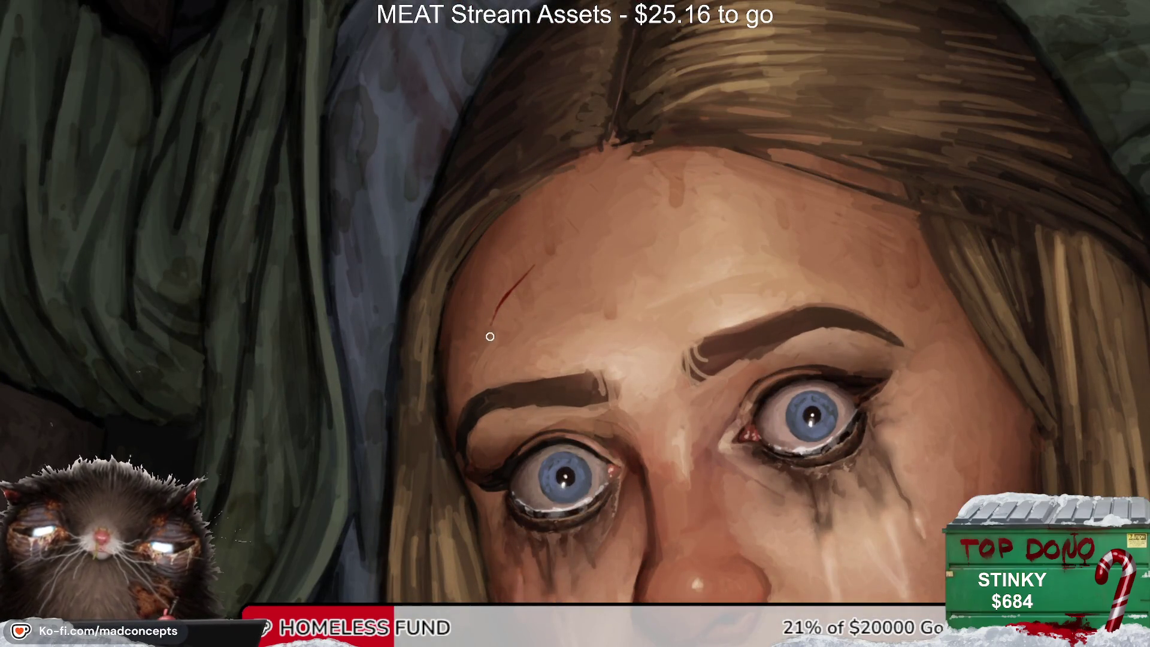
Step: Mirror the view horizontally to check the face and proportions
scroll(510, 336, "down", 2)
scroll(509, 336, "down", 1)
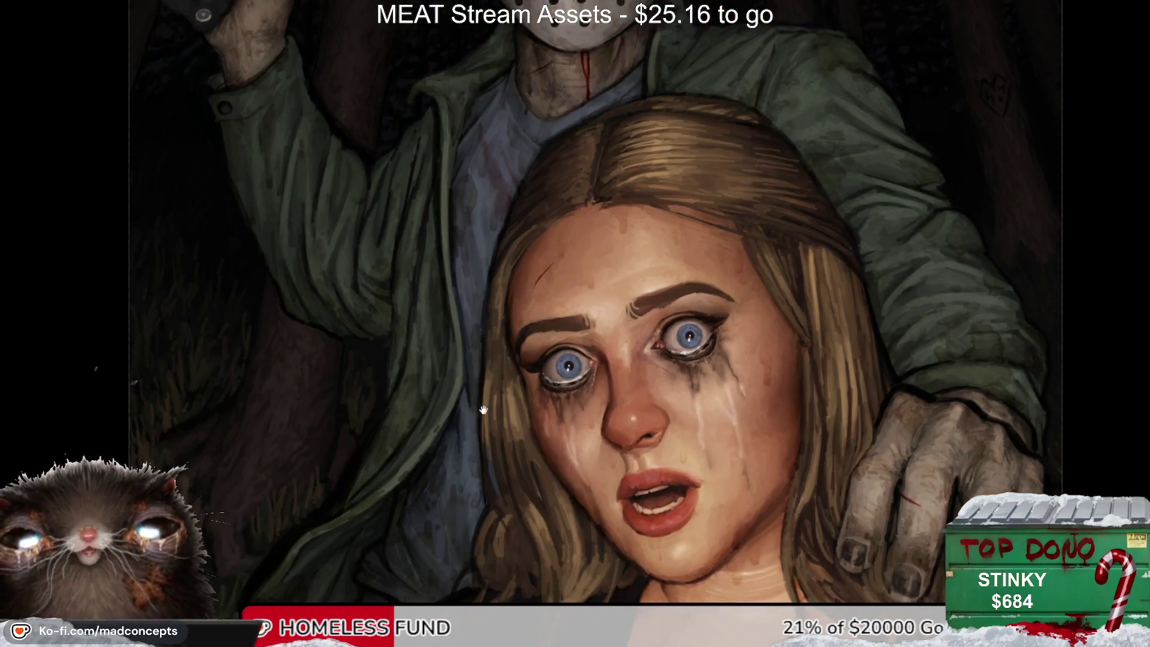
left_click_drag(513, 328, 525, 285)
scroll(525, 286, "down", 2)
key("m")
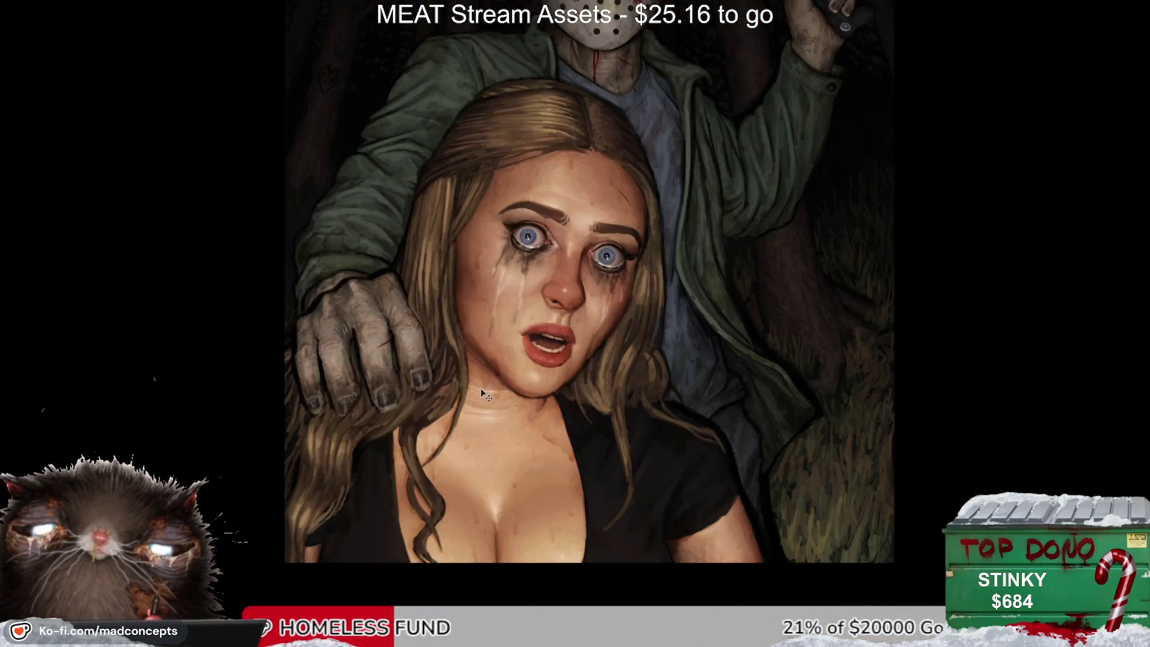
key("m")
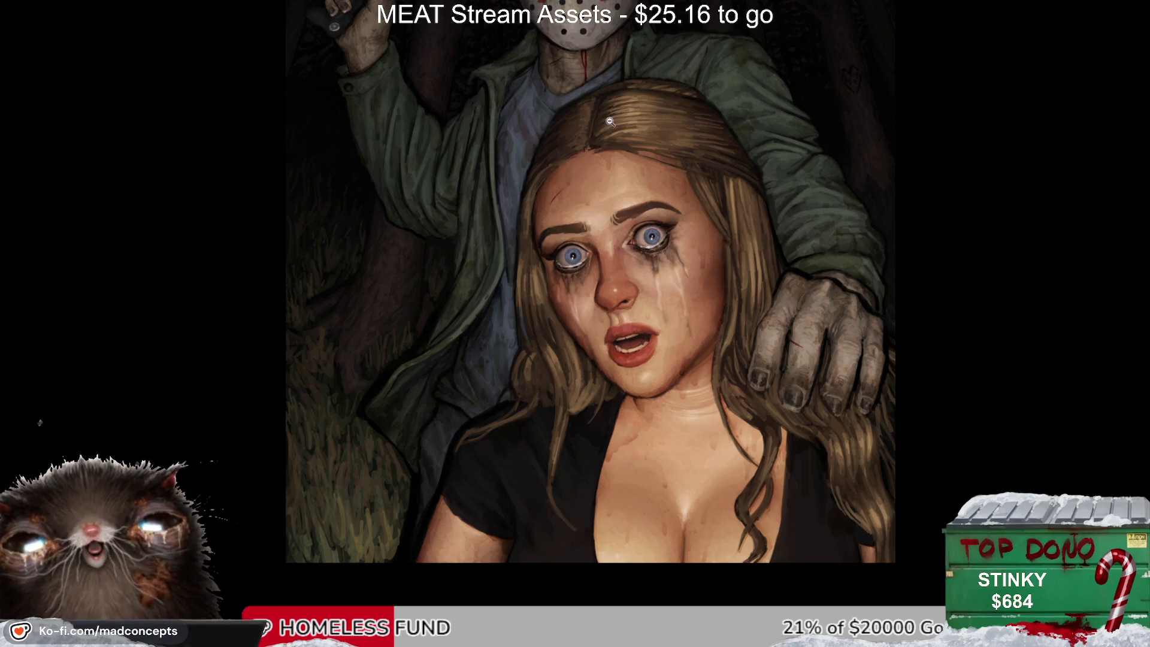
left_click_drag(643, 295, 632, 267)
key("m")
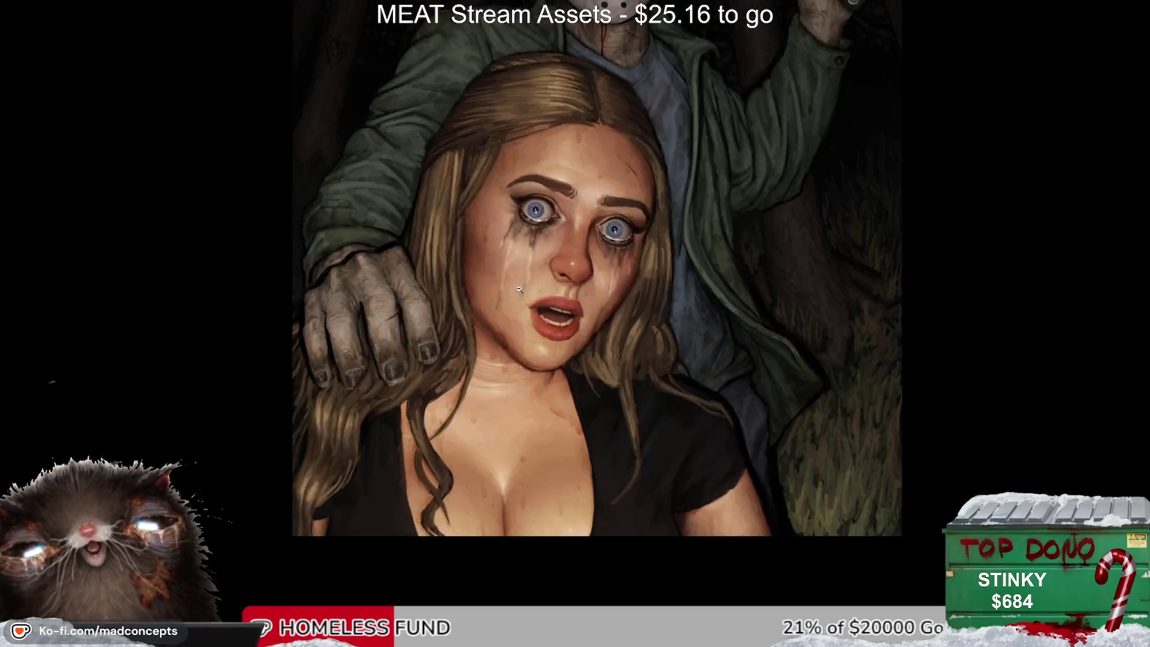
scroll(443, 389, "up", 2)
scroll(443, 389, "up", 2)
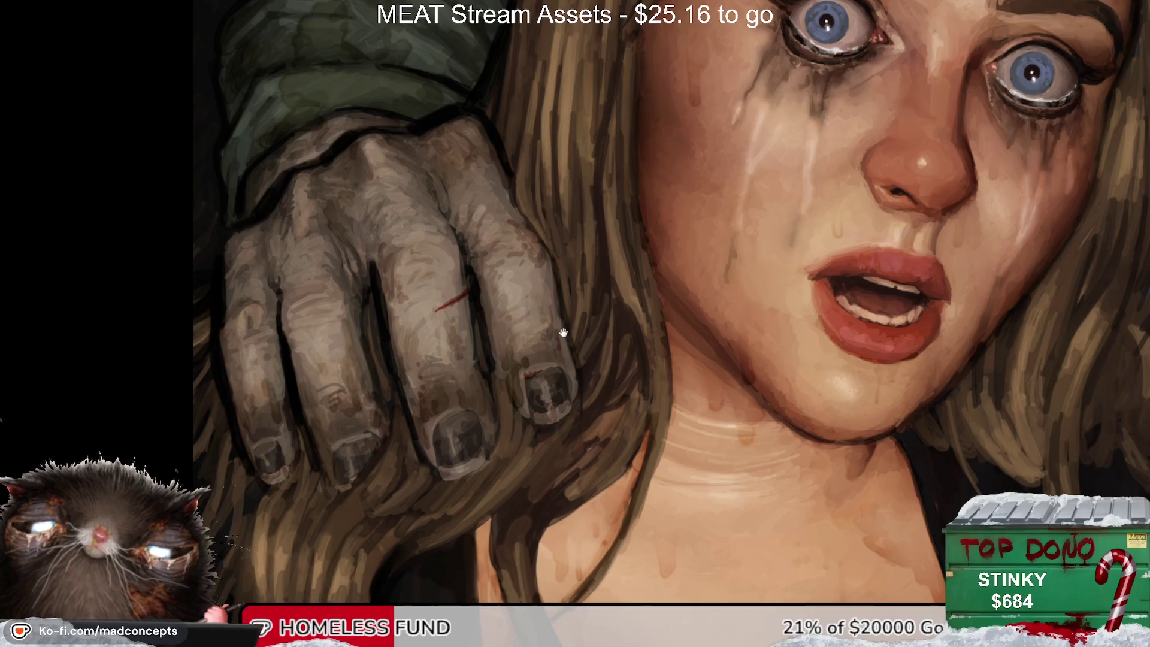
Step: Review the full figure, then zoom back into the woman's face close-up
left_click_drag(563, 333, 475, 174)
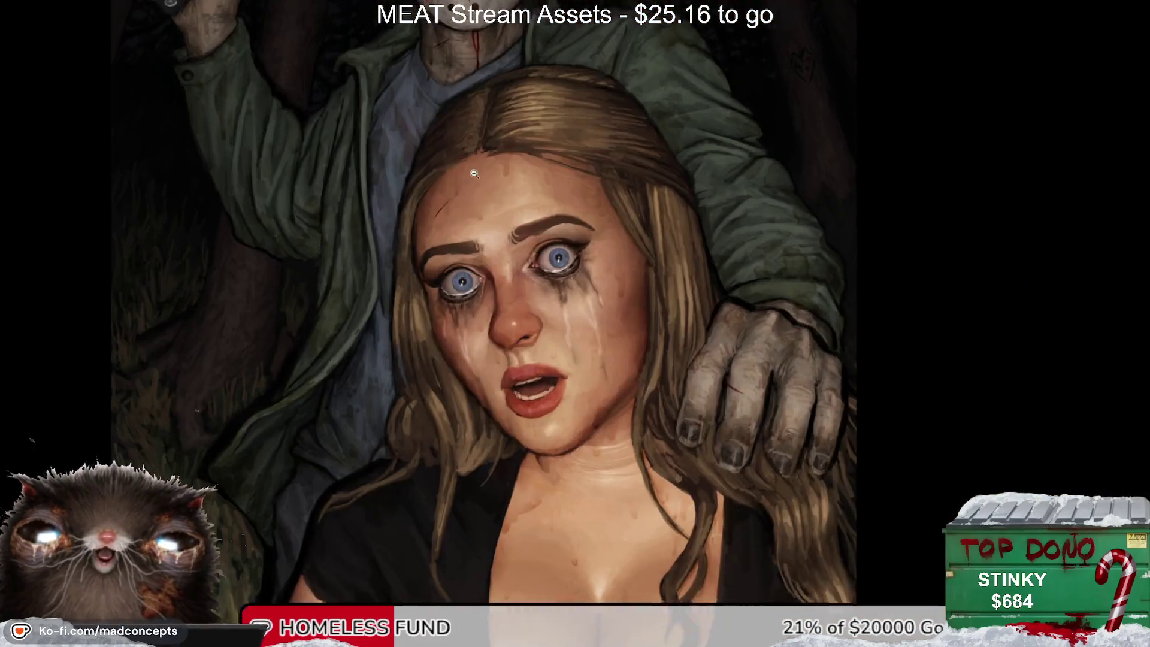
left_click(475, 174)
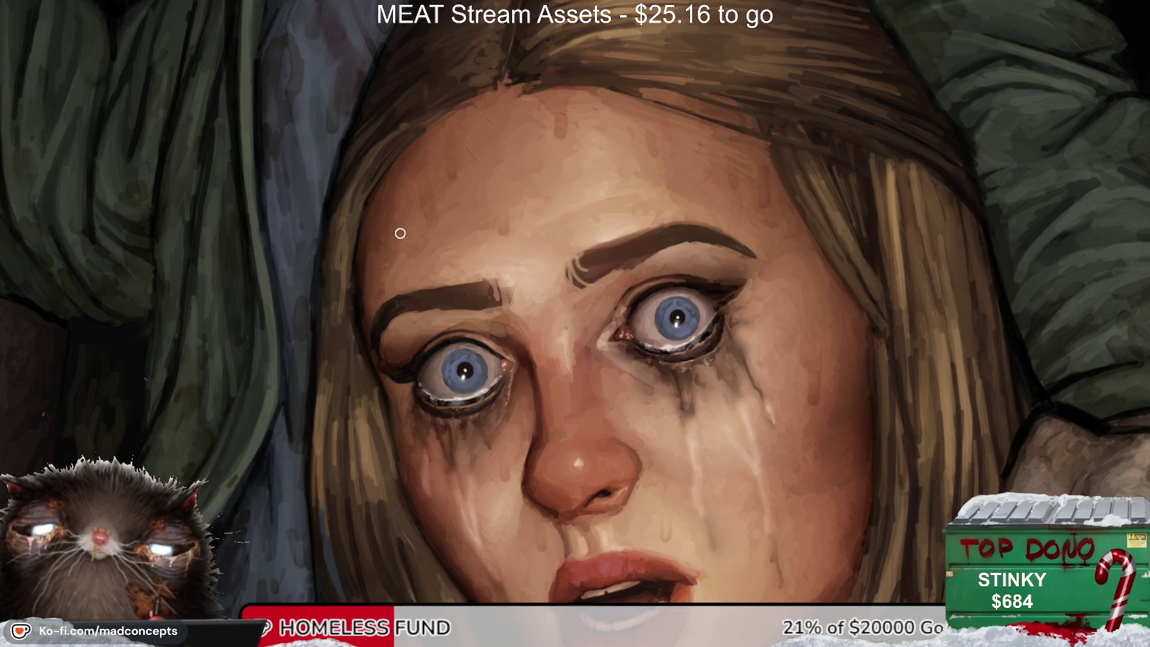
left_click(429, 264, "alt")
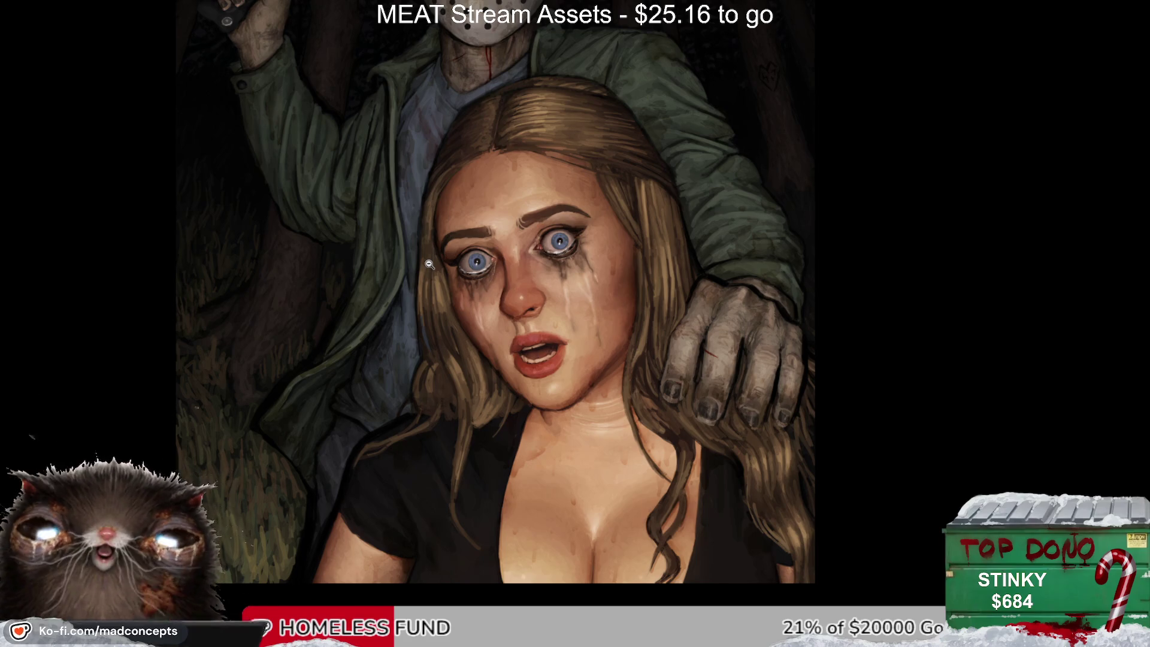
scroll(429, 264, "up", 5)
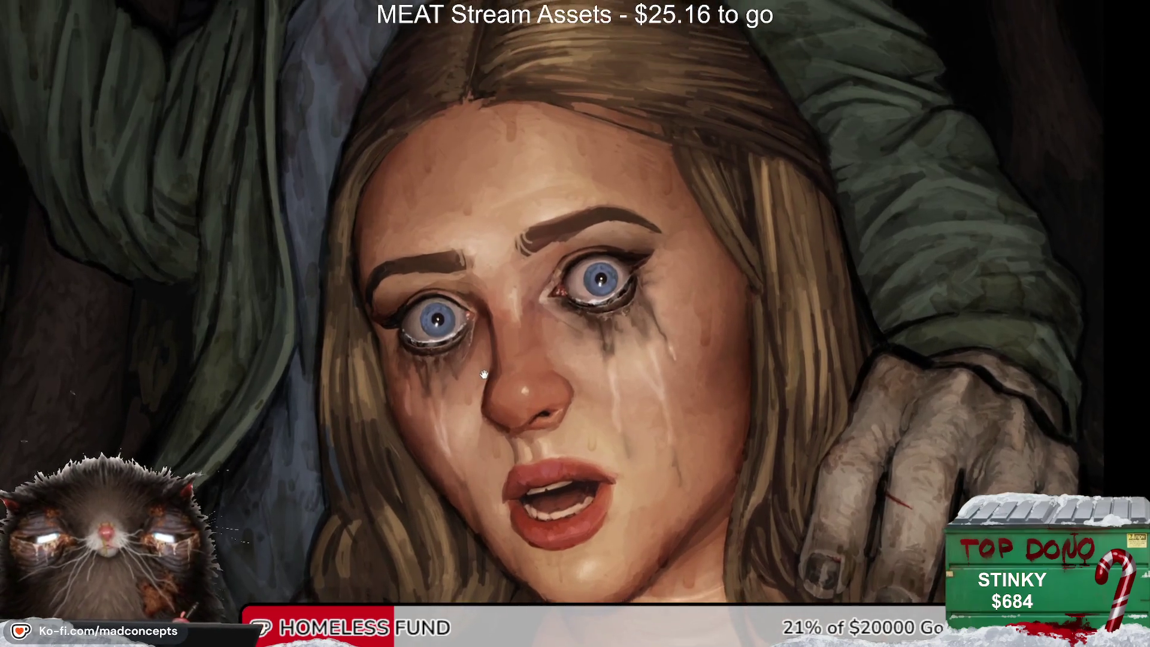
left_click_drag(484, 374, 488, 368)
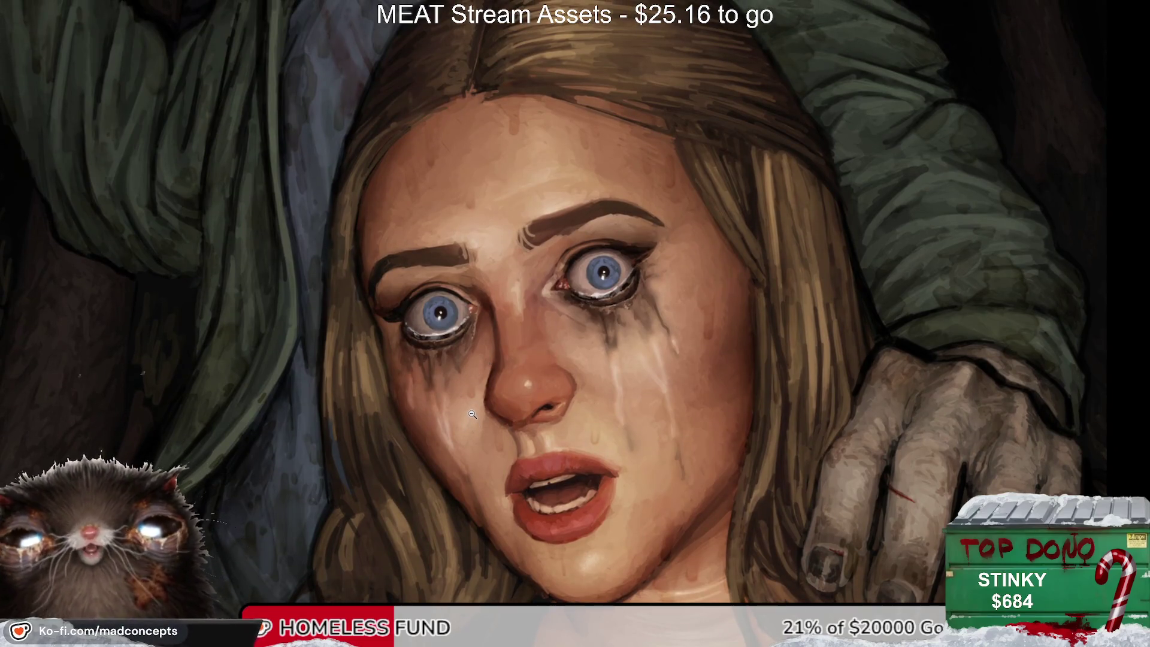
scroll(390, 195, "up", 3)
left_click_drag(409, 222, 437, 191)
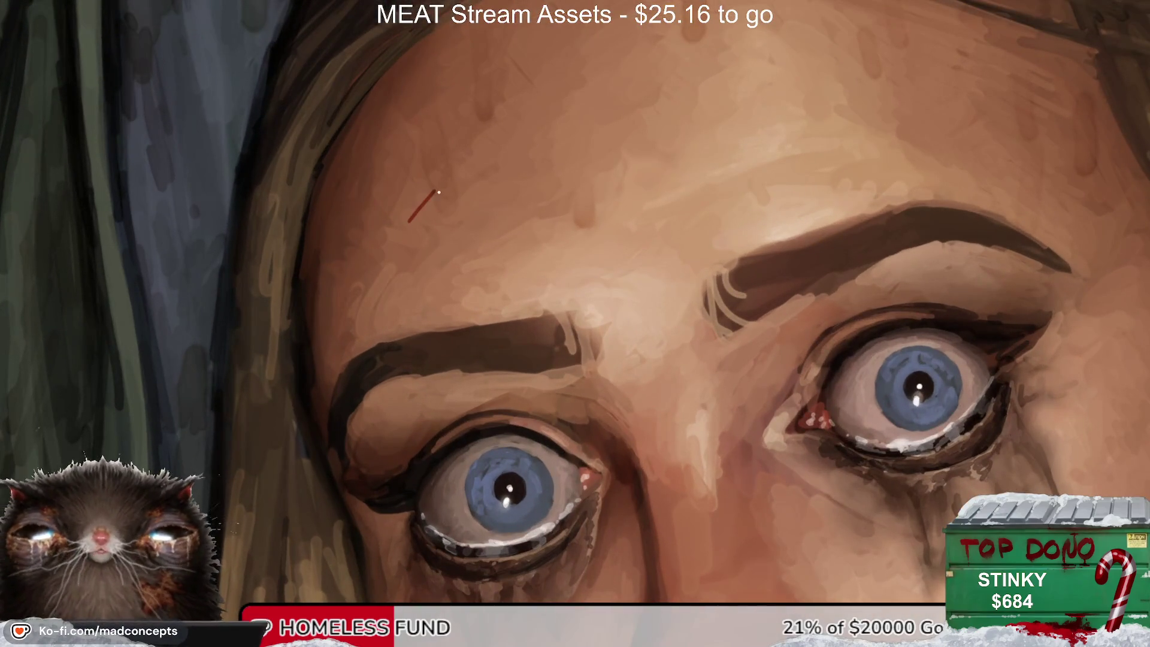
key("ctrl+z")
left_click_drag(394, 247, 457, 178)
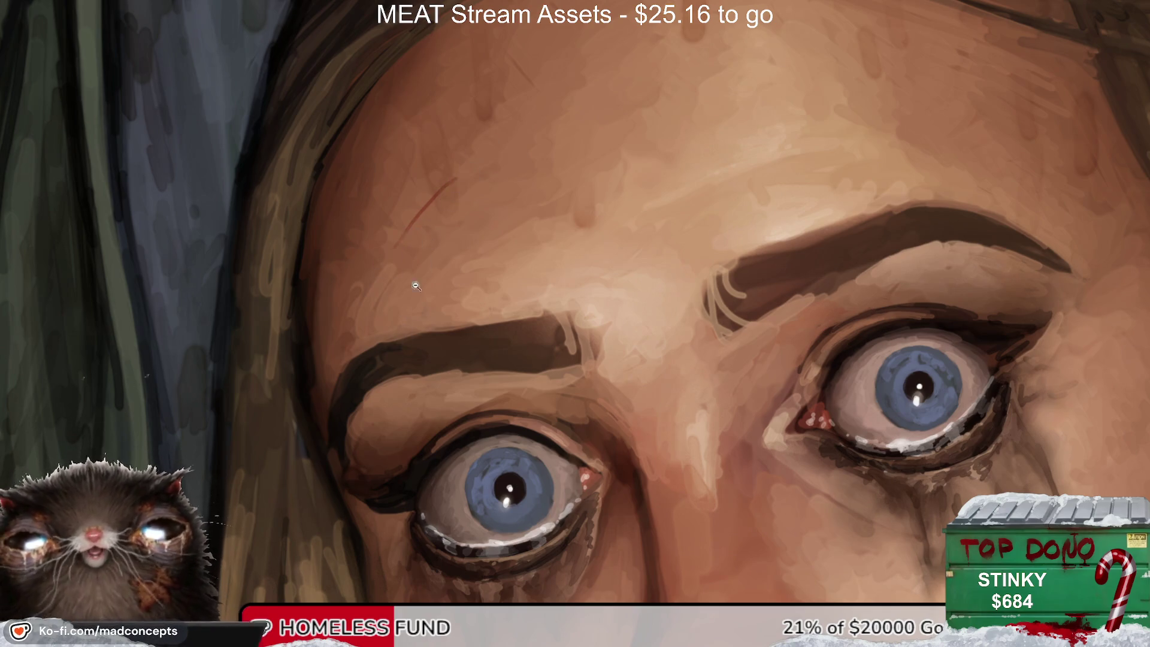
scroll(449, 189, "up", 1)
scroll(442, 250, "up", 1)
scroll(442, 249, "down", 4)
scroll(473, 360, "down", 2)
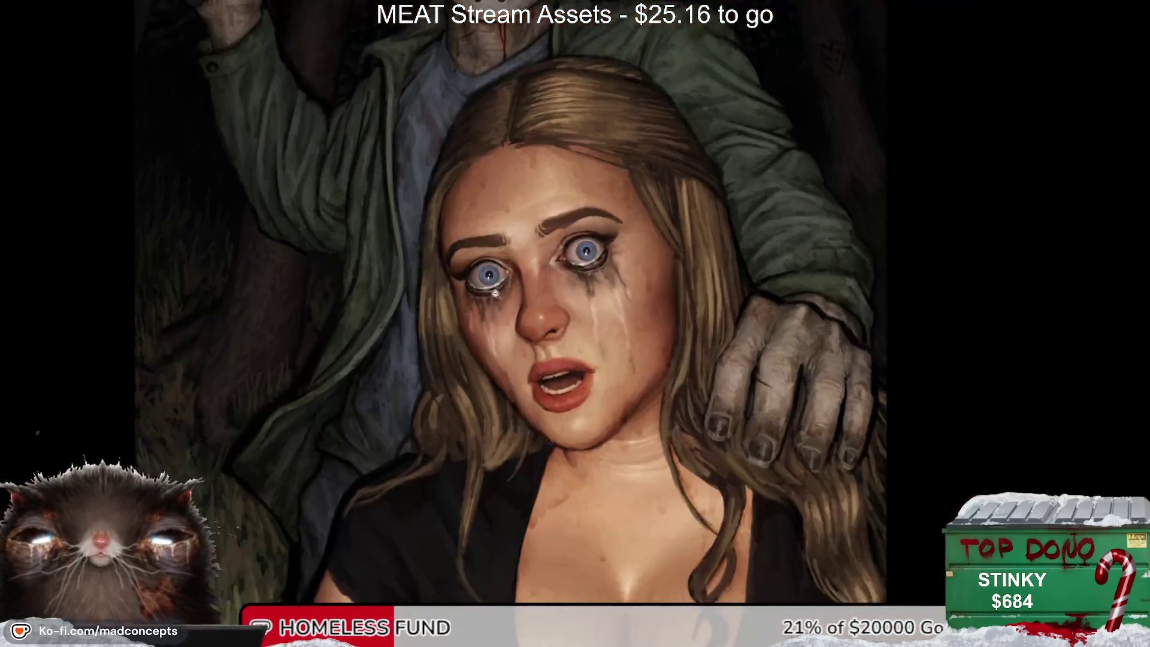
left_click_drag(442, 412, 407, 327)
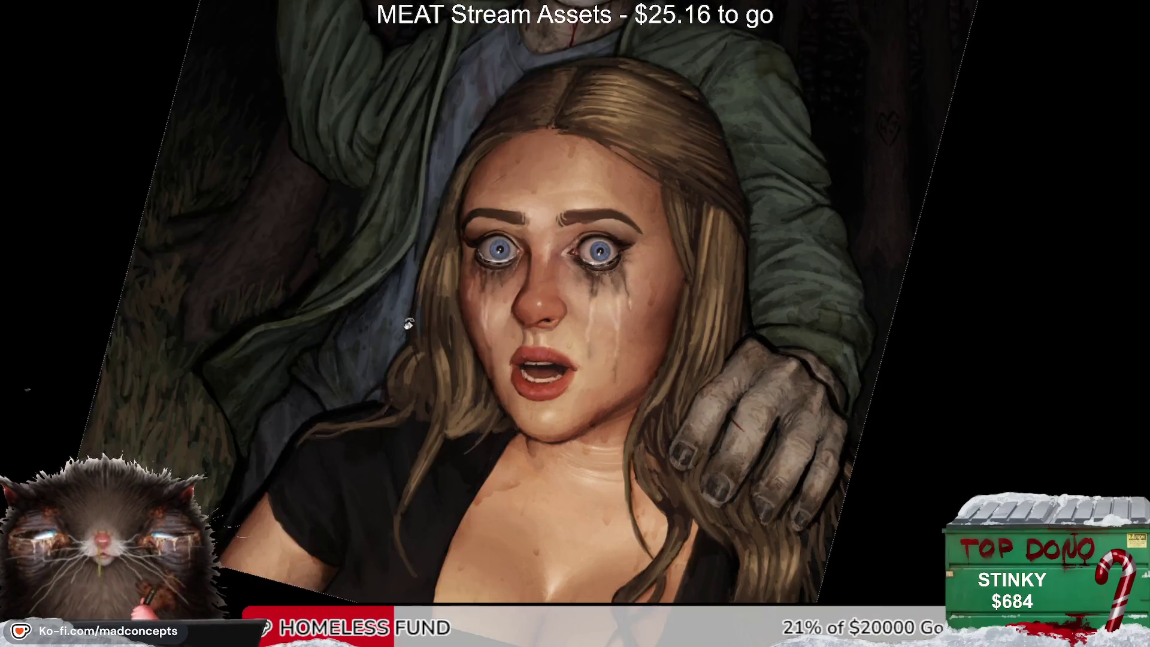
left_click_drag(437, 401, 443, 418)
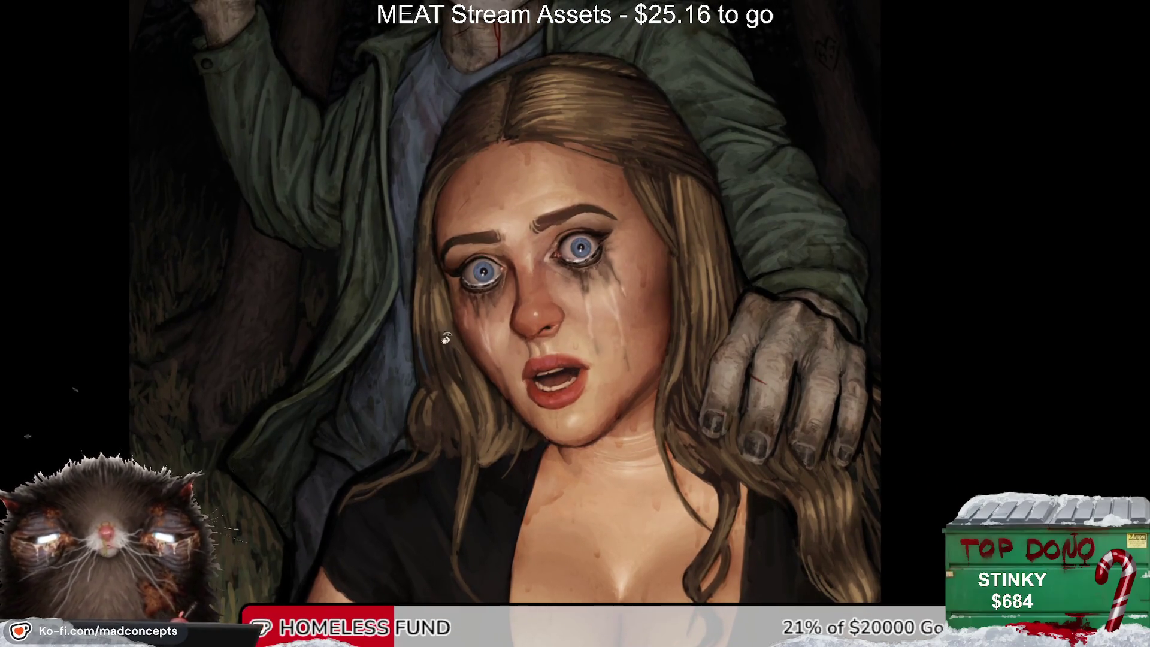
left_click(490, 215)
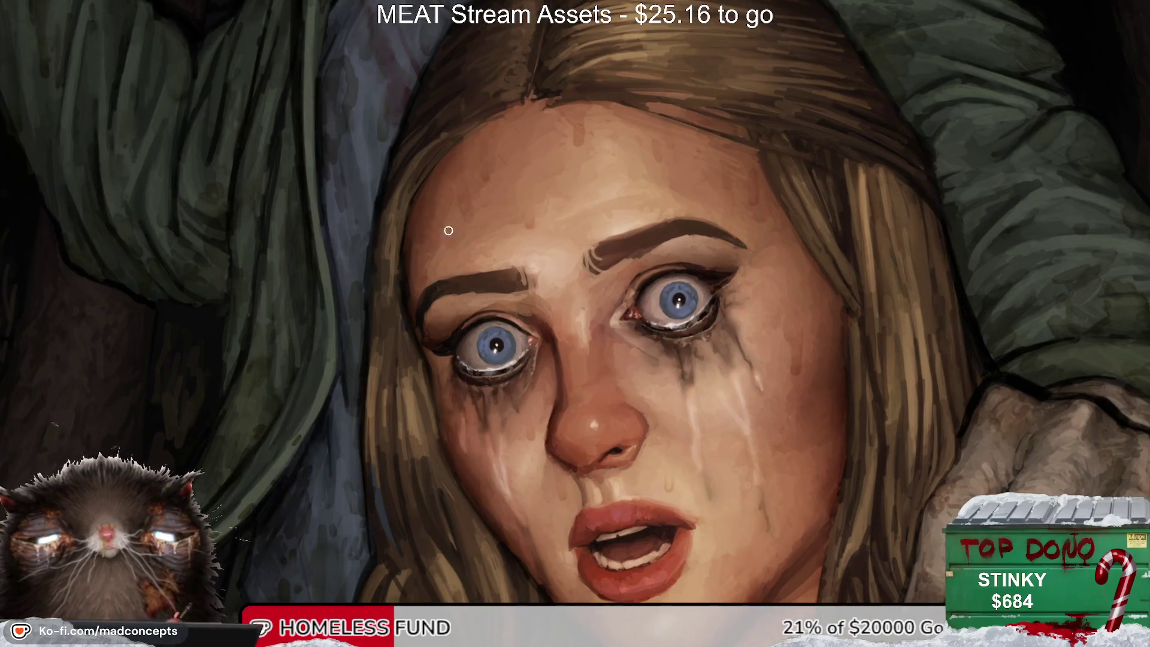
key("ctrl+0")
left_click(660, 220)
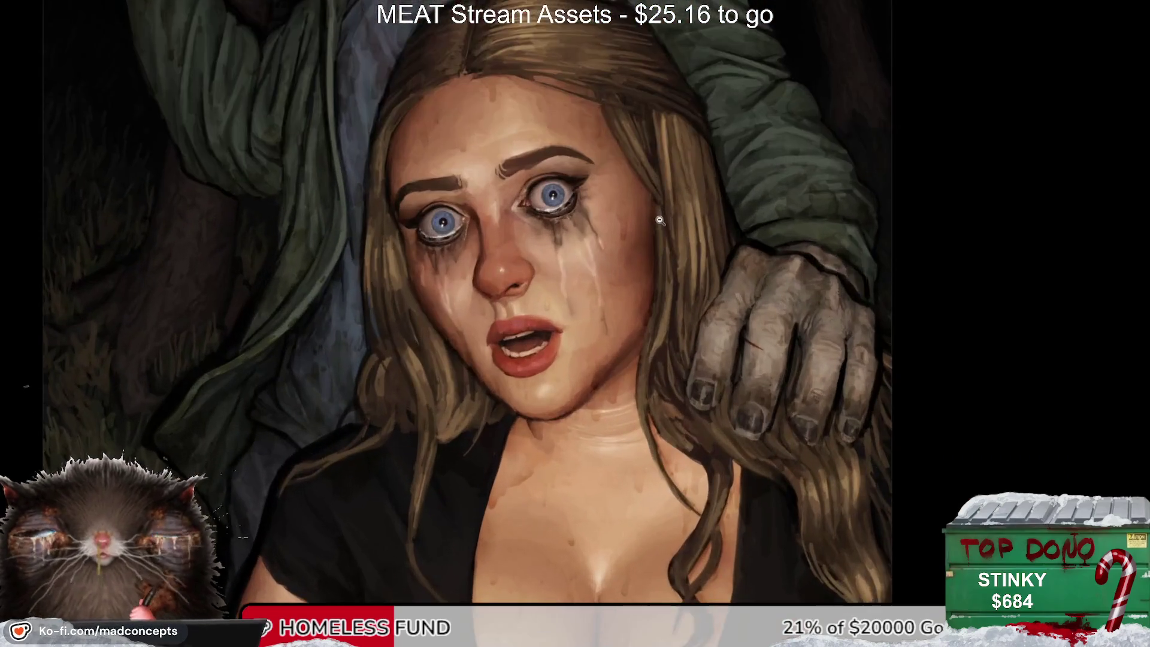
left_click(660, 220, "alt")
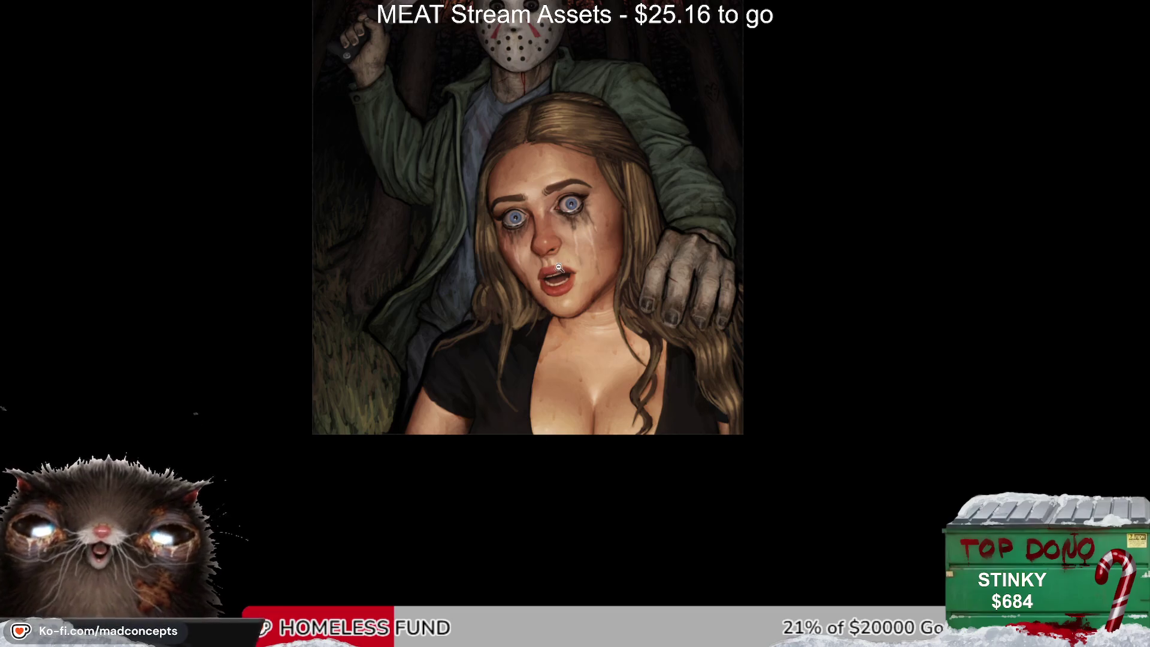
scroll(562, 234, "up", 2)
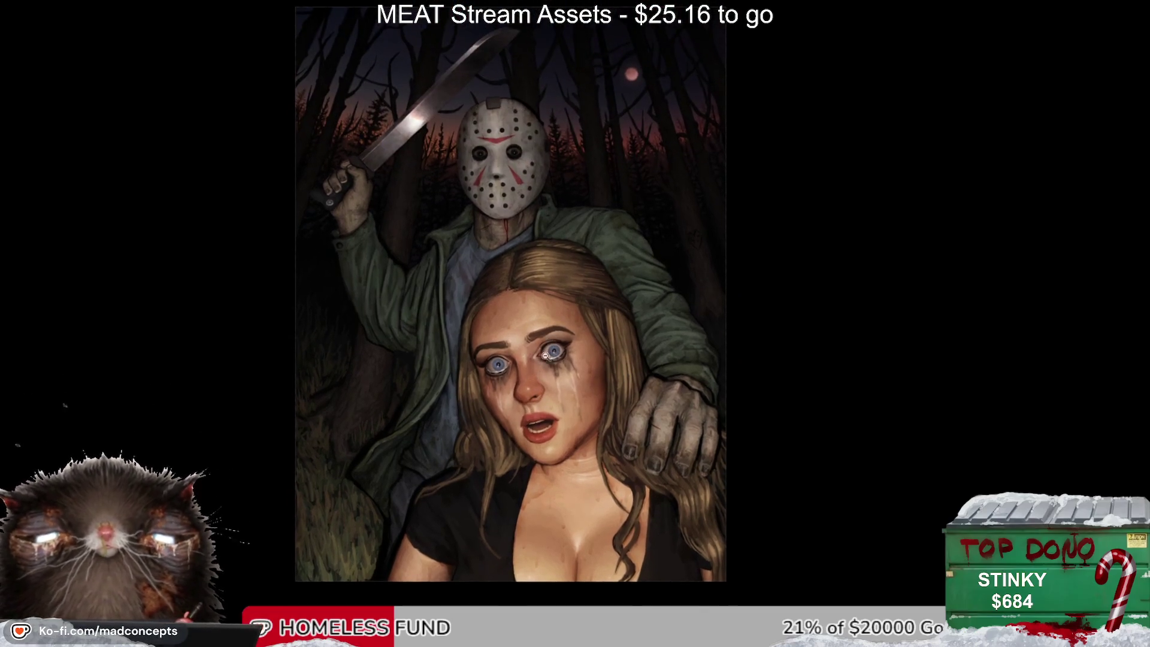
scroll(569, 249, "up", 3)
scroll(572, 254, "up", 1)
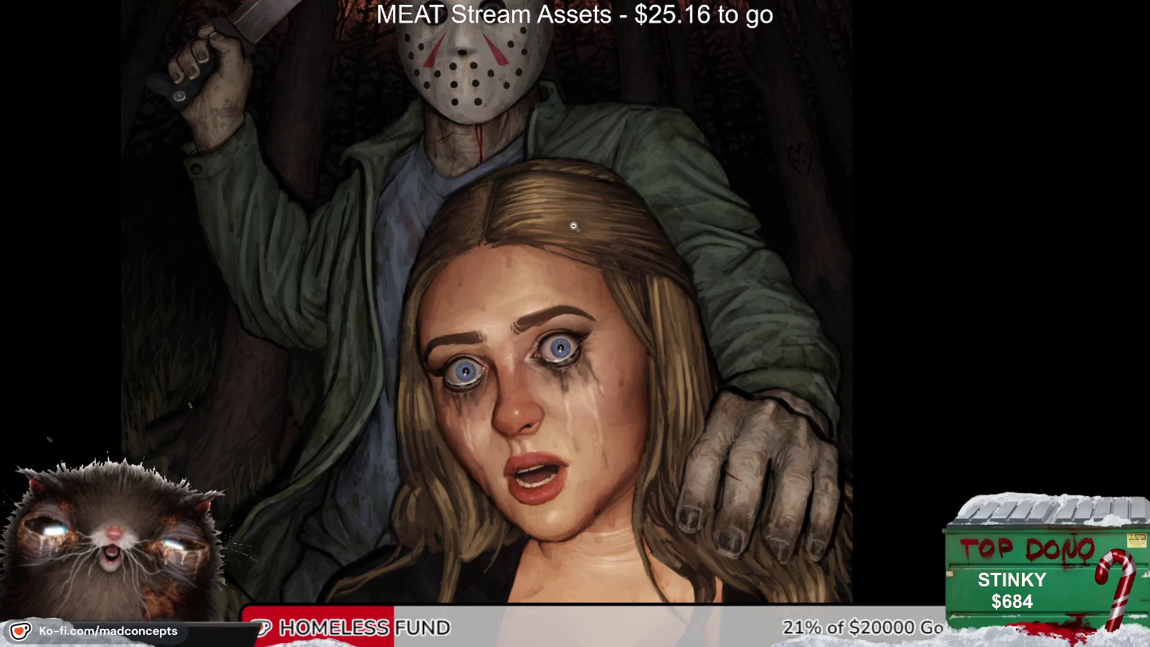
scroll(527, 378, "up", 2)
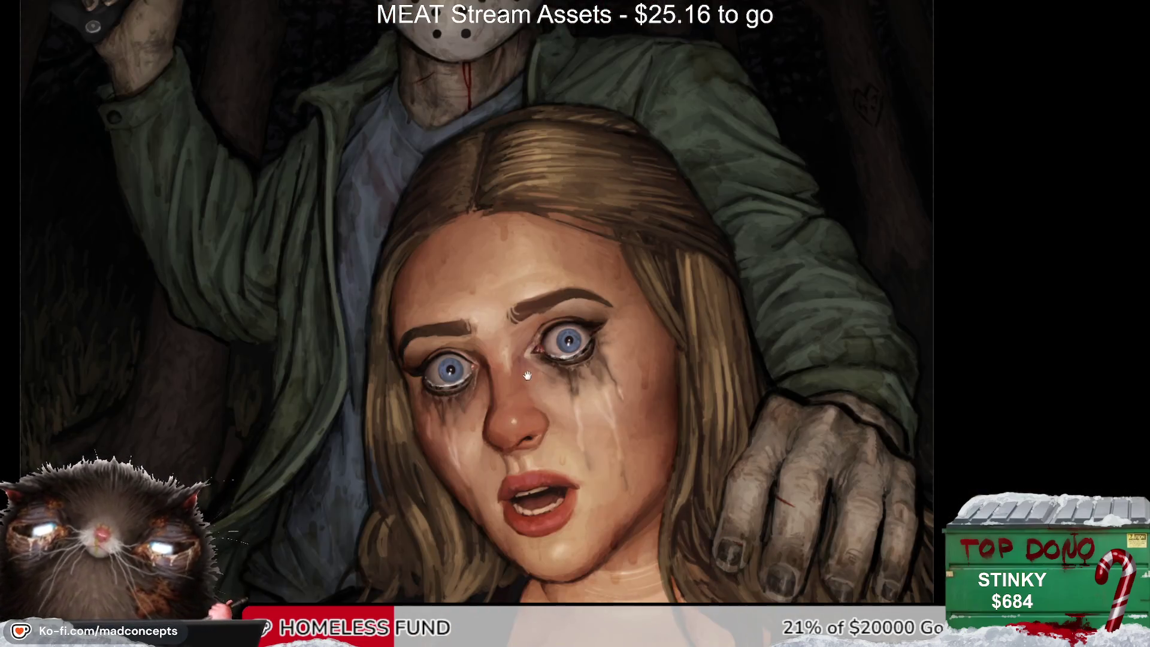
left_click_drag(528, 371, 537, 285)
scroll(542, 287, "up", 2)
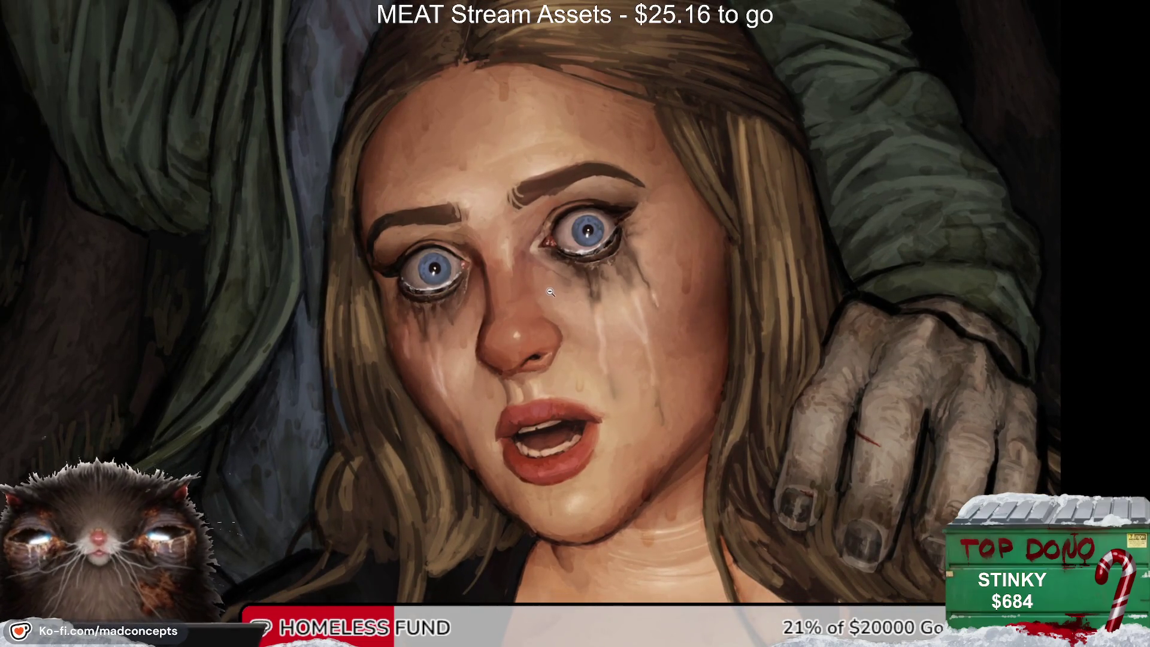
scroll(550, 291, "down", 4)
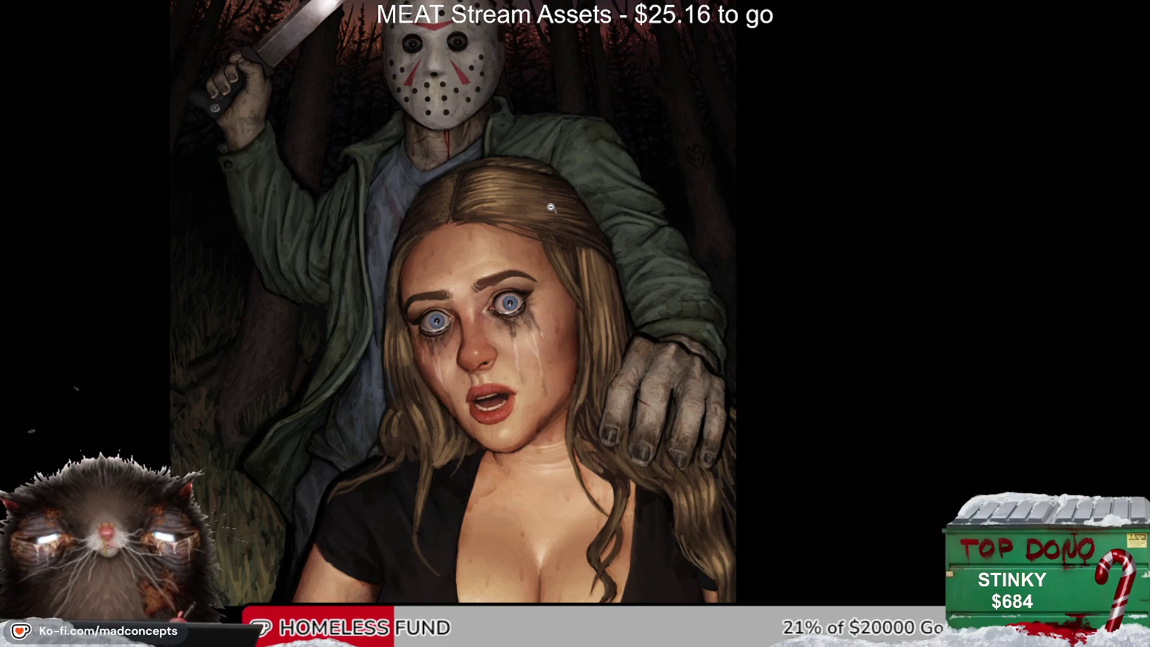
scroll(659, 168, "up", 1)
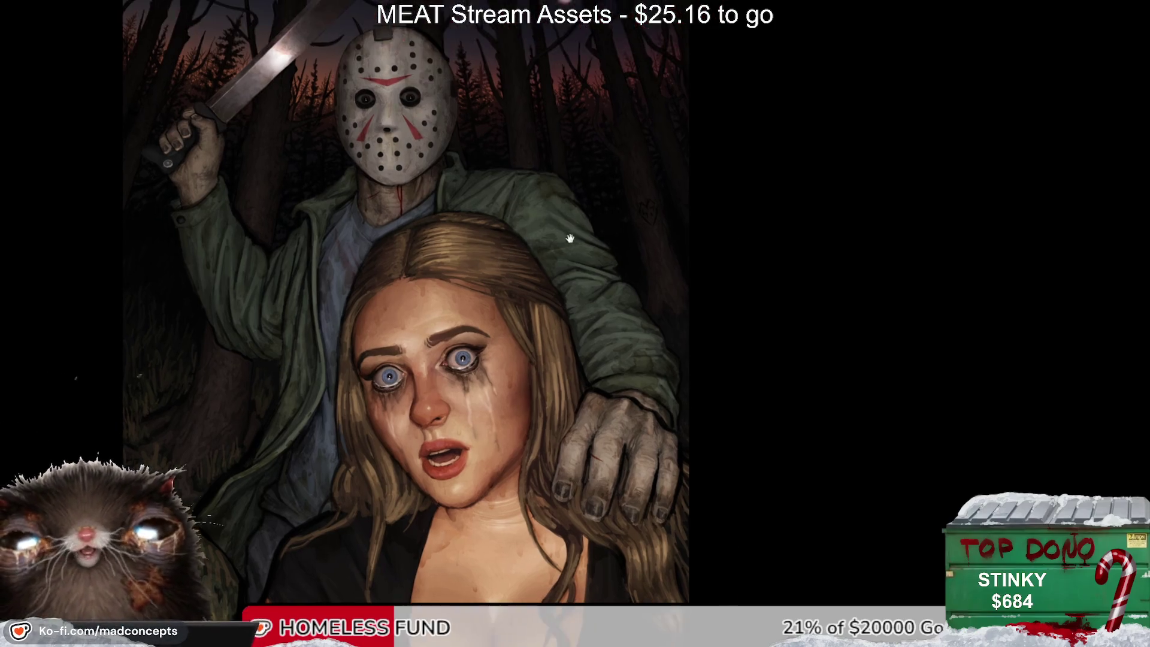
scroll(729, 129, "up", 4)
left_click_drag(729, 129, 531, 342)
scroll(575, 224, "up", 2)
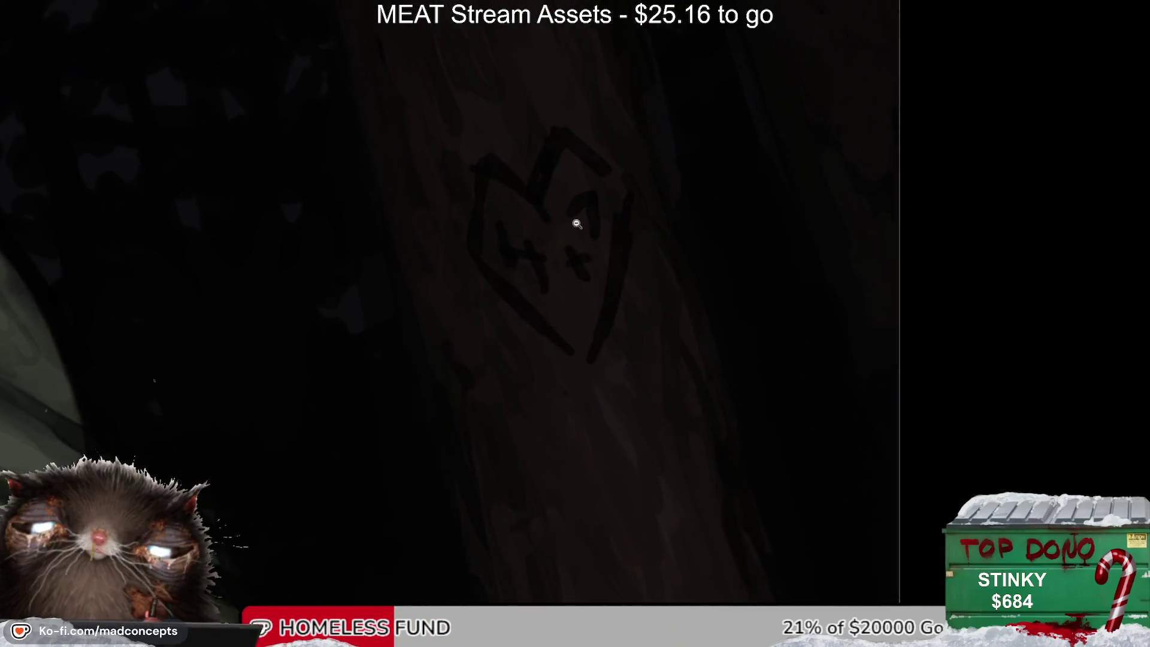
scroll(566, 226, "down", 3)
scroll(519, 296, "down", 3)
scroll(586, 220, "up", 3)
scroll(579, 214, "up", 2)
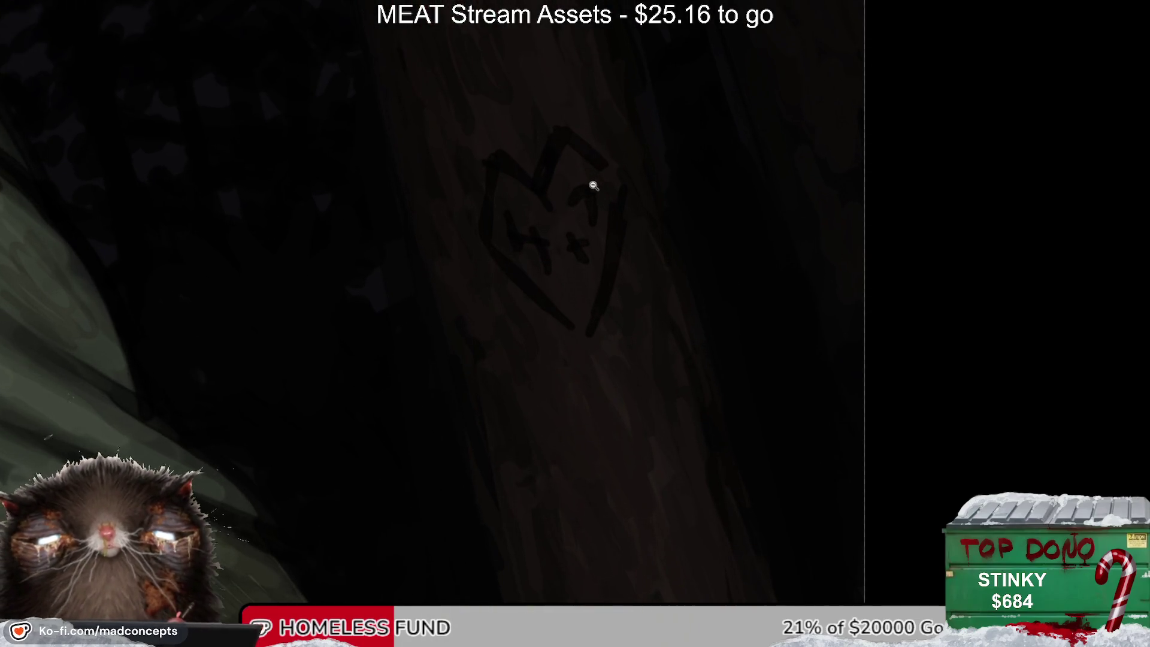
scroll(563, 224, "up", 2)
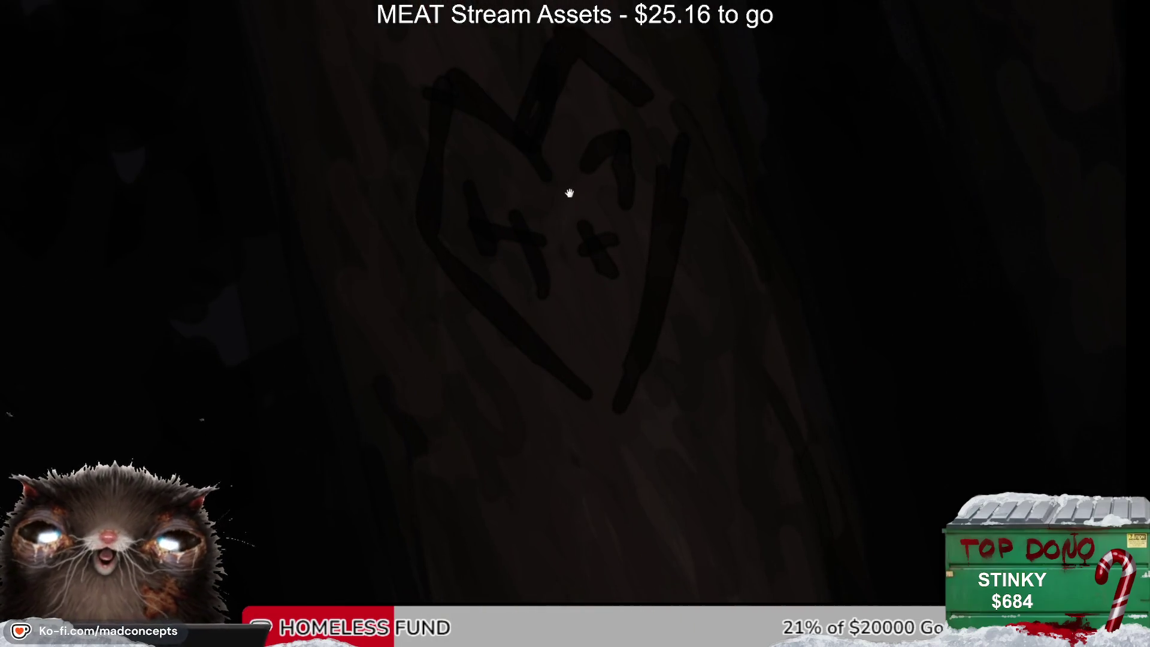
scroll(606, 231, "down", 5)
scroll(485, 364, "down", 2)
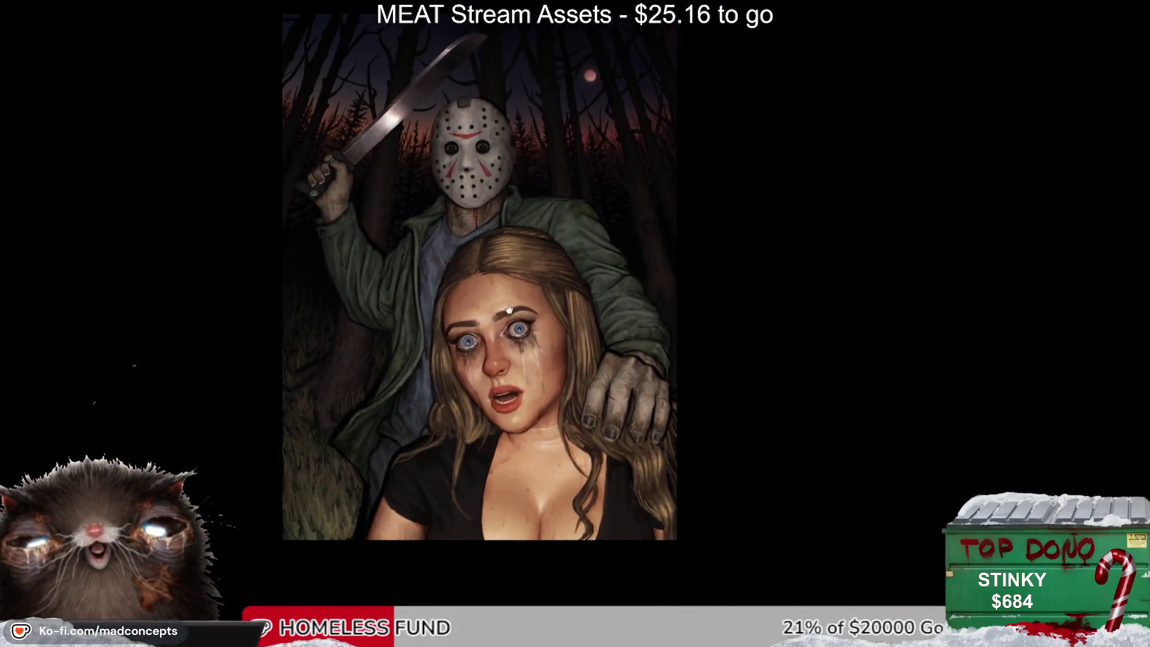
scroll(503, 298, "up", 2)
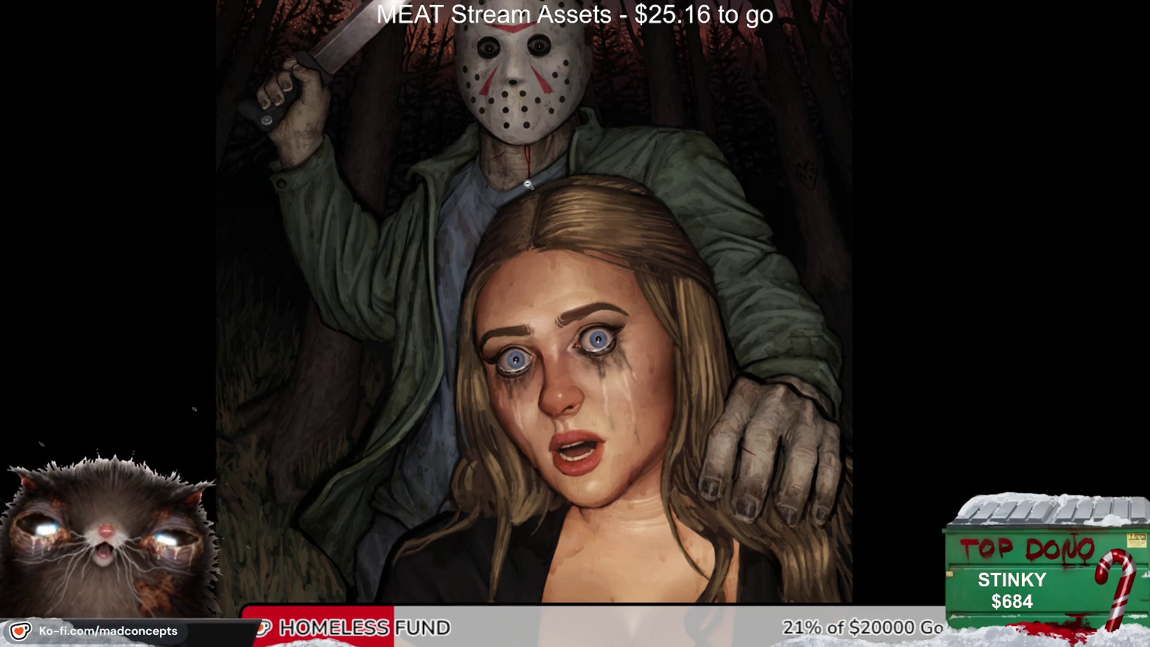
scroll(526, 192, "up", 3)
scroll(467, 432, "down", 5)
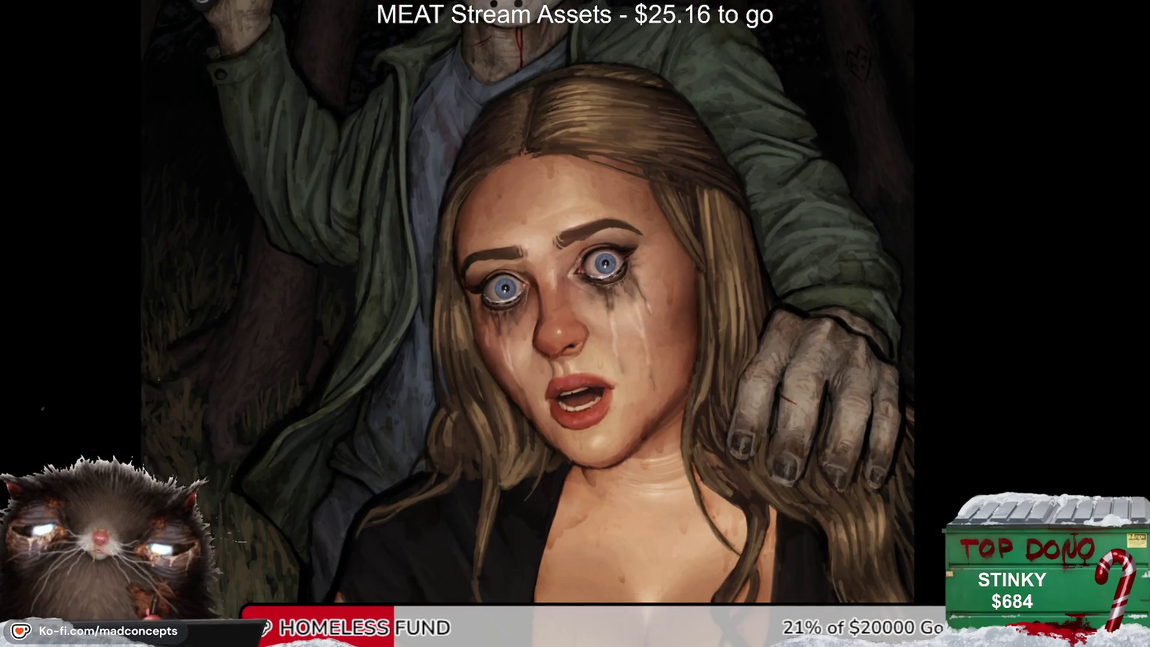
left_click_drag(584, 321, 566, 383)
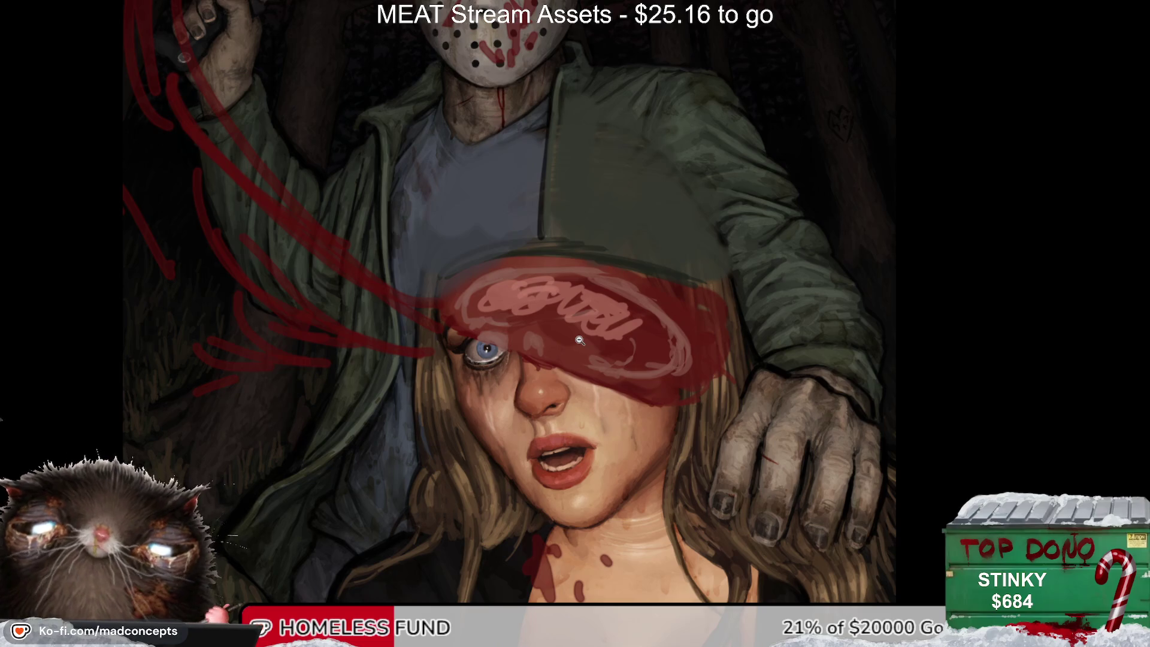
scroll(527, 345, "up", 2)
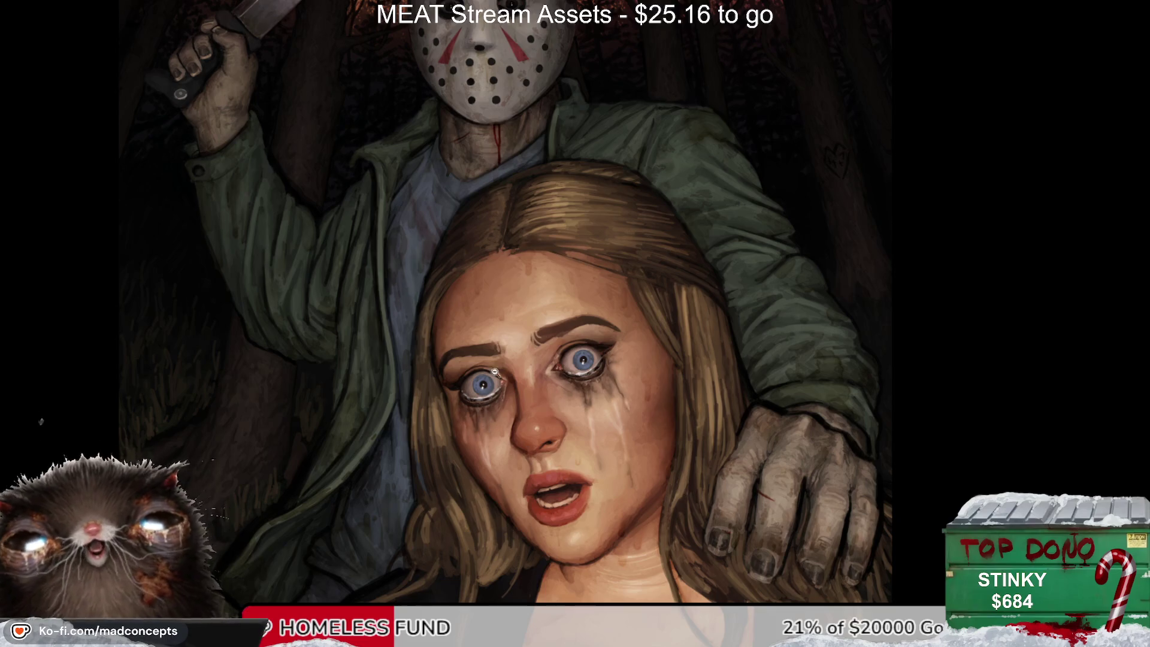
scroll(499, 335, "down", 2)
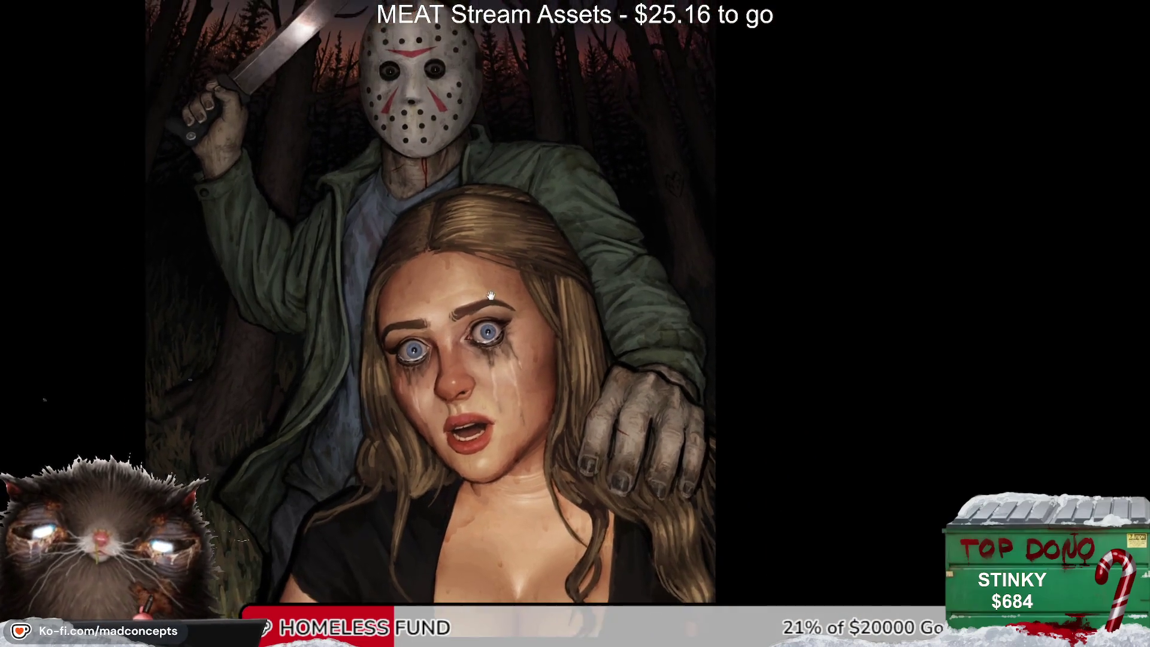
scroll(471, 300, "up", 2)
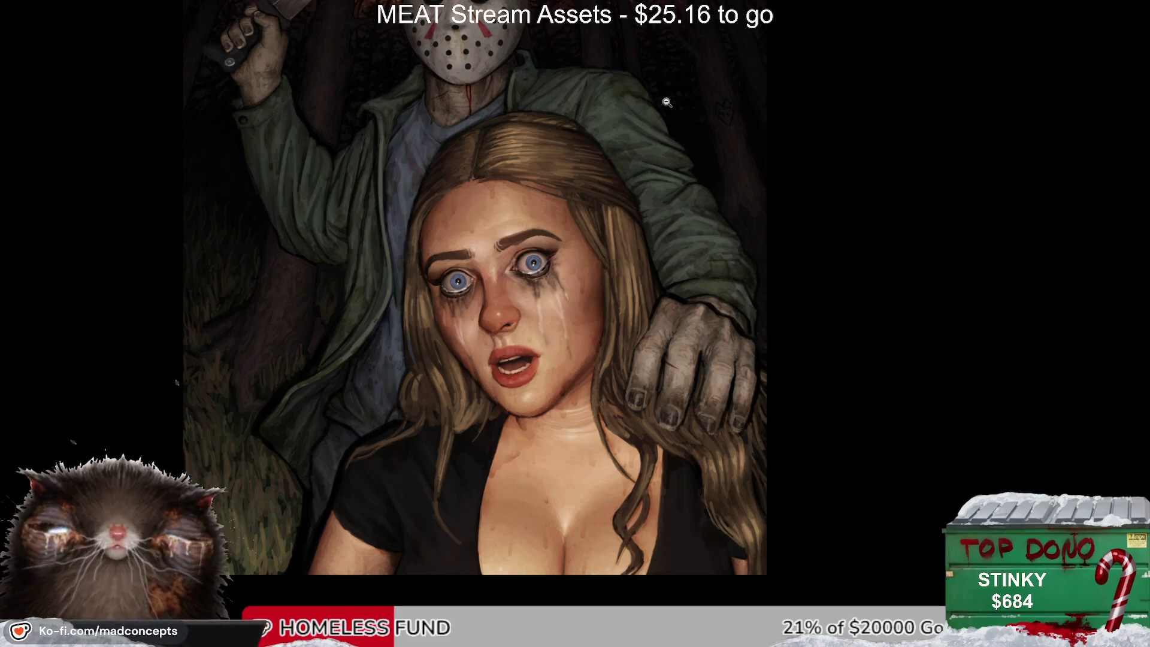
left_click_drag(590, 257, 557, 339)
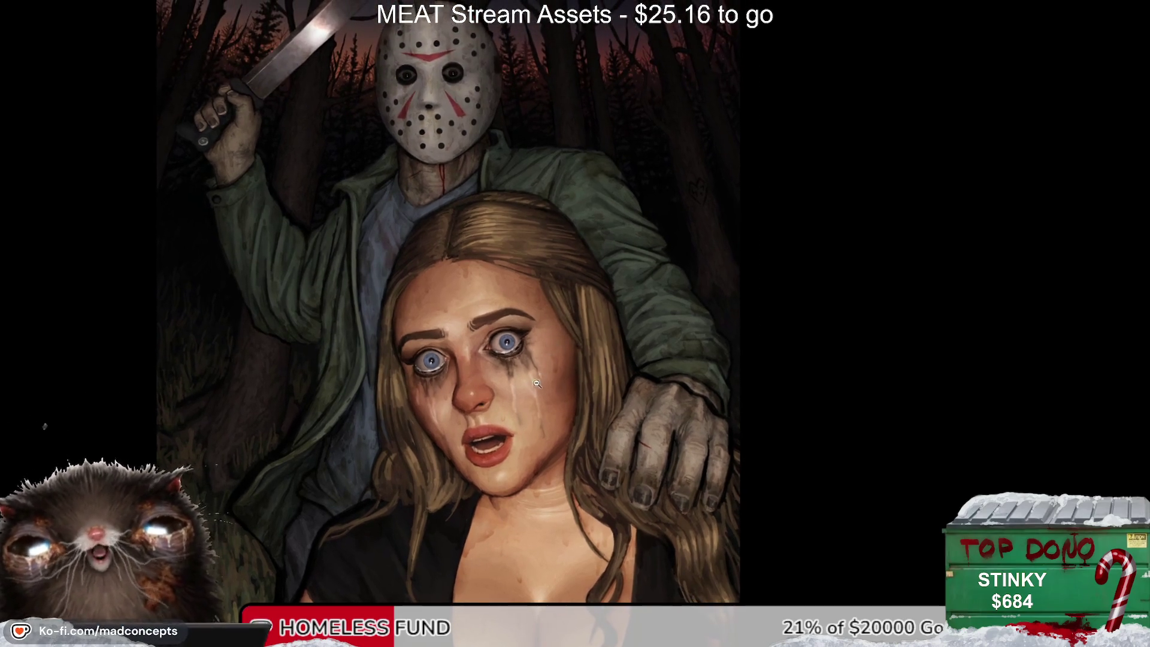
scroll(681, 191, "up", 5)
scroll(559, 302, "down", 2)
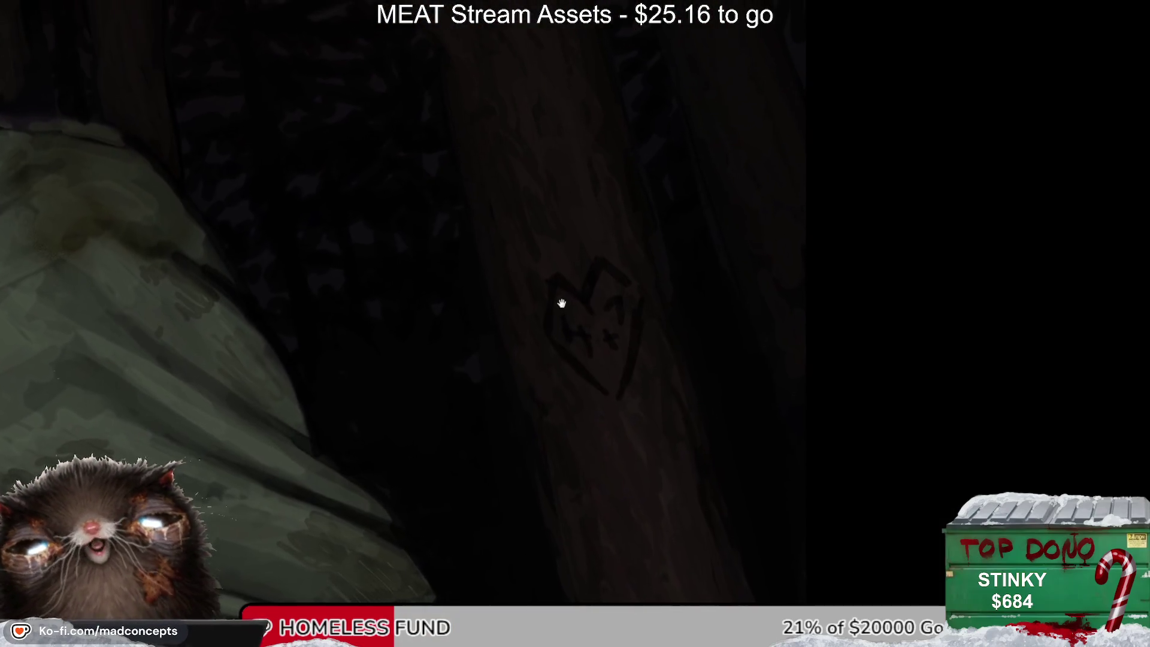
scroll(550, 316, "down", 3)
scroll(564, 281, "up", 2)
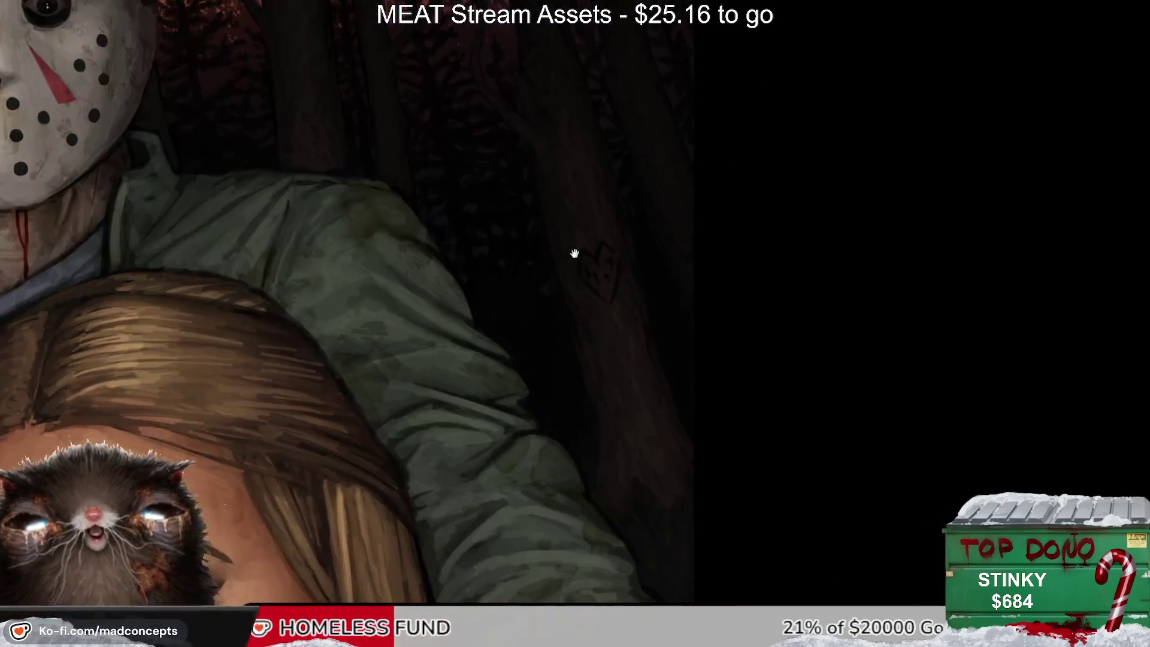
scroll(560, 296, "up", 1)
scroll(569, 267, "down", 3)
scroll(515, 311, "down", 2)
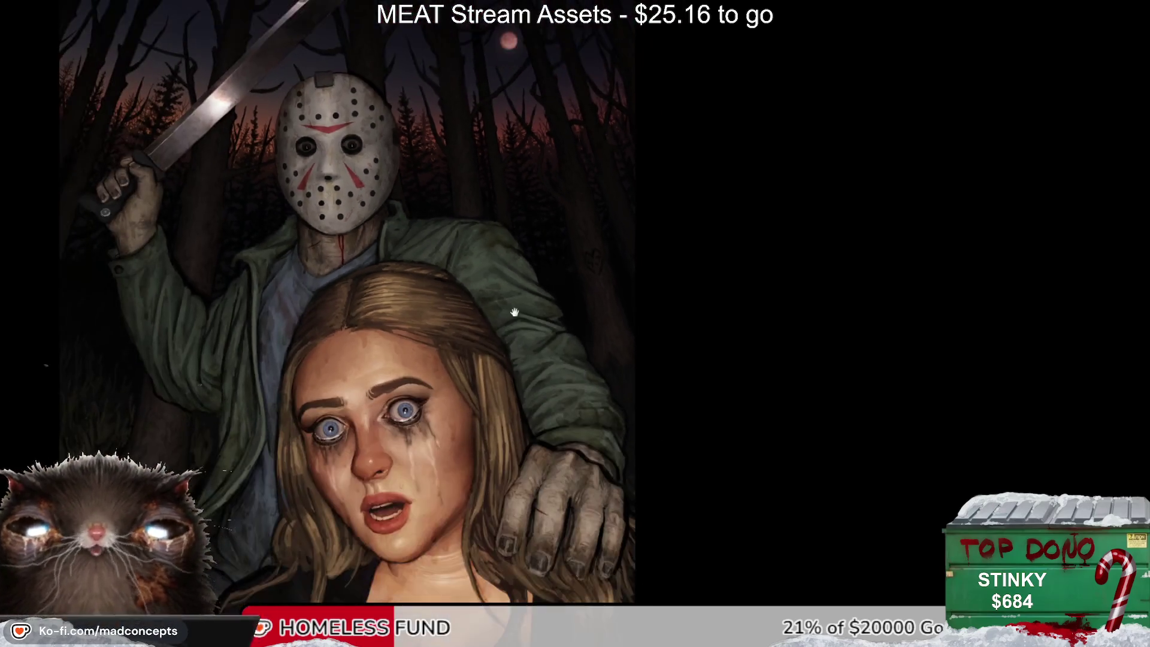
scroll(548, 263, "down", 1)
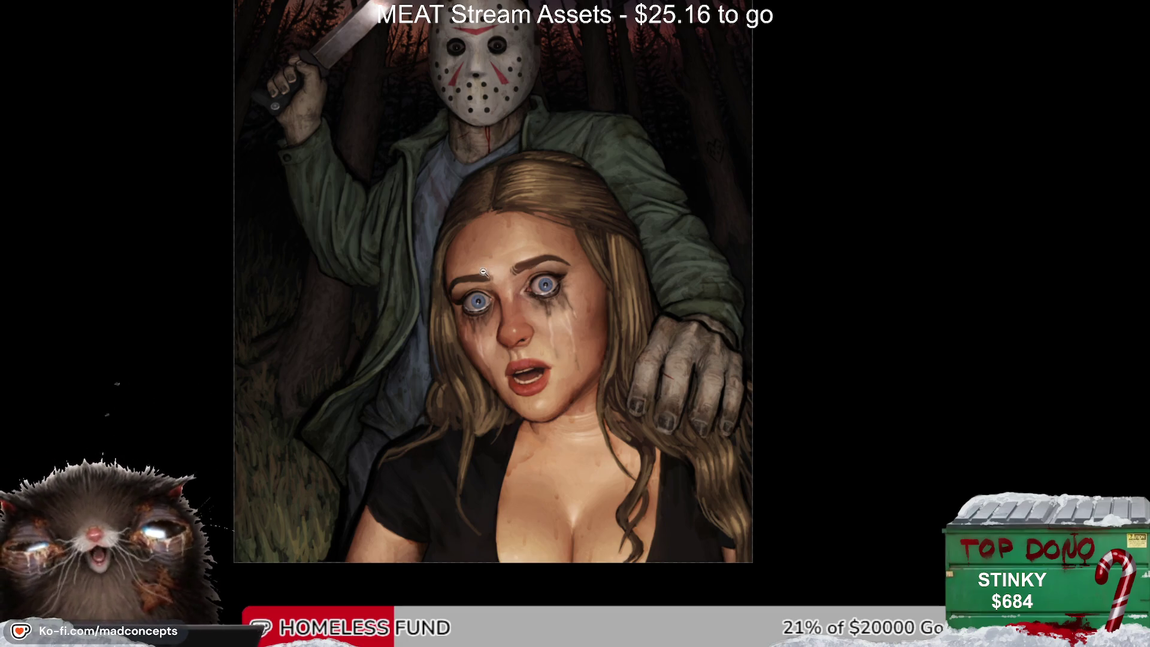
scroll(483, 273, "up", 1)
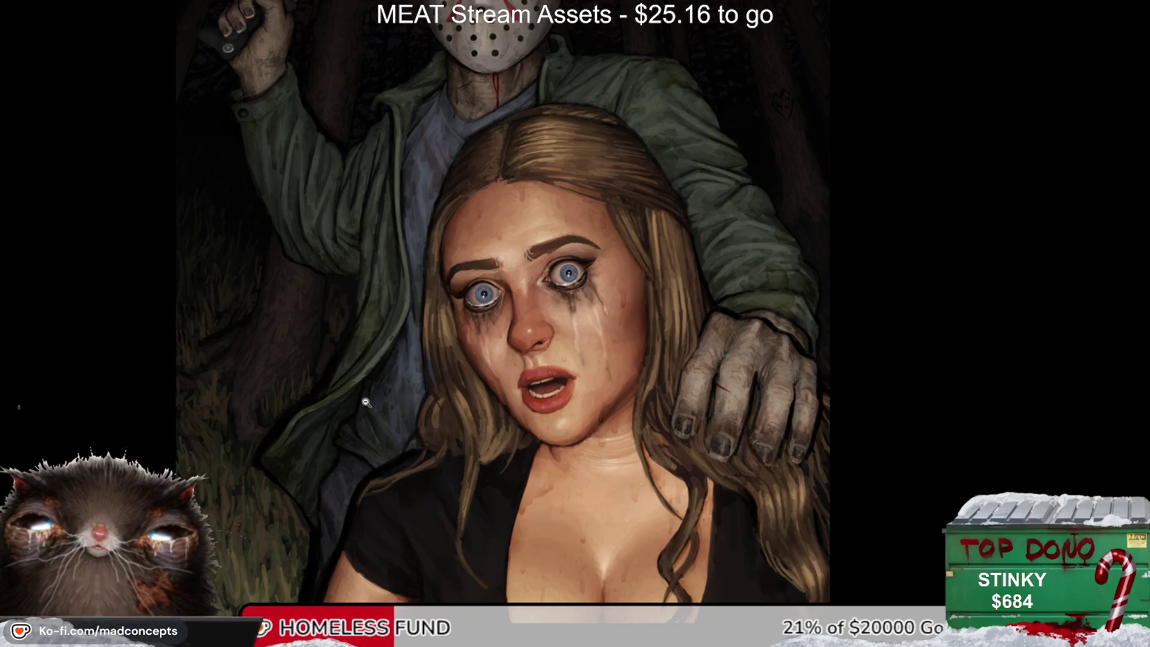
scroll(366, 403, "up", 2)
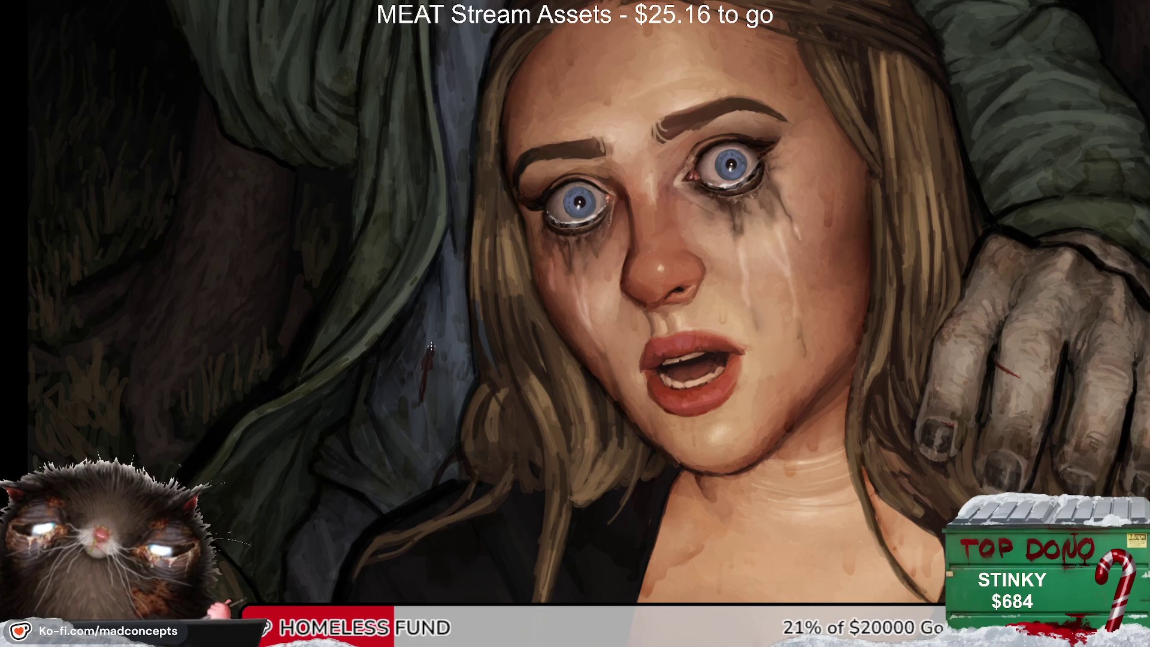
Step: Paint over the stray thin red streak and frame the face close-up
left_click_drag(429, 348, 421, 393)
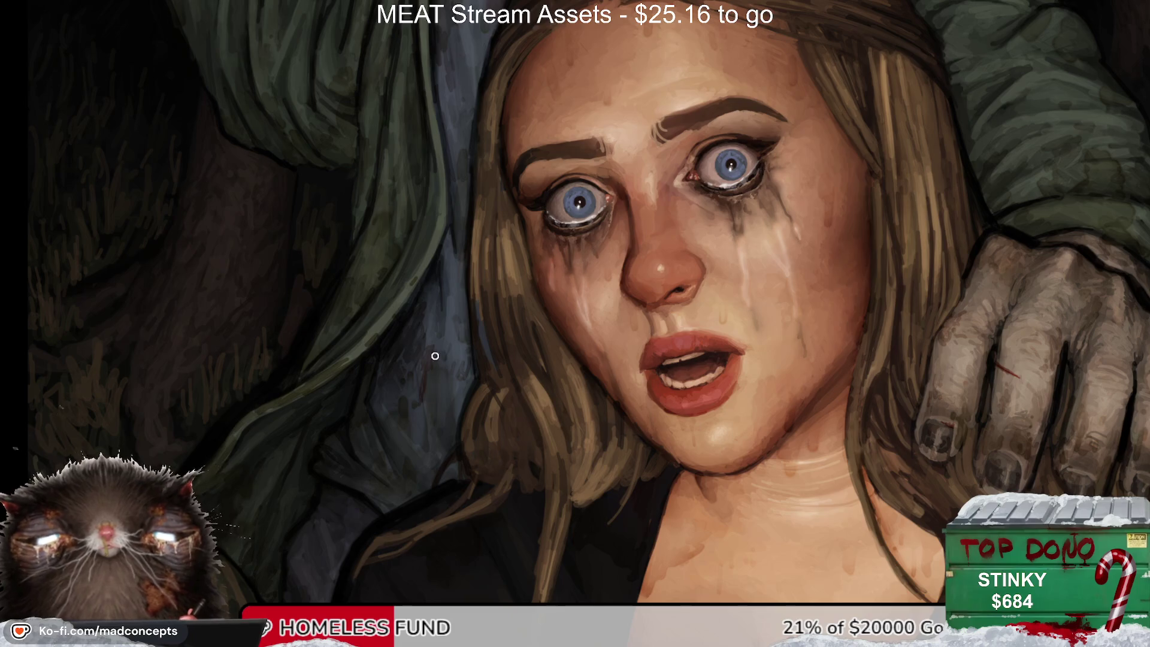
scroll(470, 338, "down", 2)
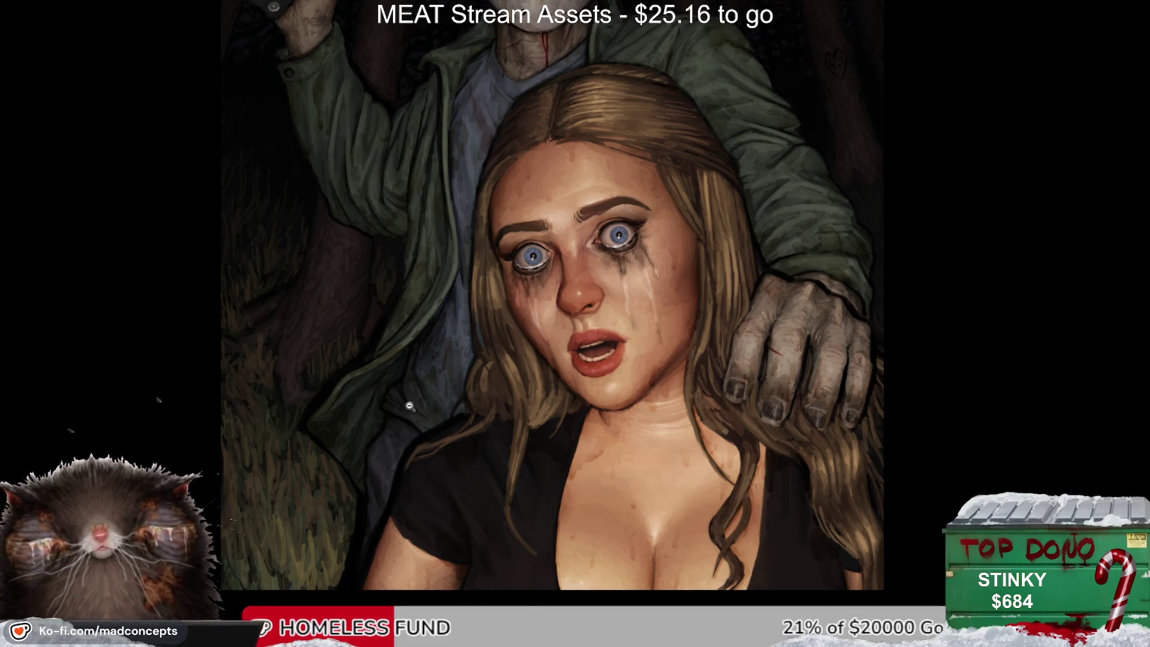
scroll(455, 359, "up", 3)
left_click_drag(457, 335, 430, 495)
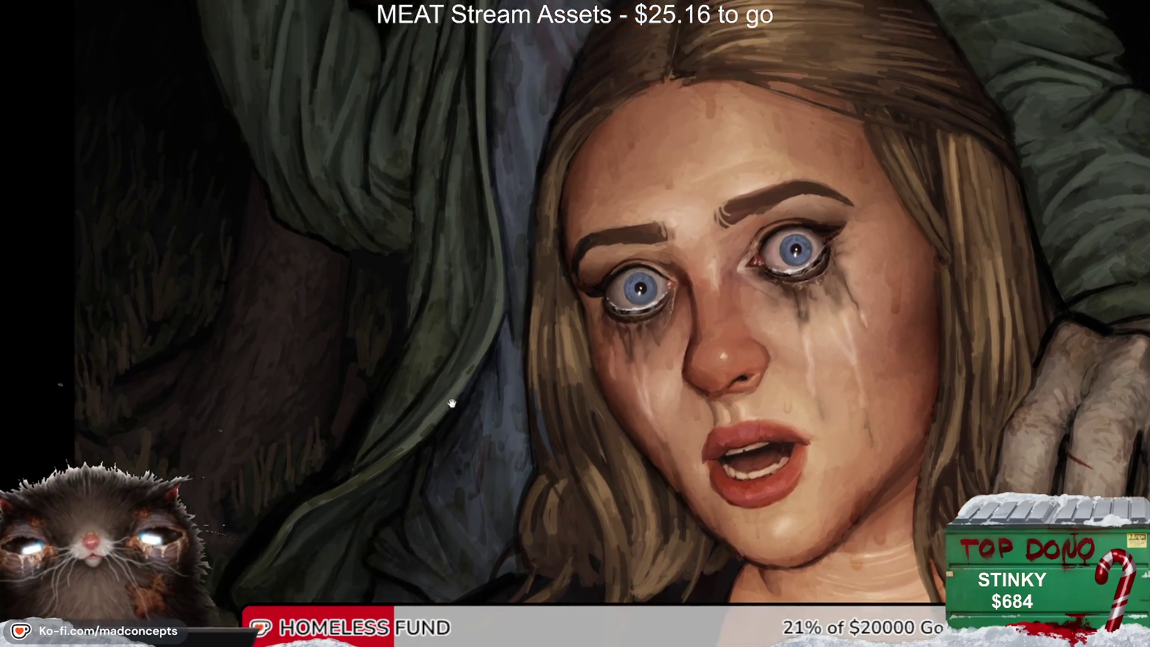
left_click_drag(413, 367, 424, 506)
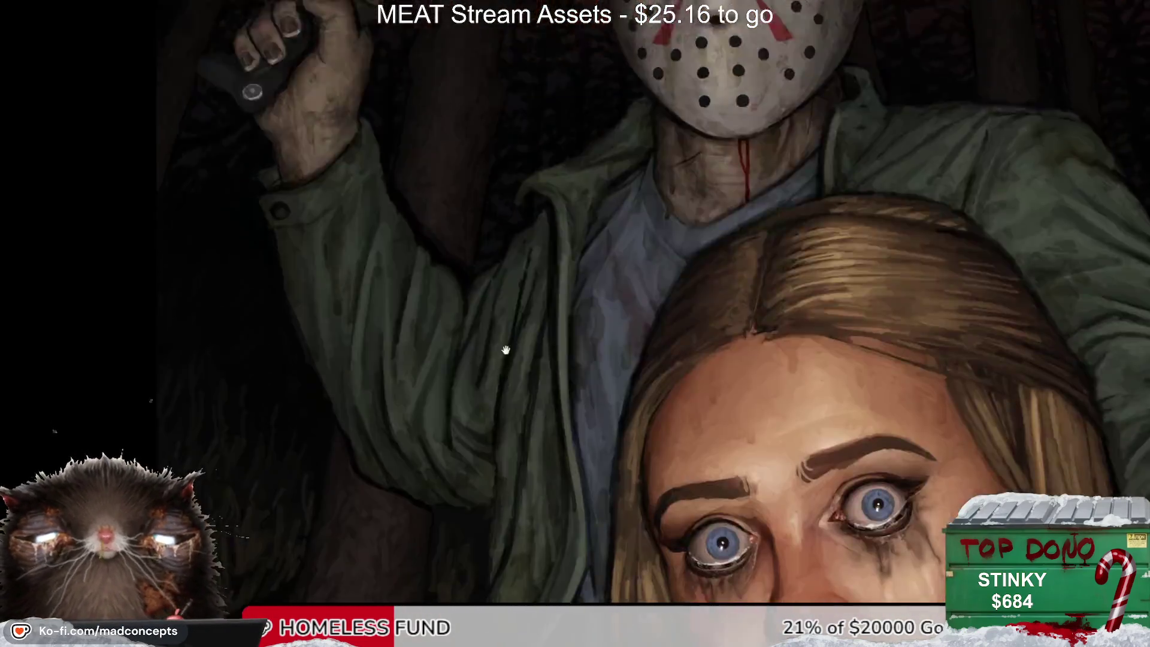
mouse_move(468, 403)
left_mouse_down()
mouse_move(477, 349)
mouse_move(470, 429)
left_mouse_up()
Step: Darken the red blood drip on a fingernail after checking the mirrored composition
key("m")
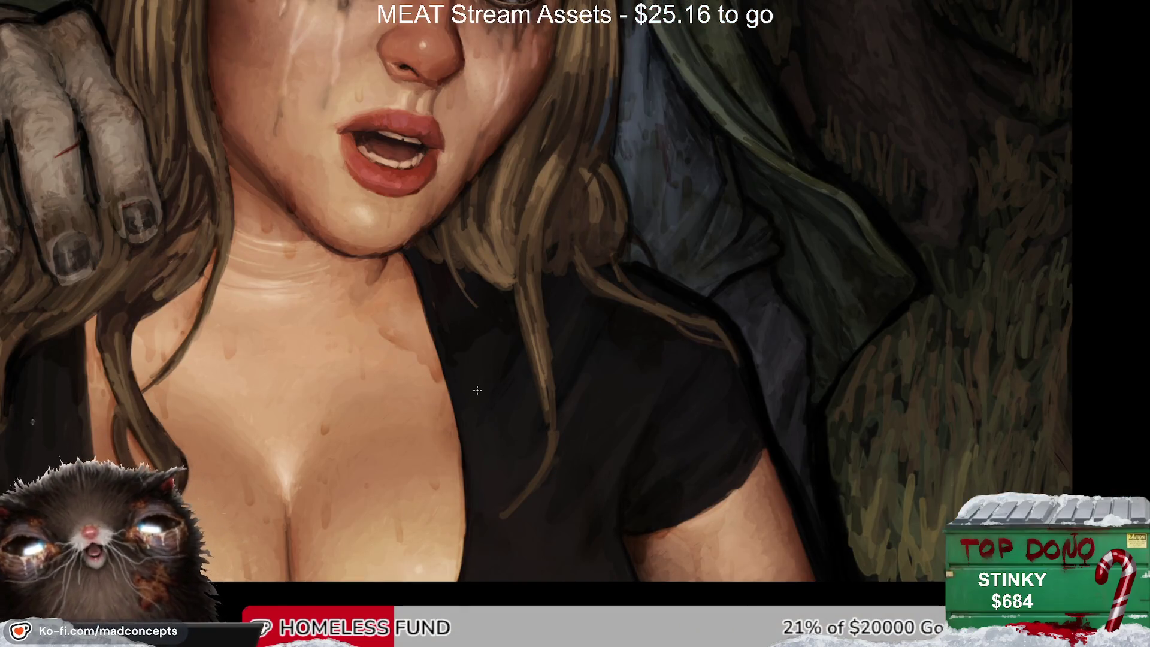
scroll(478, 390, "down", 4)
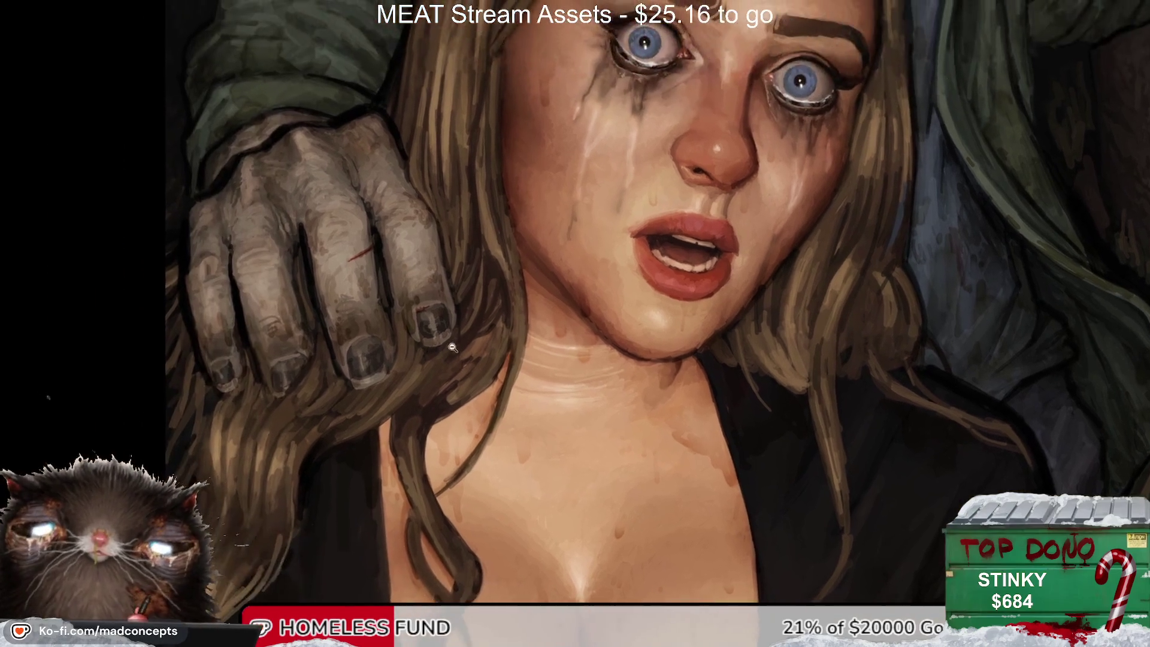
scroll(433, 307, "up", 7)
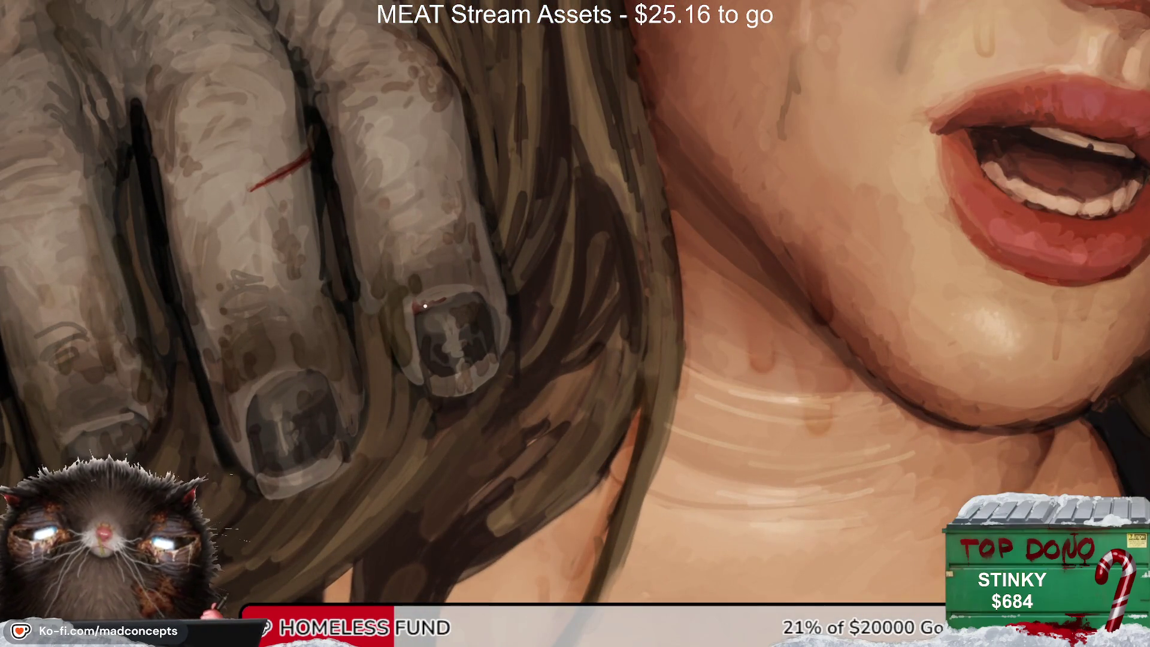
left_click_drag(419, 282, 422, 306)
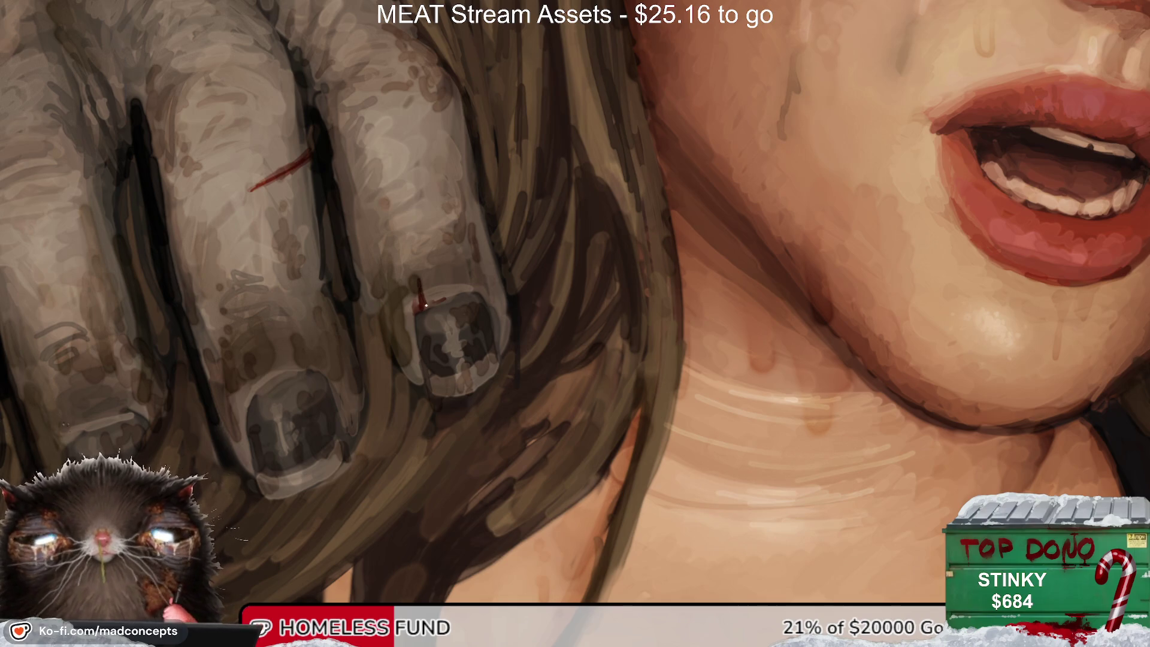
Step: Mirror the view to check the hand and the overall balance of the painting
key("m")
key("m")
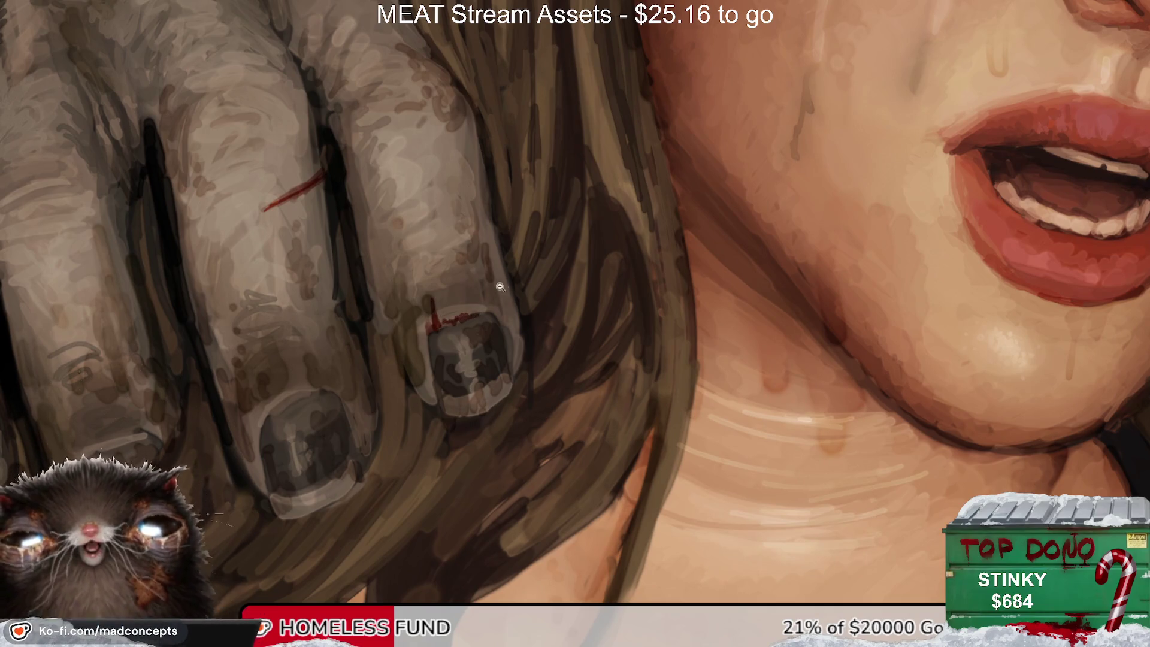
scroll(473, 316, "down", 5)
key("m")
key("m")
scroll(411, 264, "up", 2)
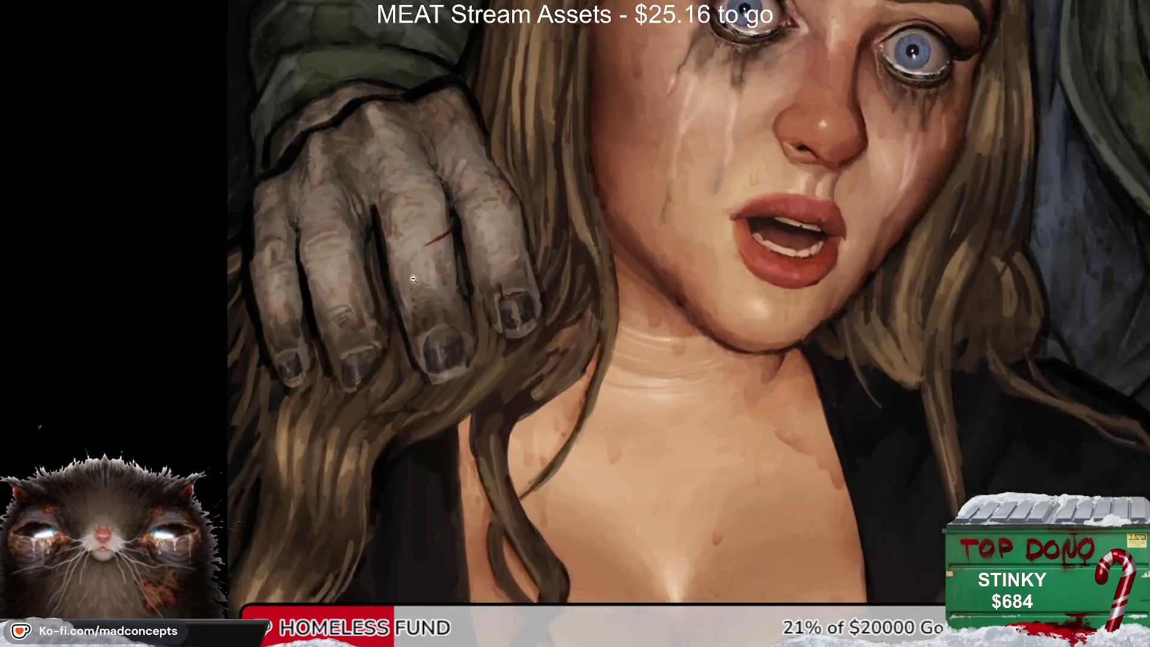
scroll(467, 279, "up", 3)
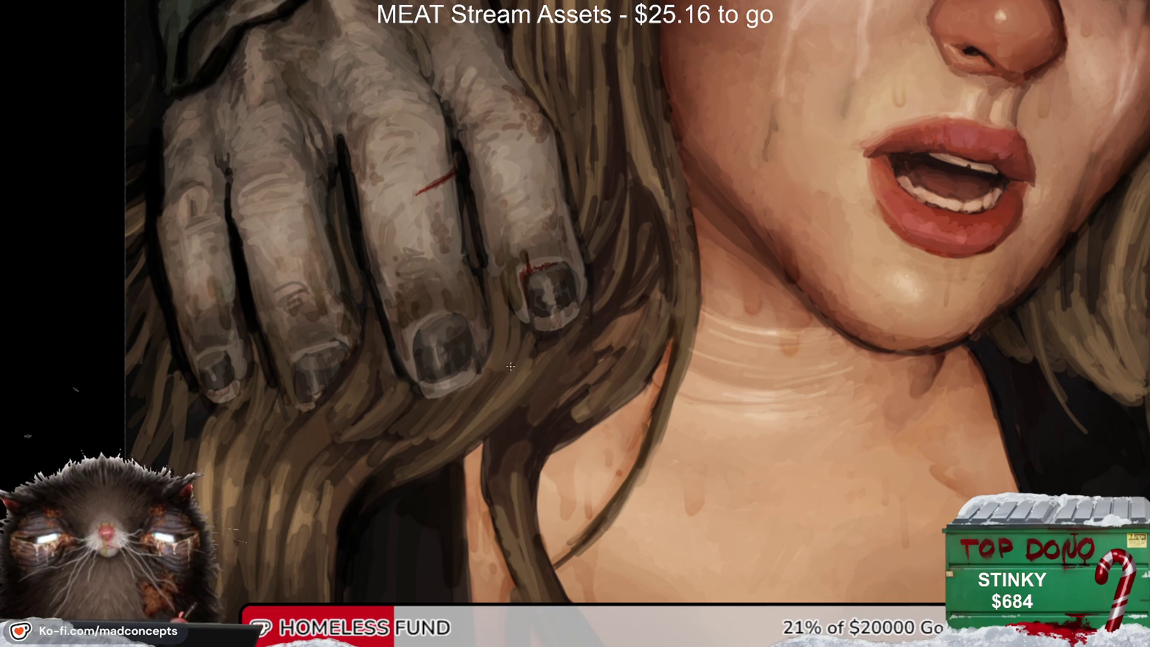
scroll(515, 279, "down", 1)
scroll(506, 285, "down", 3)
scroll(506, 285, "up", 2)
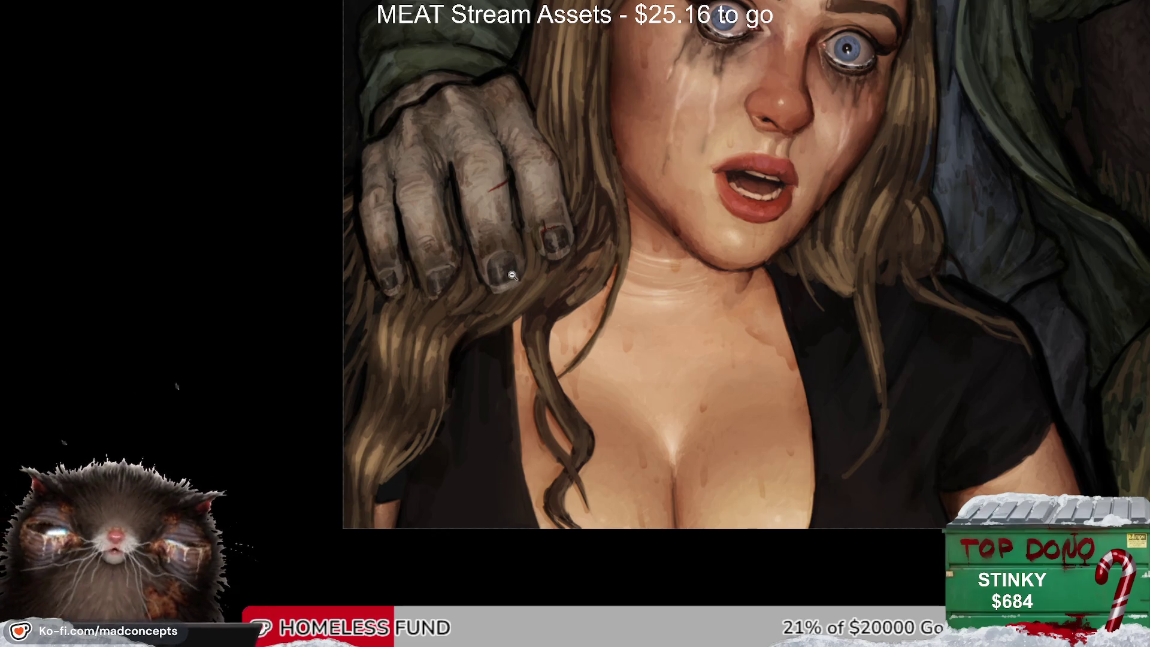
scroll(549, 205, "down", 1)
scroll(534, 225, "down", 3)
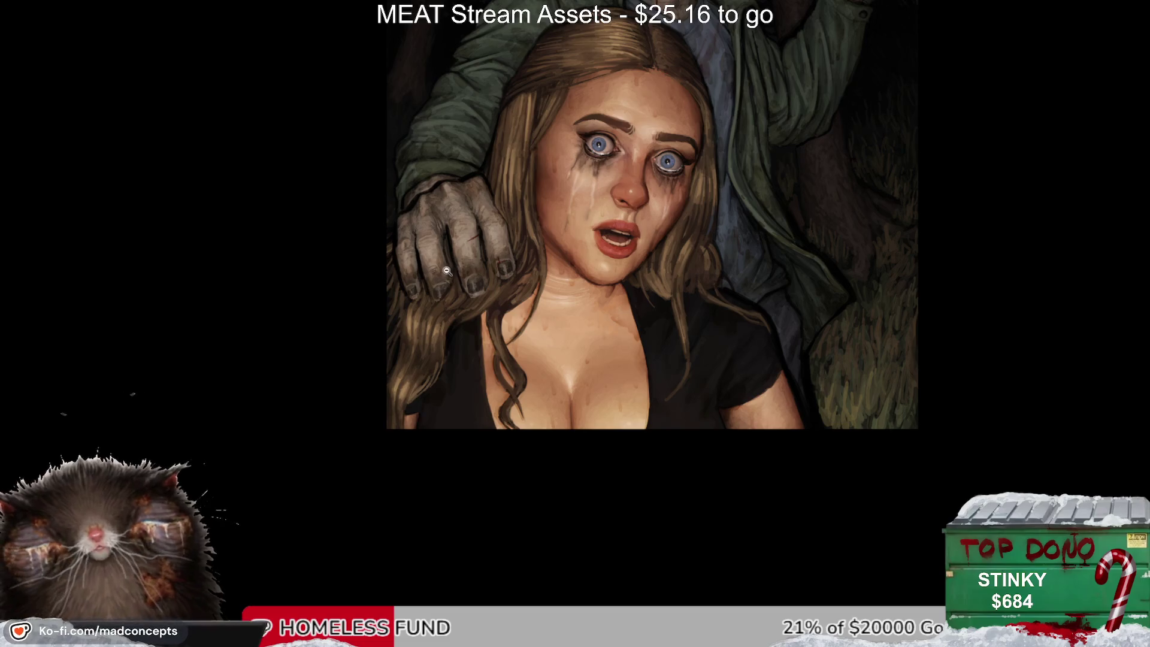
scroll(422, 299, "up", 2)
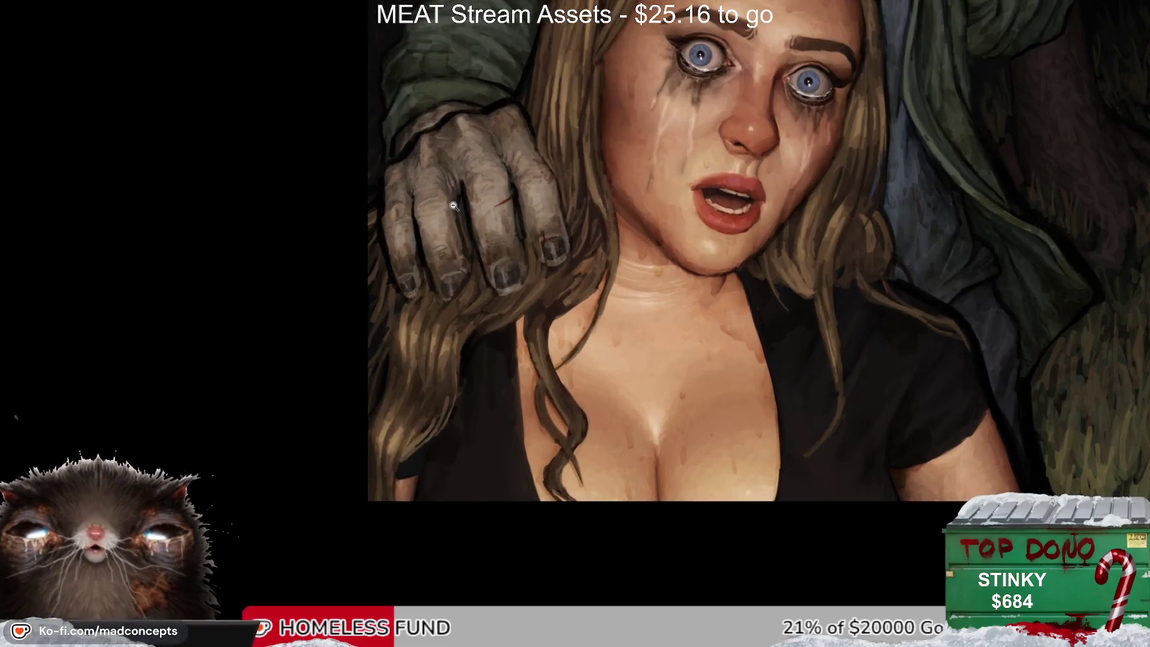
scroll(451, 211, "up", 2)
scroll(479, 227, "up", 2)
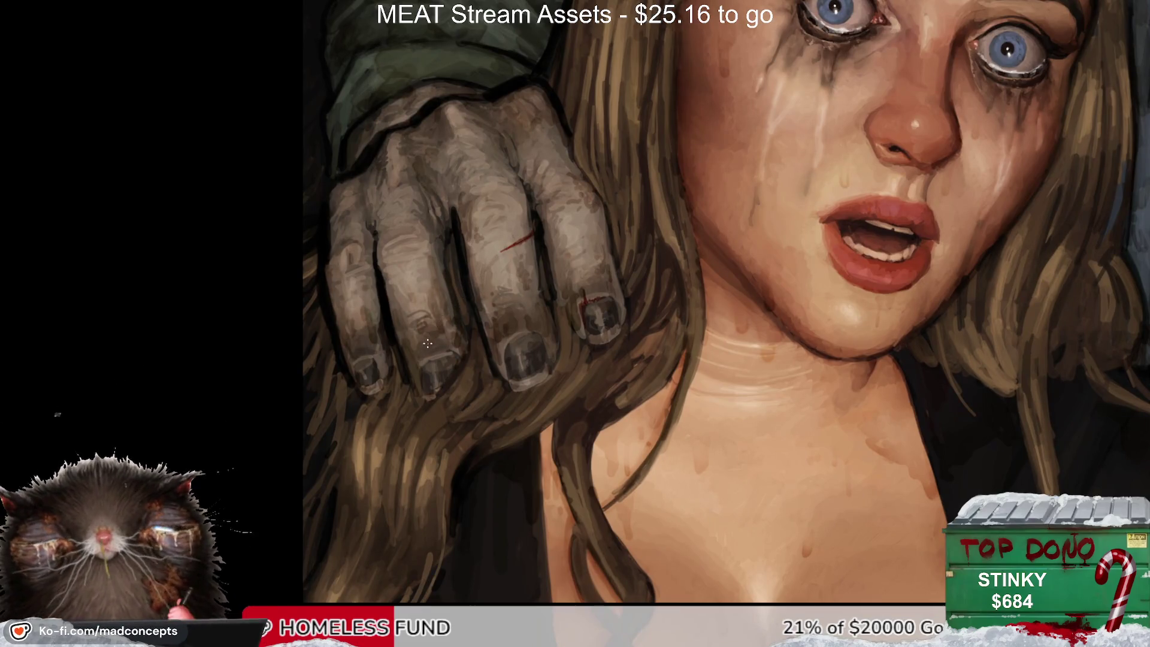
Step: Deepen the shading around the second fingernail in a tilted view, then straighten it
left_click_drag(414, 349, 386, 319)
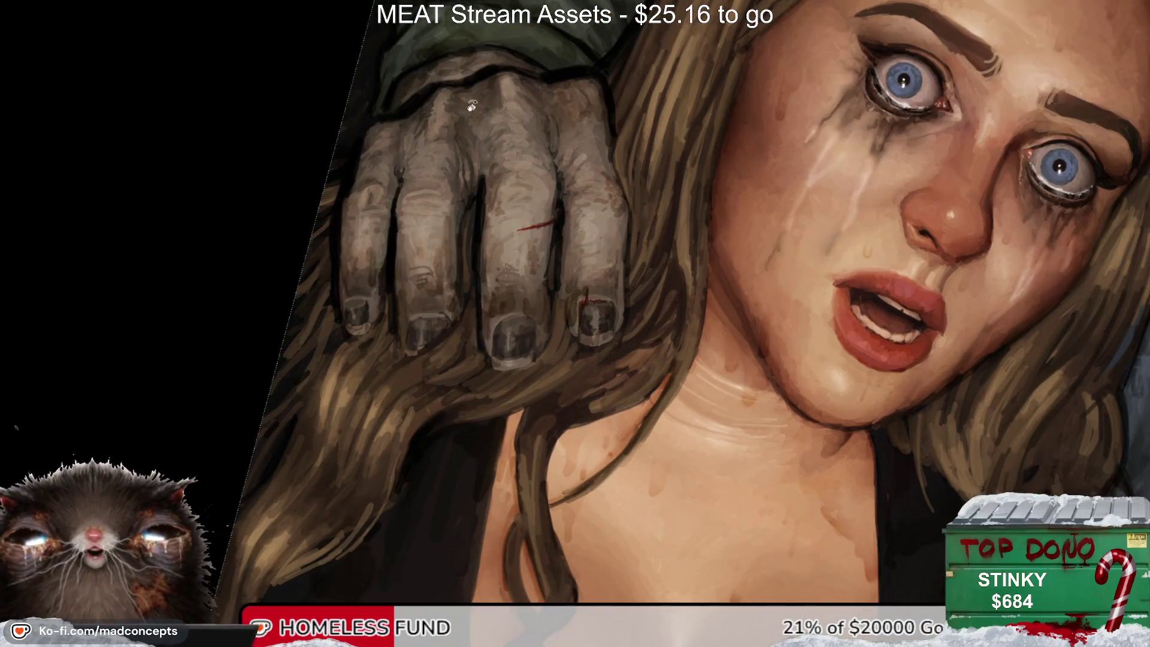
scroll(417, 314, "up", 2)
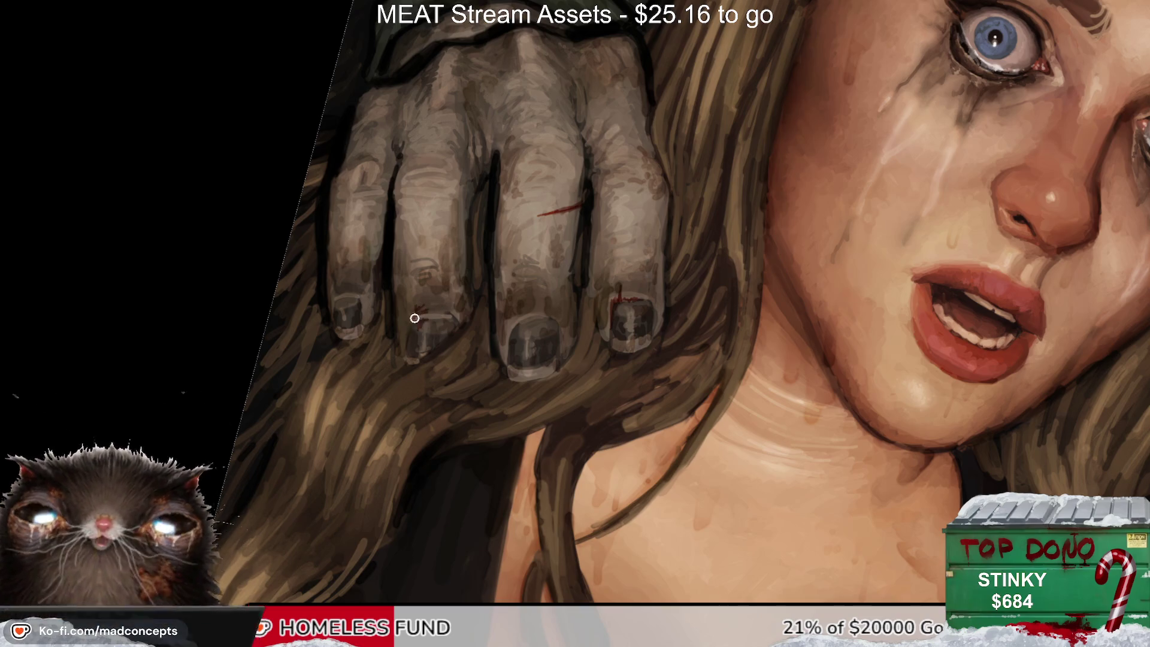
left_click_drag(426, 309, 419, 332)
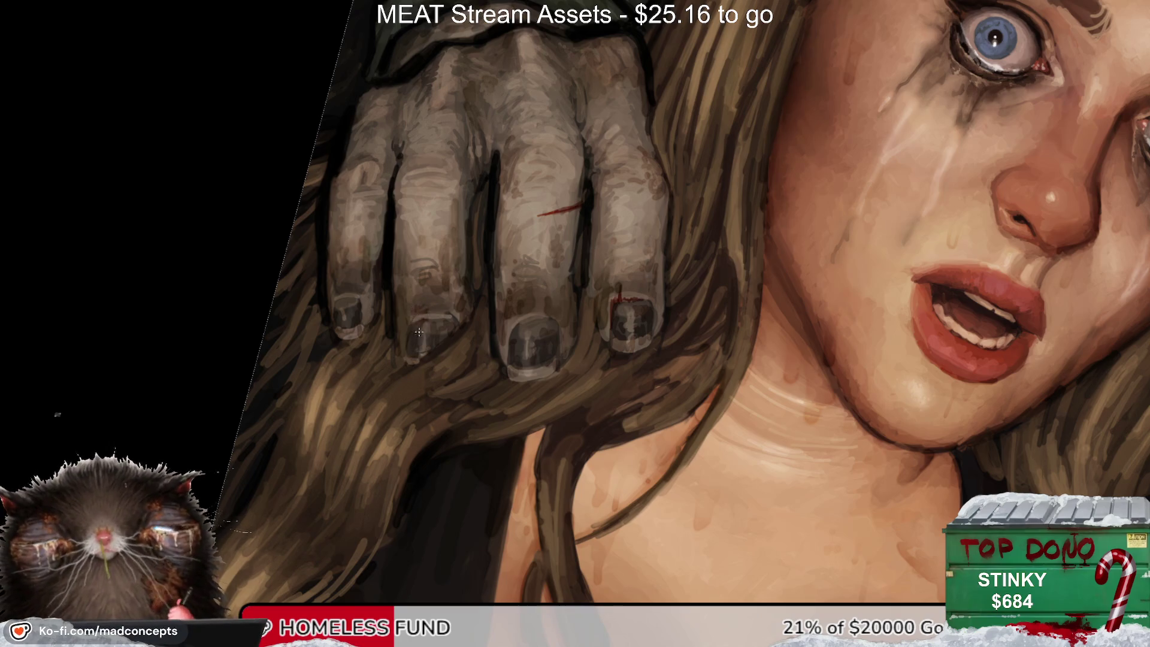
scroll(383, 305, "up", 1)
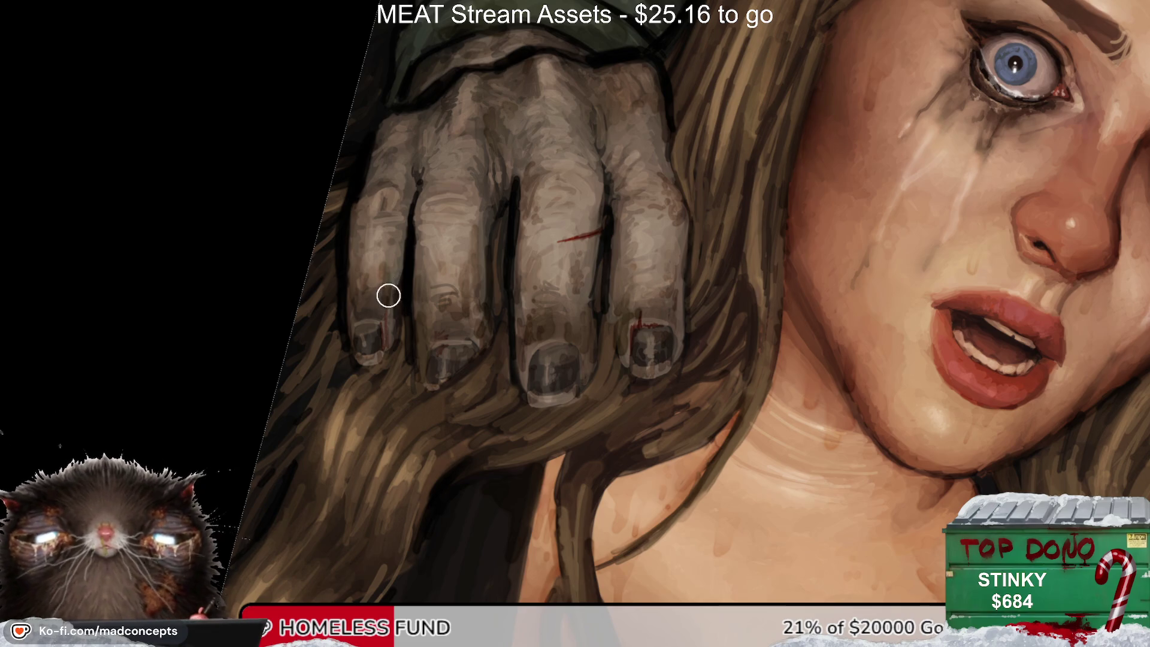
scroll(413, 265, "up", 2)
scroll(422, 234, "down", 1)
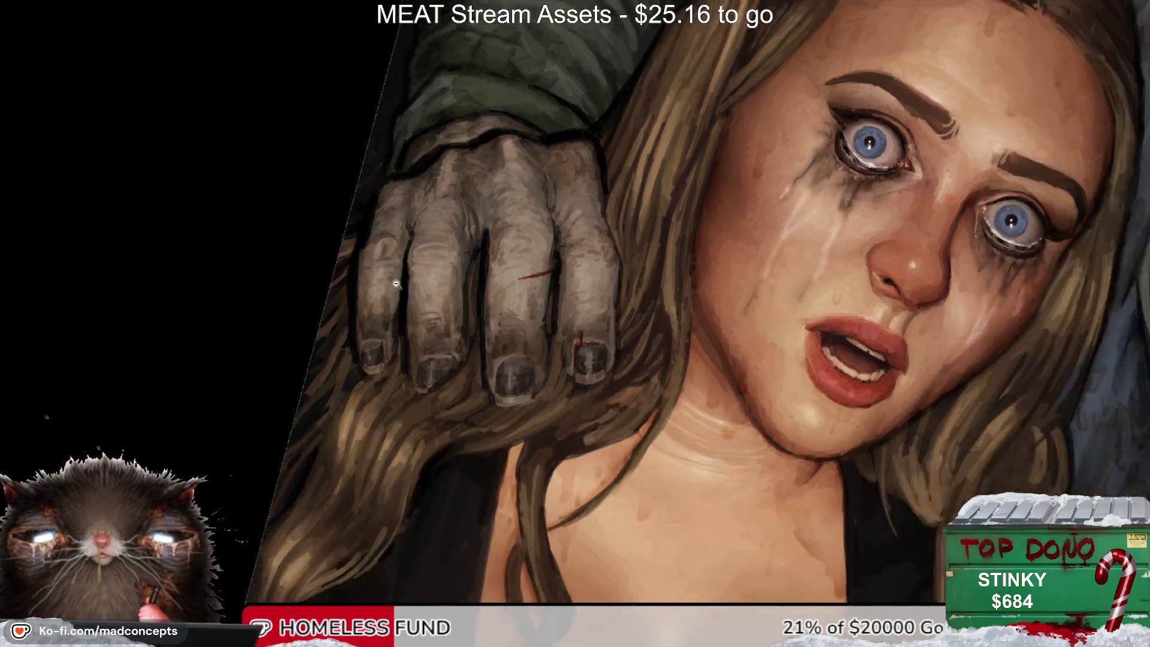
scroll(389, 288, "down", 1)
scroll(386, 279, "up", 1)
left_click_drag(353, 313, 360, 363)
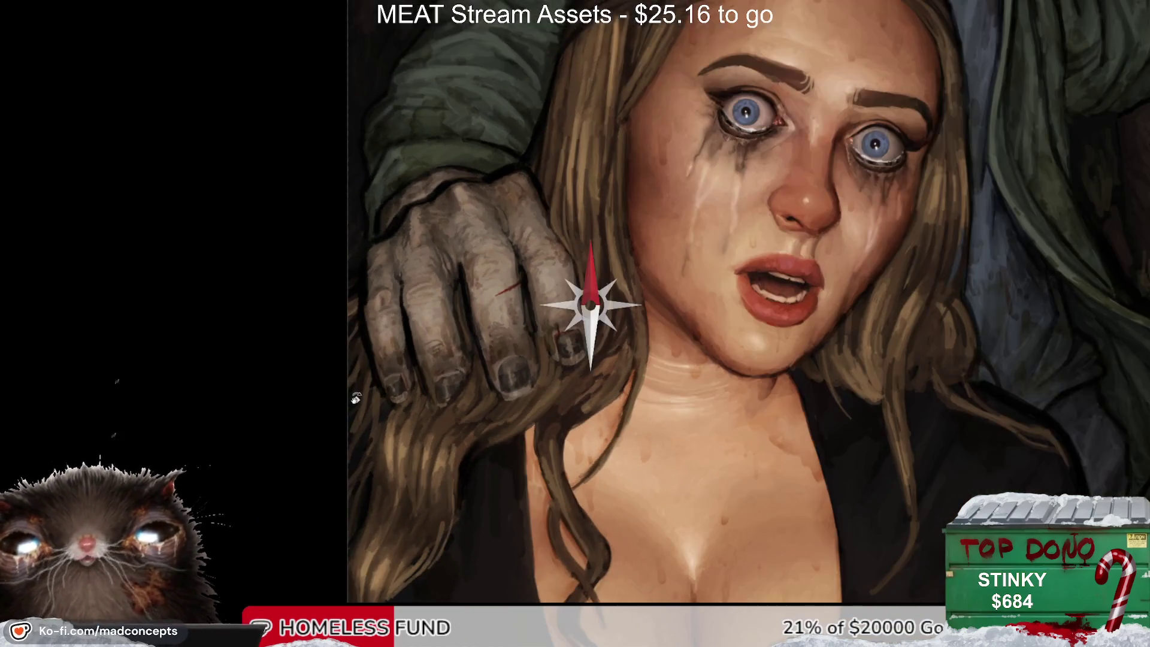
scroll(384, 344, "down", 1)
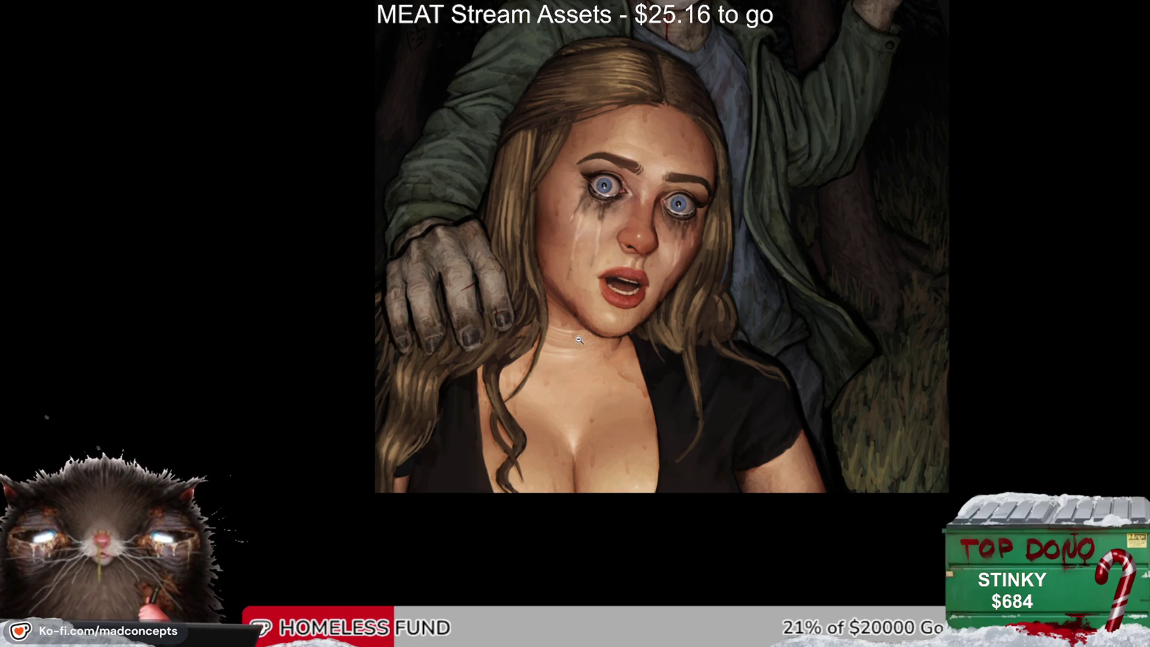
scroll(599, 342, "up", 2)
mouse_move(630, 378)
left_mouse_down()
mouse_move(538, 430)
mouse_move(594, 328)
left_mouse_up()
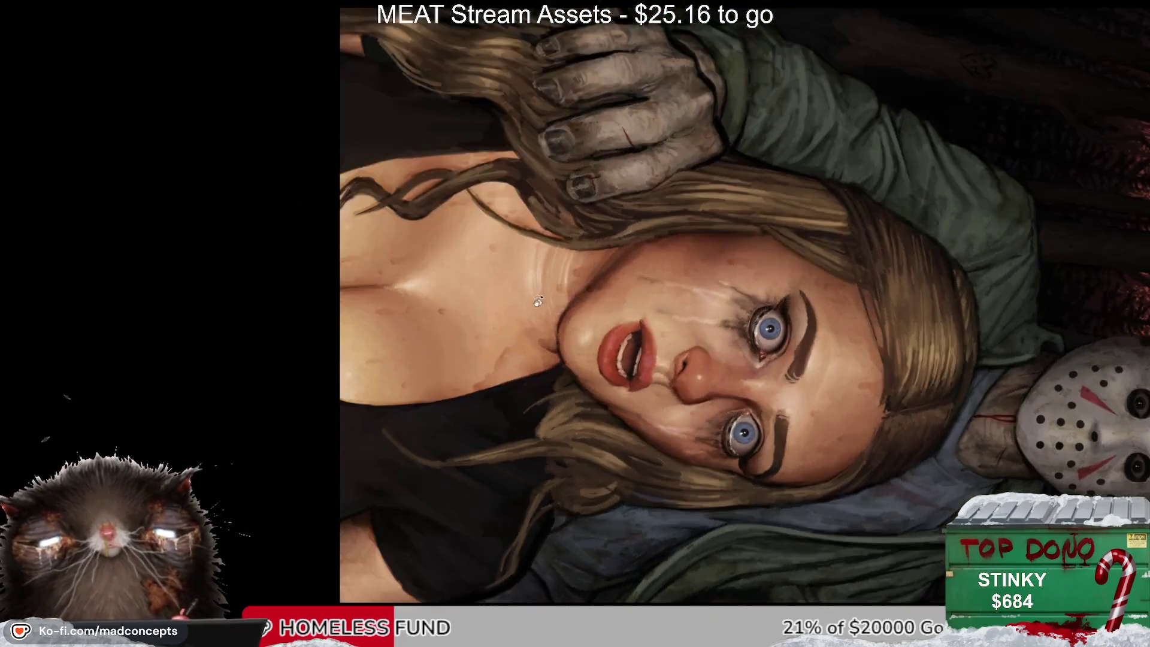
scroll(593, 328, "up", 1)
scroll(593, 328, "up", 1)
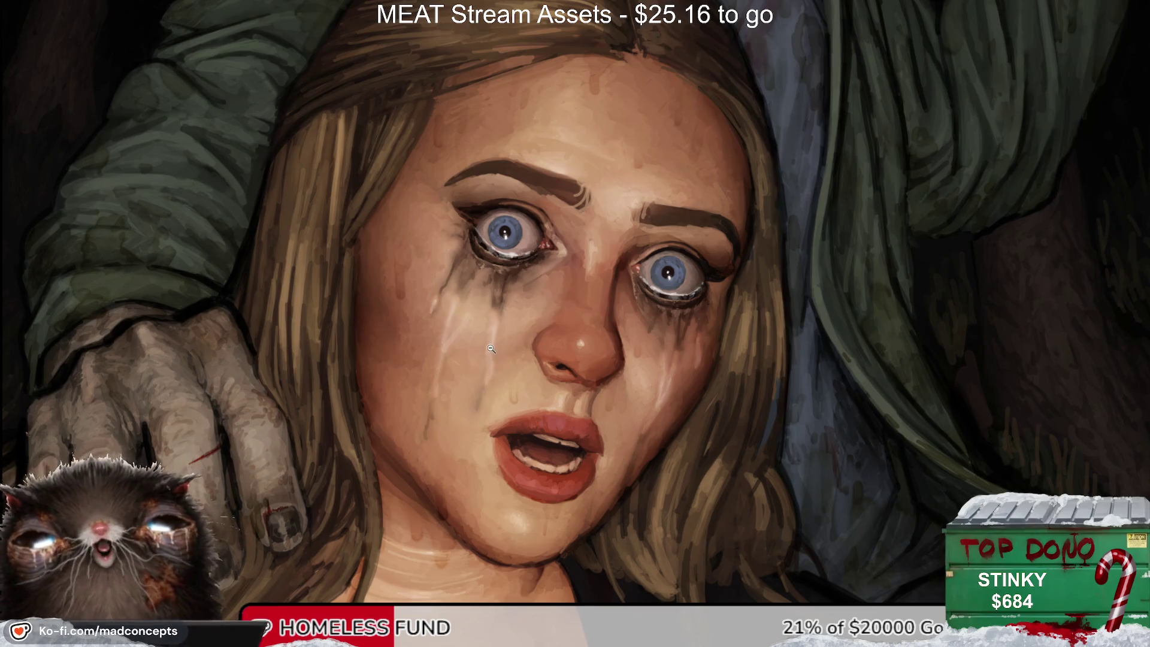
left_click_drag(491, 246, 550, 193)
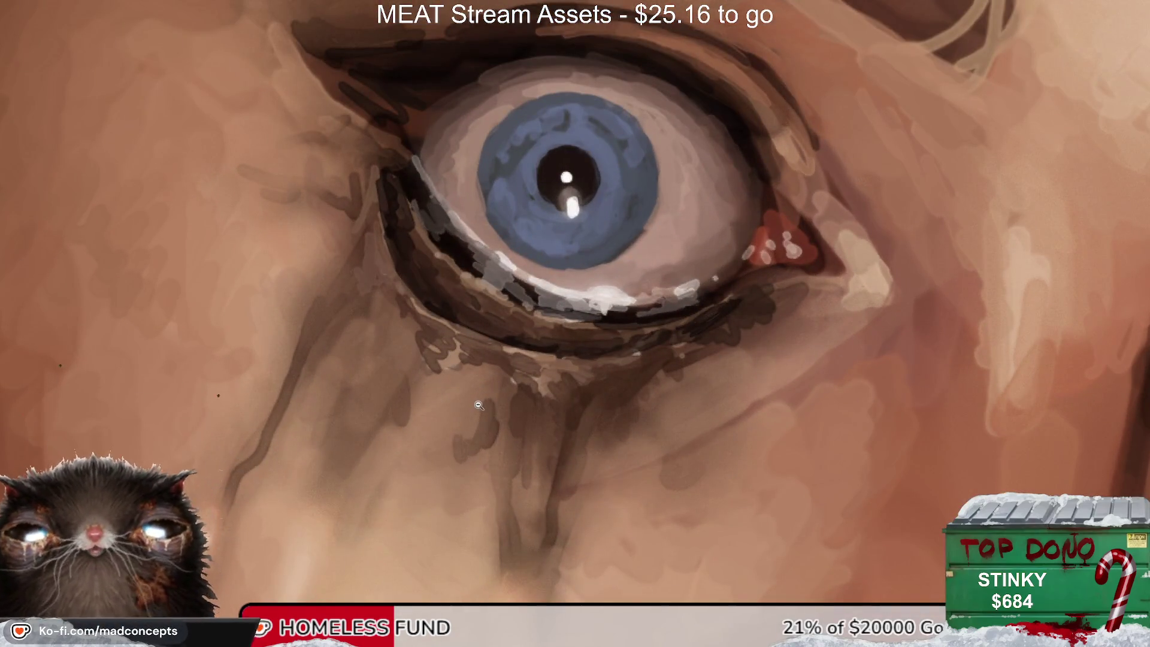
left_click(483, 396, "alt")
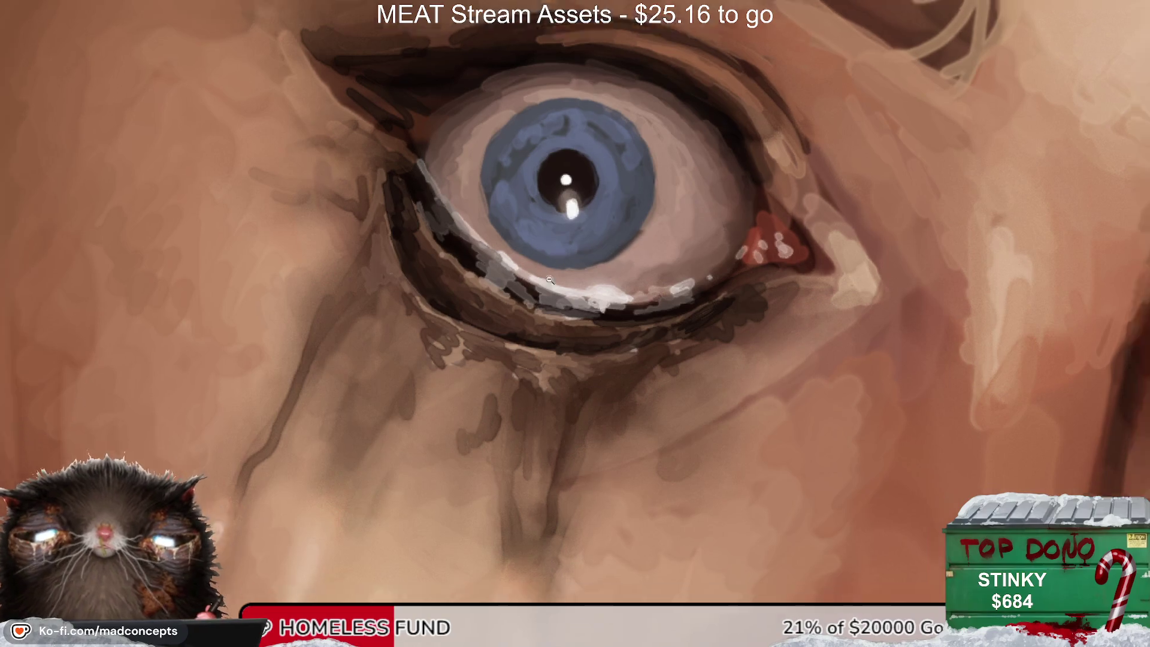
left_click(482, 394, "alt")
left_click(483, 392, "alt")
left_click(482, 390, "alt")
key("r")
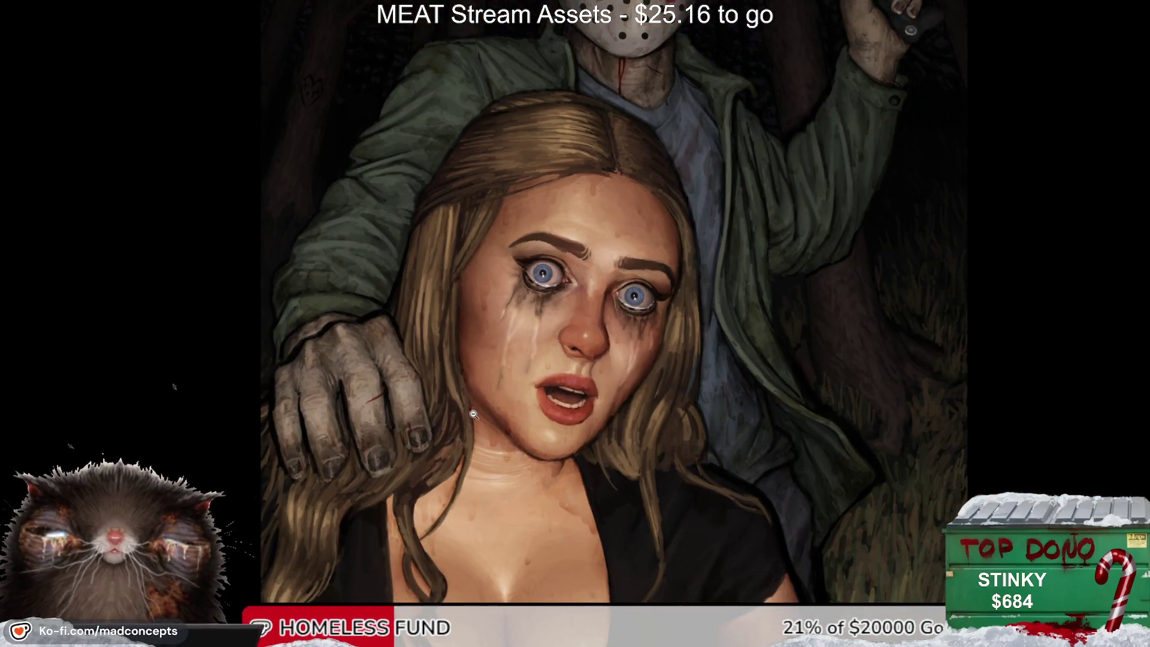
left_click_drag(474, 418, 528, 213)
key("Escape")
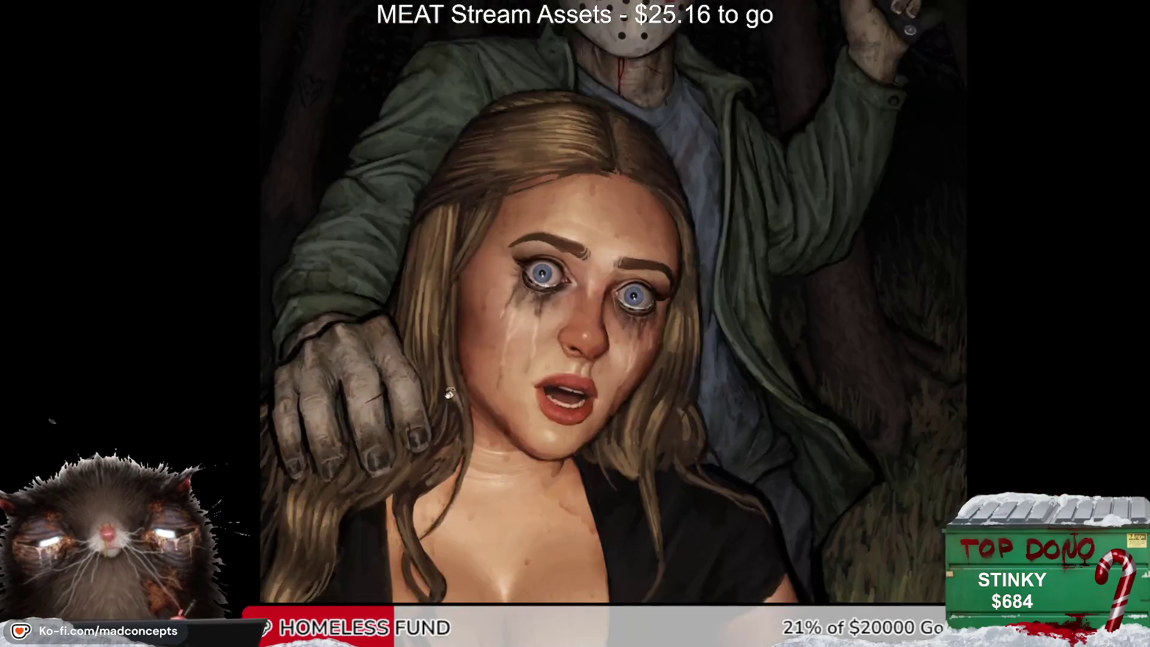
key("ctrl+0")
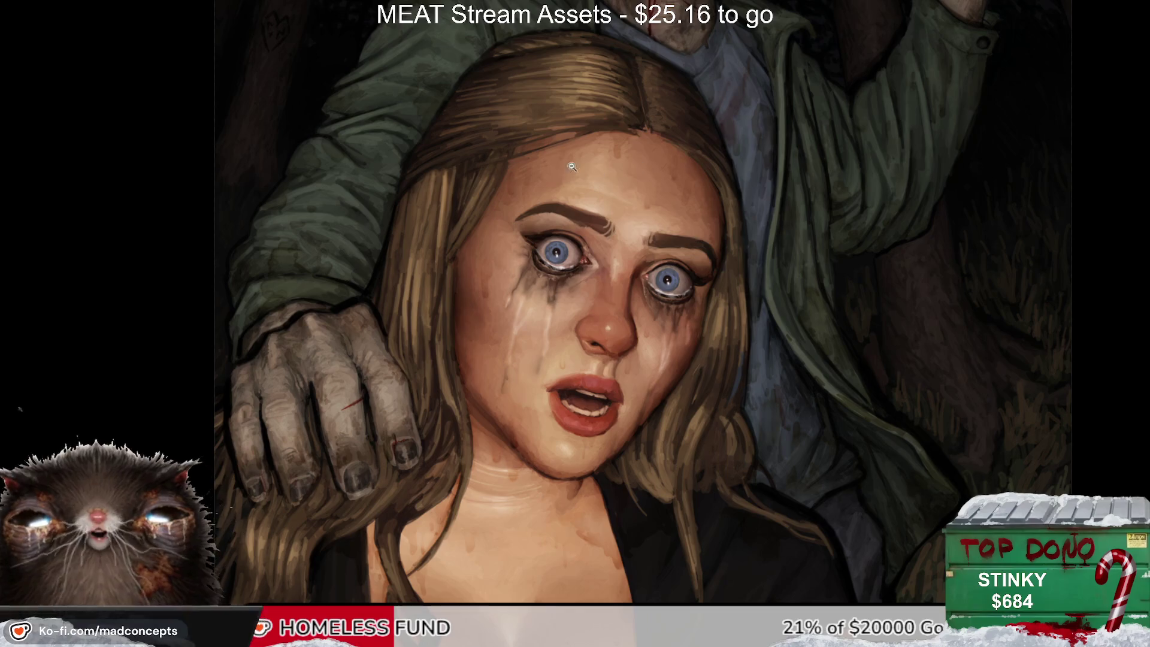
left_click(451, 402, "alt")
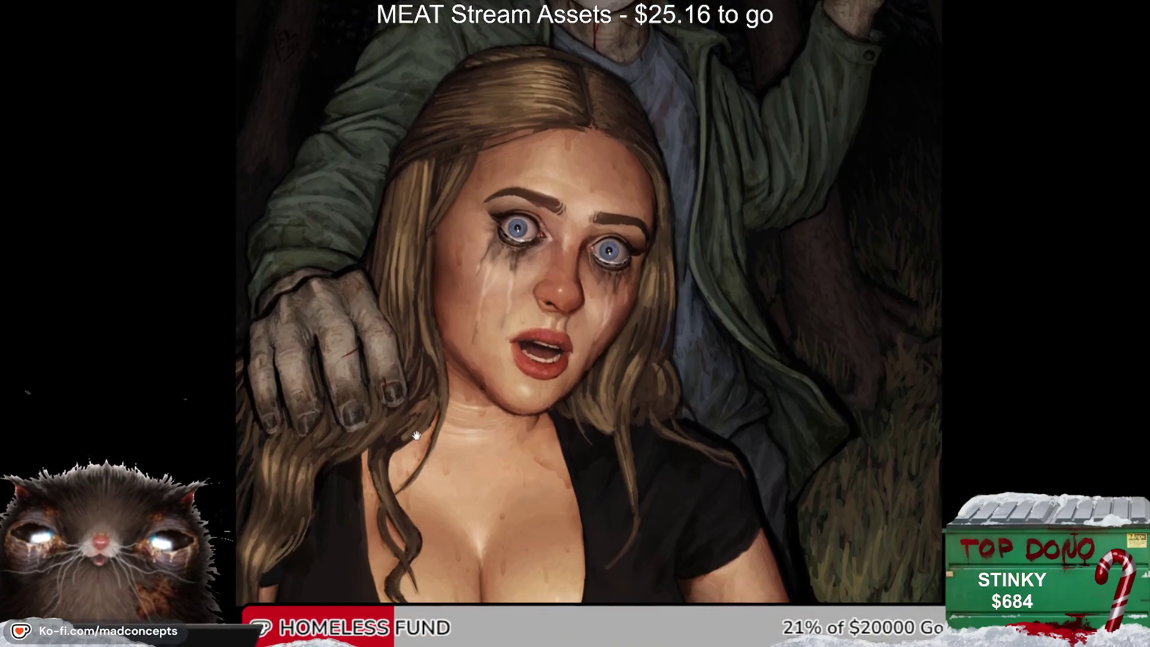
key("ctrl+plus")
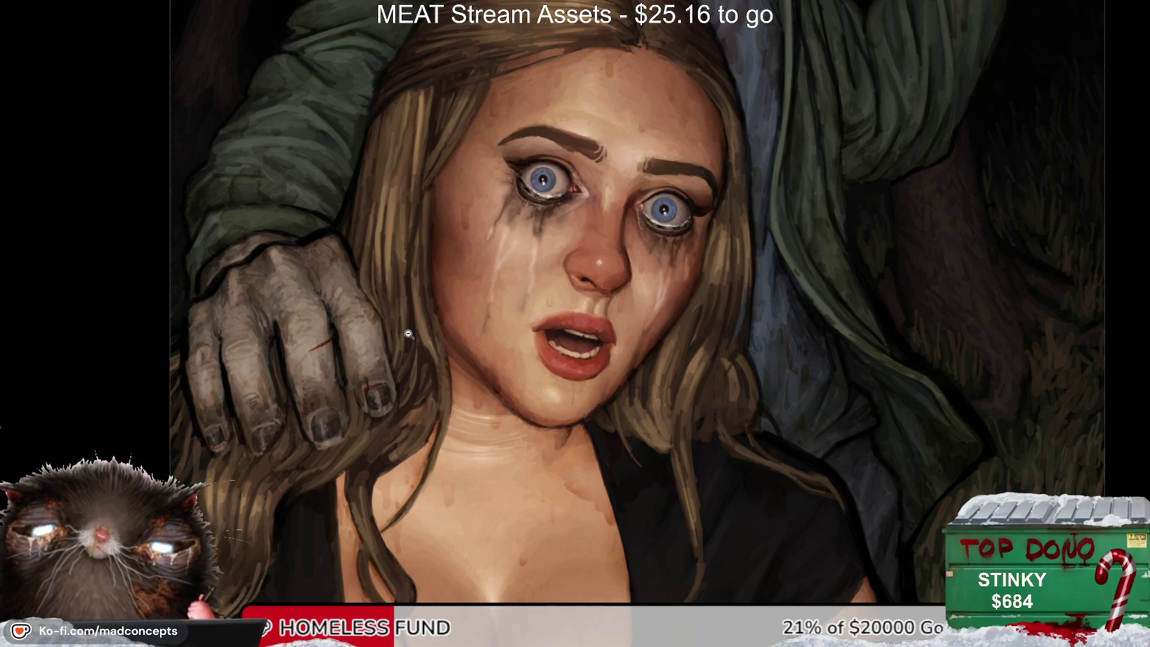
scroll(470, 378, "down", 2)
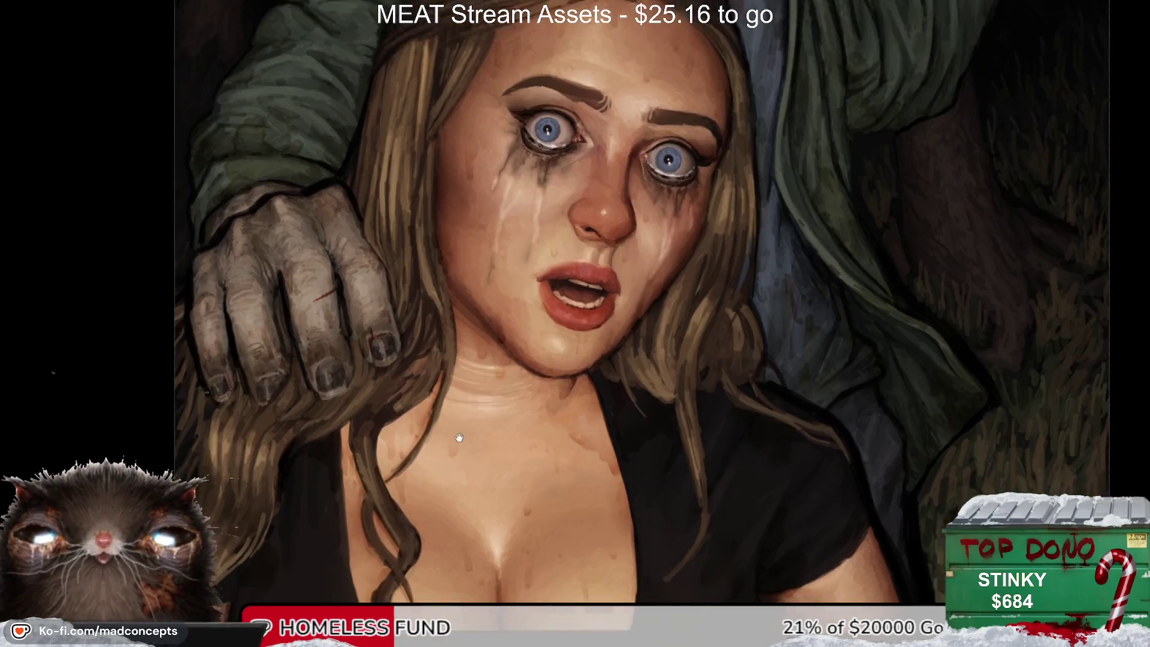
left_click(485, 420)
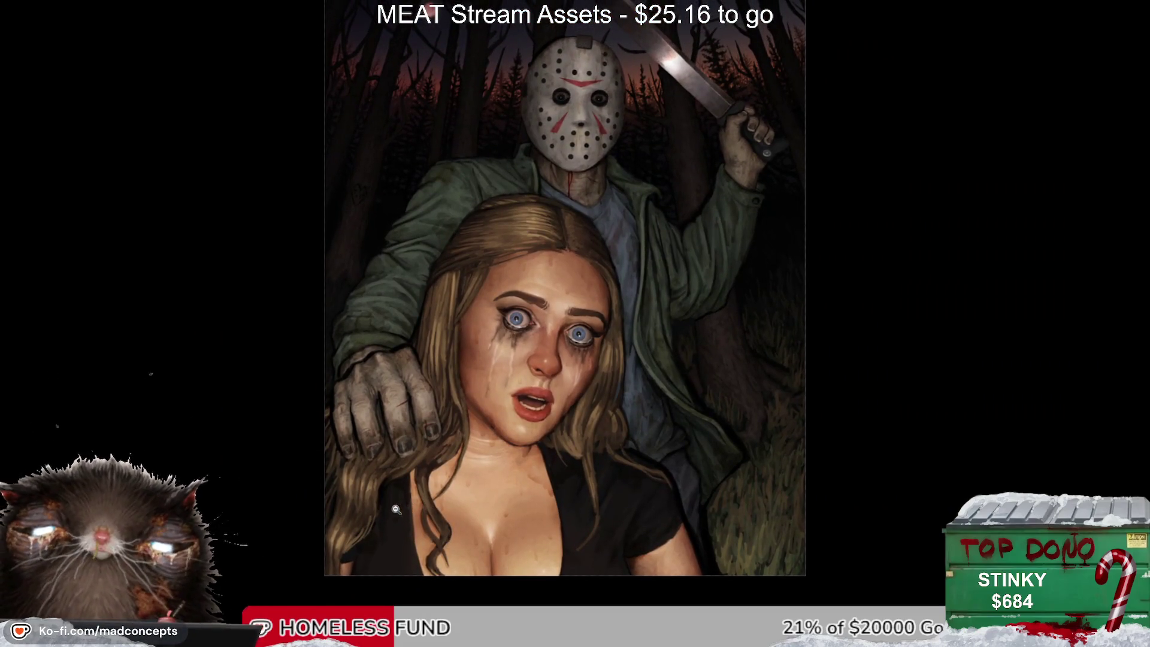
scroll(393, 507, "up", 2)
scroll(397, 486, "up", 1)
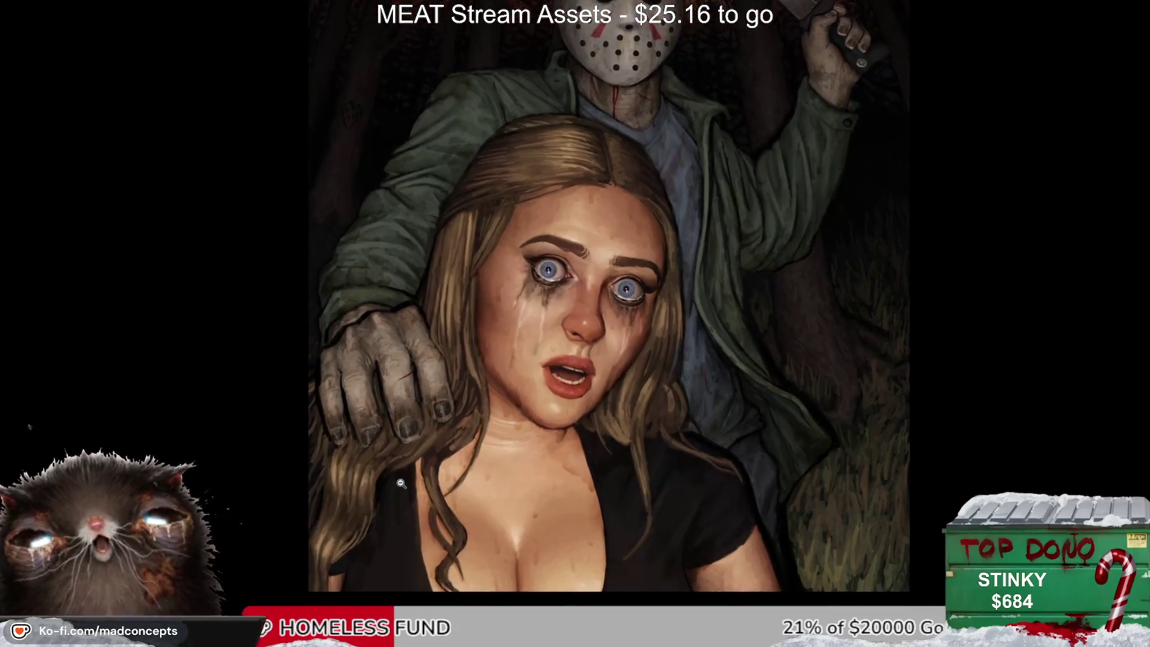
scroll(389, 485, "up", 2)
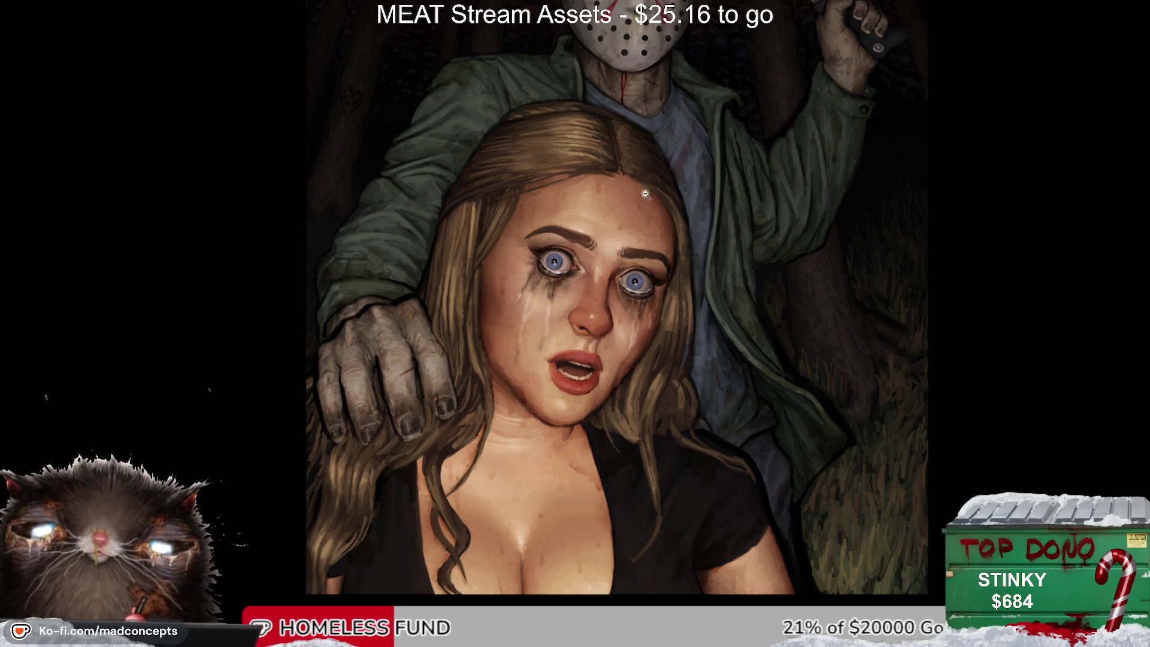
left_click(619, 247)
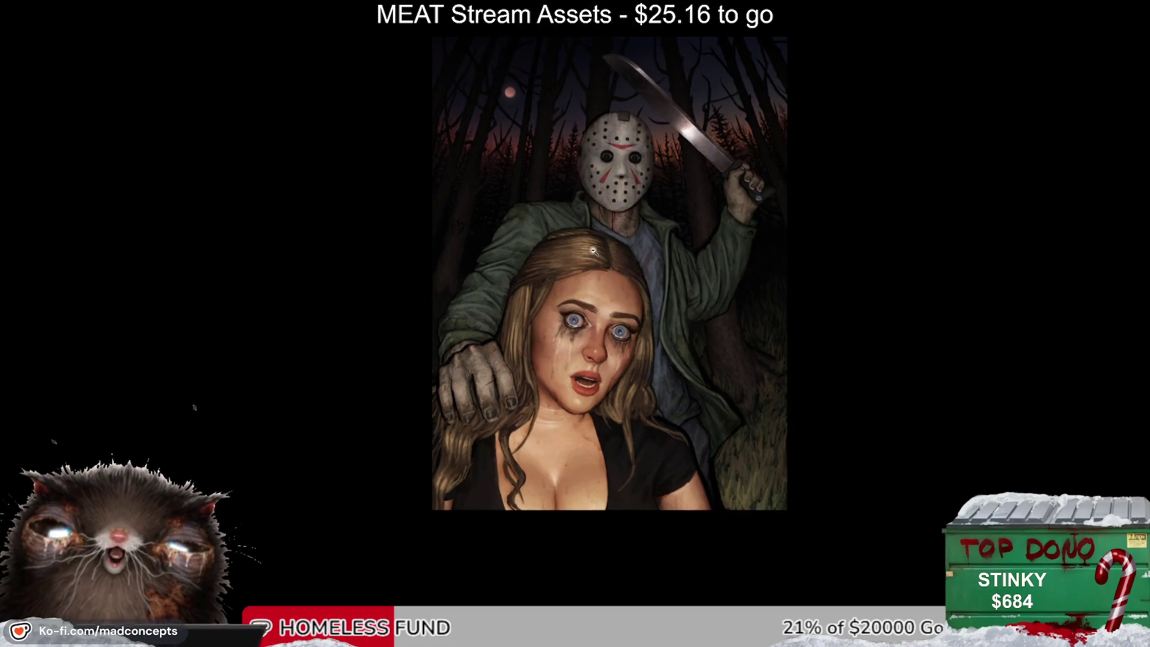
left_click(613, 223)
scroll(599, 240, "up", 1)
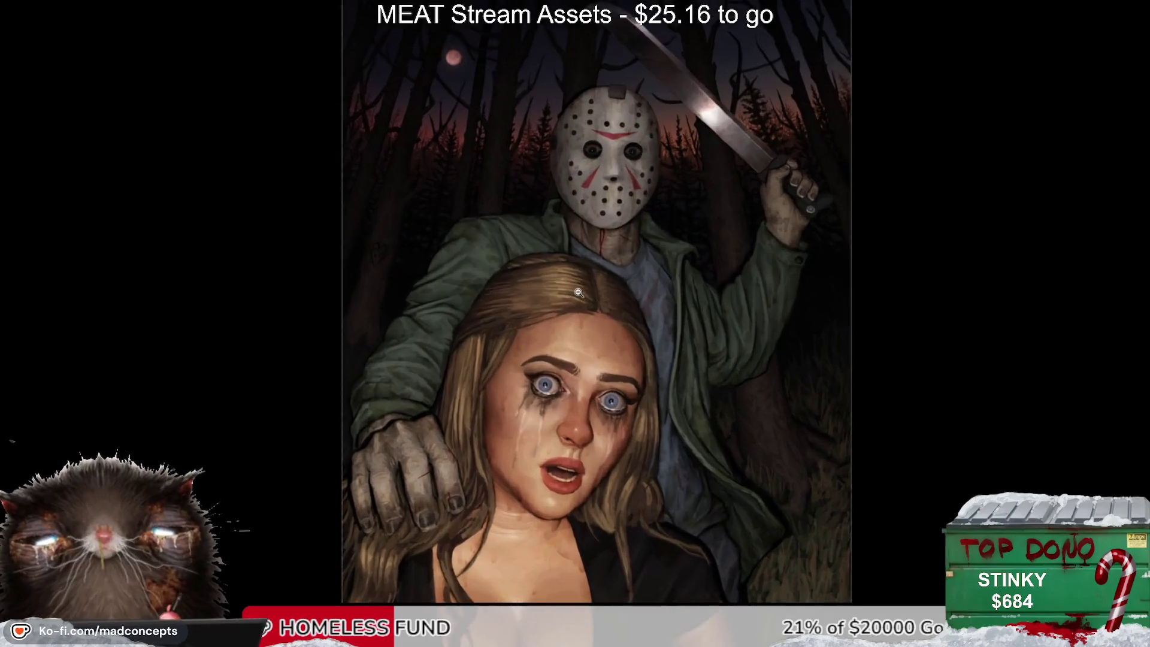
scroll(577, 269, "up", 1)
key("v")
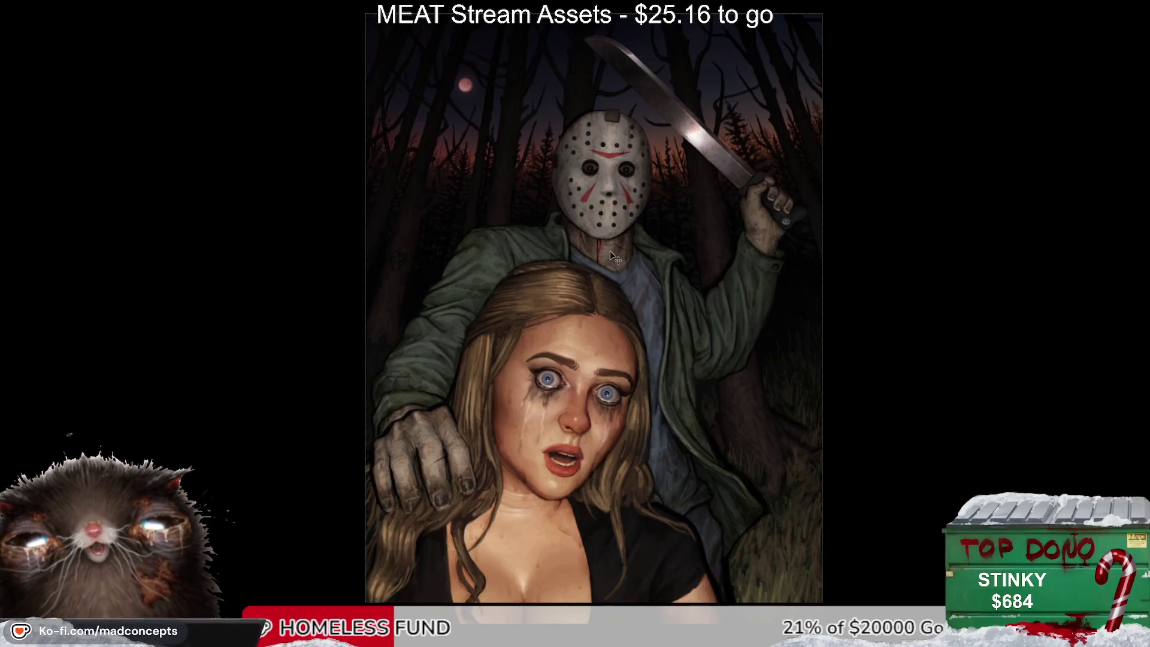
Step: Flip the canvas horizontally and bring the mask, machete and forest into view
key("m")
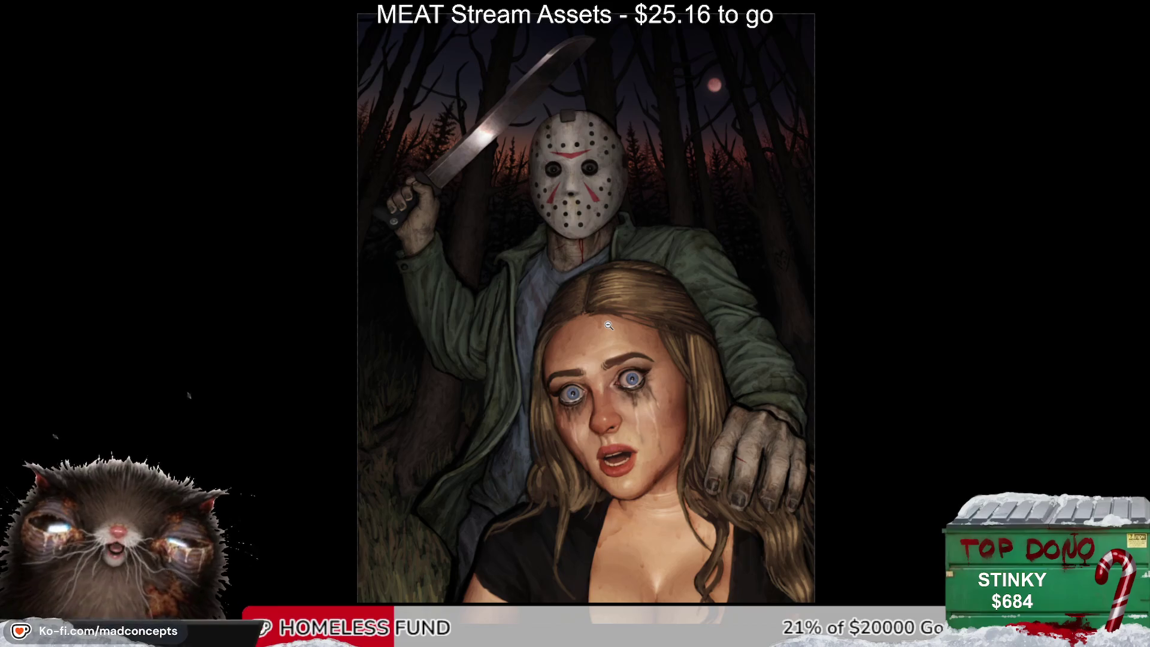
scroll(543, 360, "up", 5)
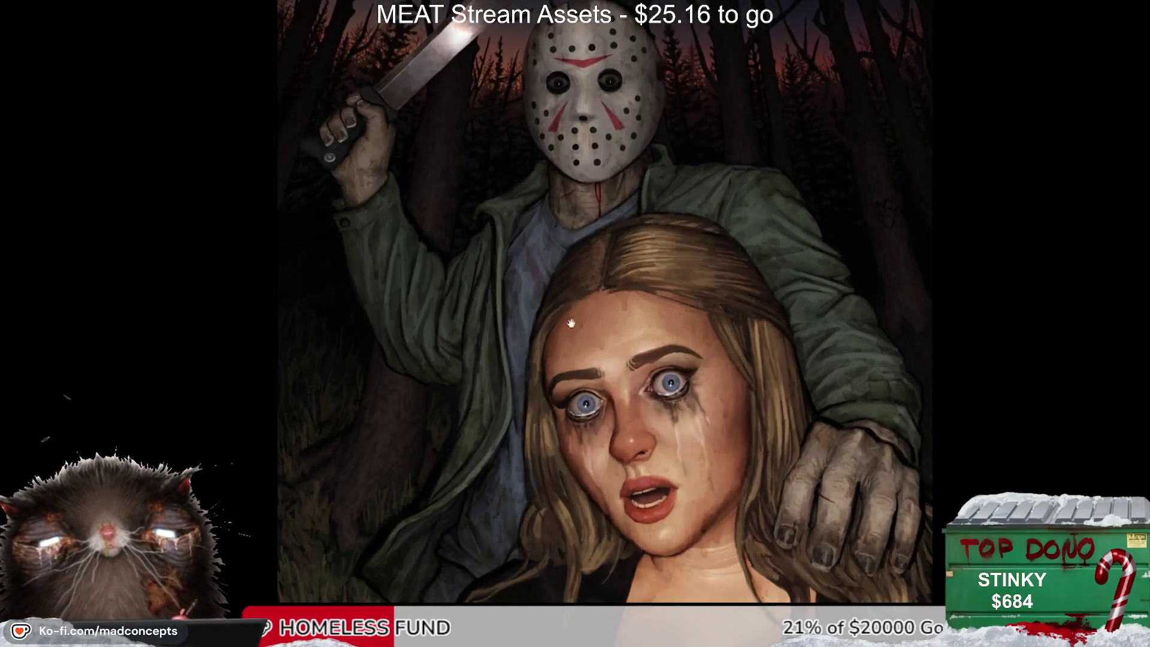
scroll(526, 292, "down", 1)
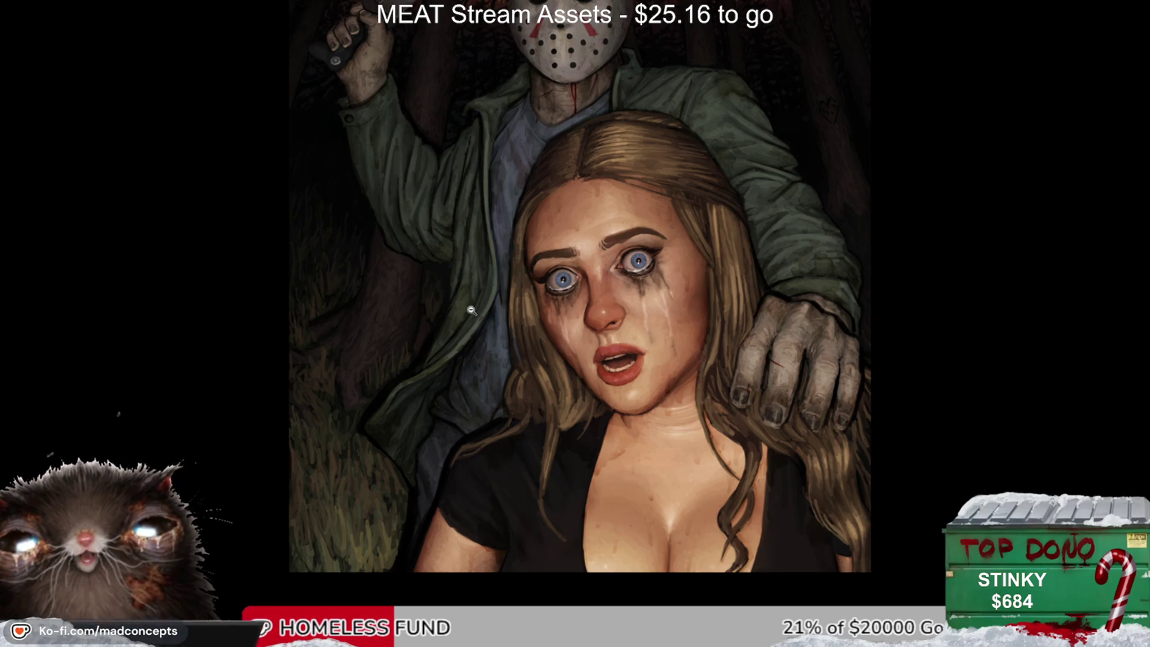
left_click_drag(606, 111, 523, 300)
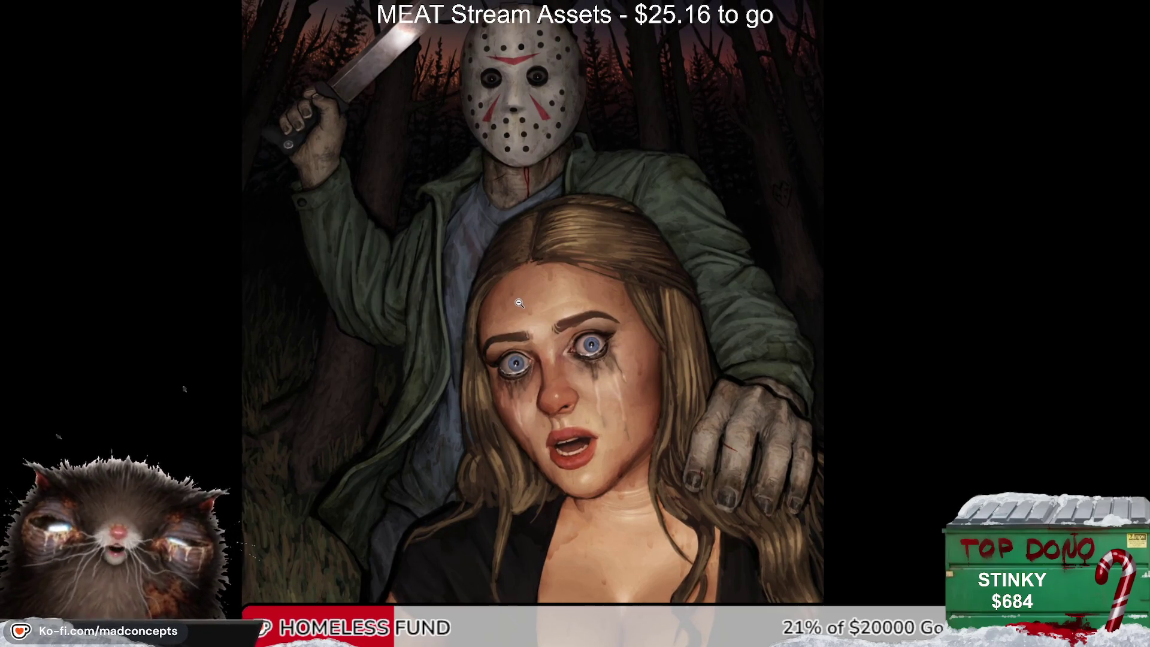
scroll(521, 299, "down", 3)
scroll(507, 288, "down", 3)
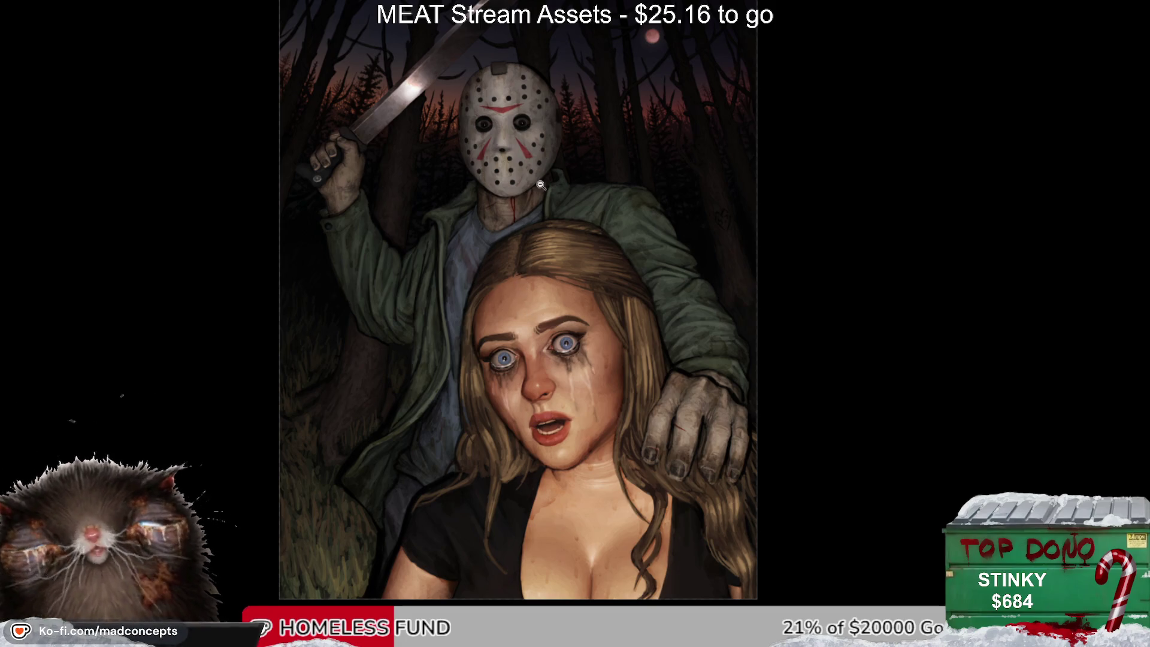
Step: Inspect the mirrored mask and moon area, zooming in closer and back out
mouse_move(541, 135)
left_mouse_down()
mouse_move(514, 246)
mouse_move(552, 207)
left_mouse_up()
scroll(513, 246, "up", 3)
scroll(548, 245, "down", 2)
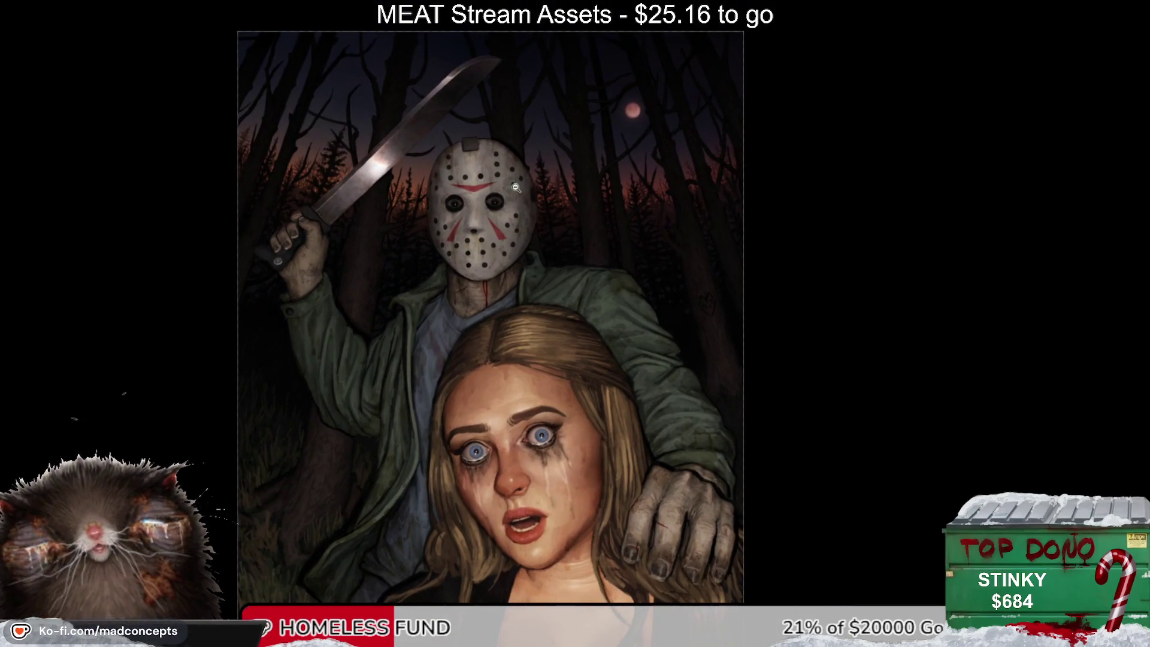
scroll(515, 187, "up", 2)
scroll(503, 266, "down", 3)
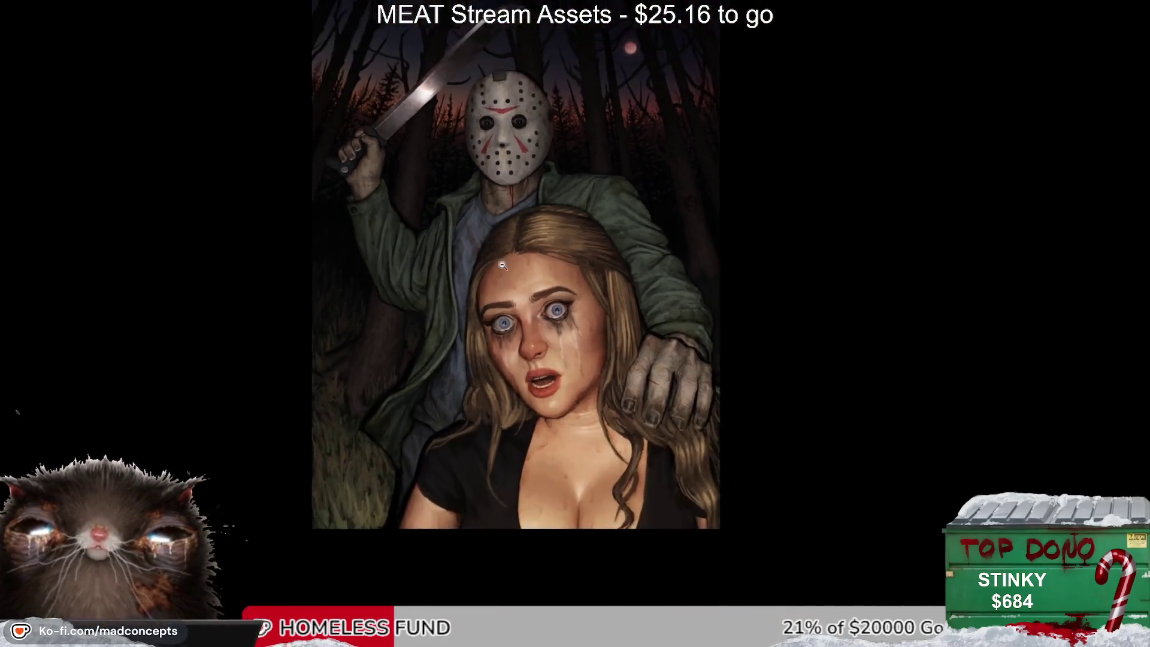
scroll(503, 265, "up", 2)
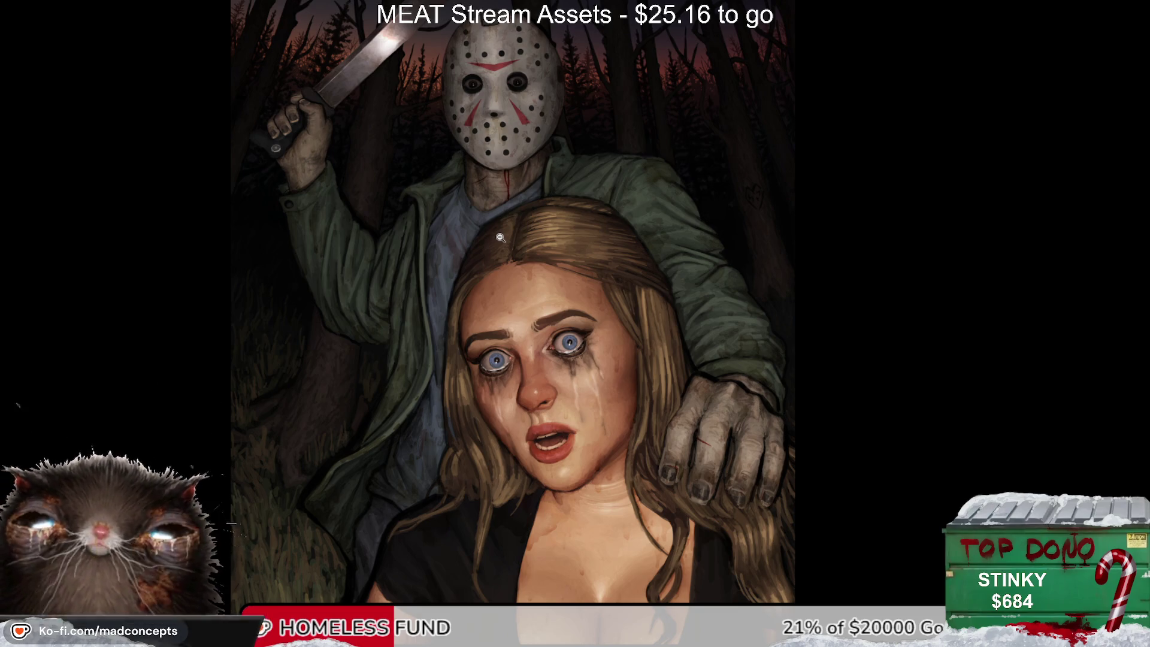
scroll(501, 238, "down", 3)
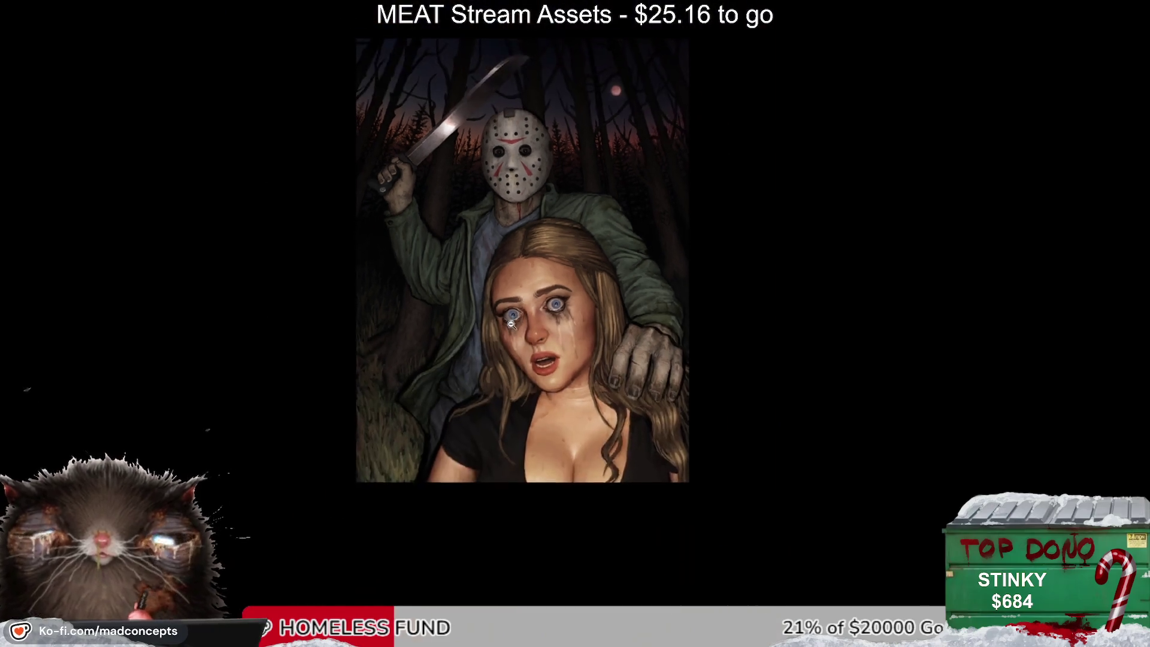
scroll(497, 229, "up", 1)
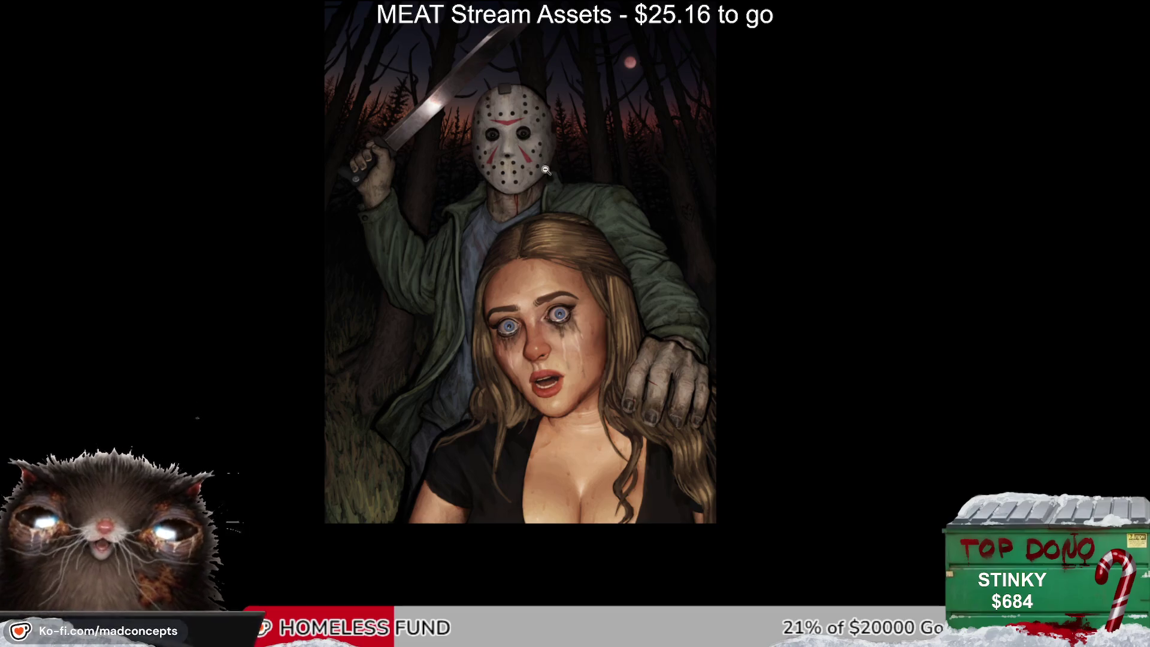
left_click(535, 305)
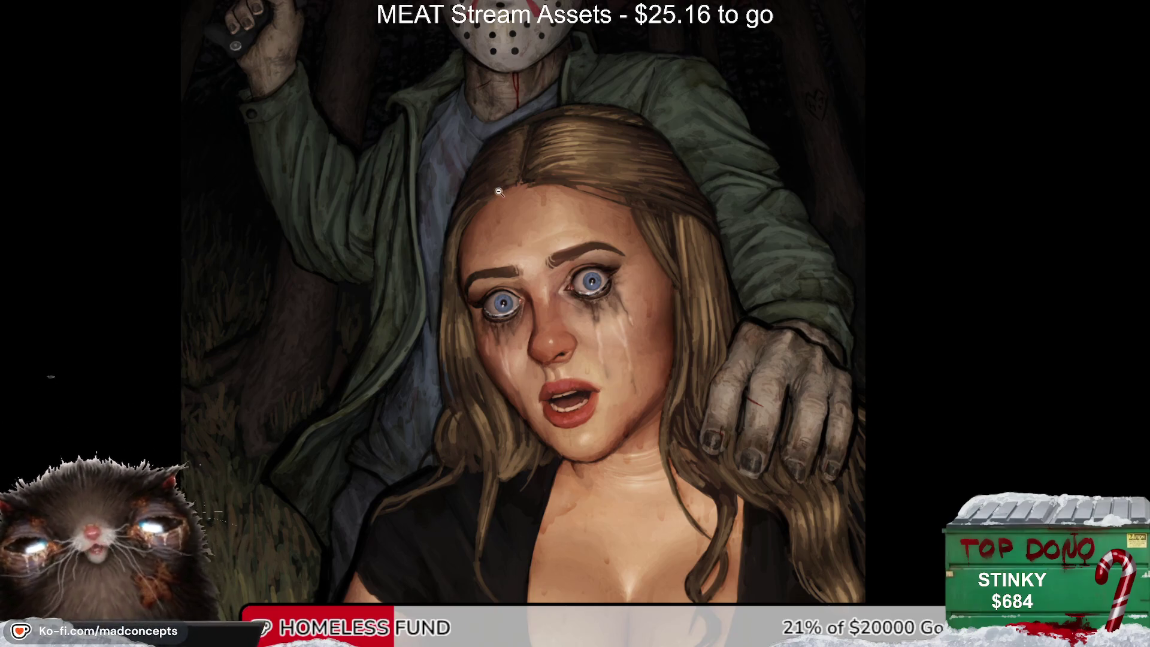
left_click(538, 188)
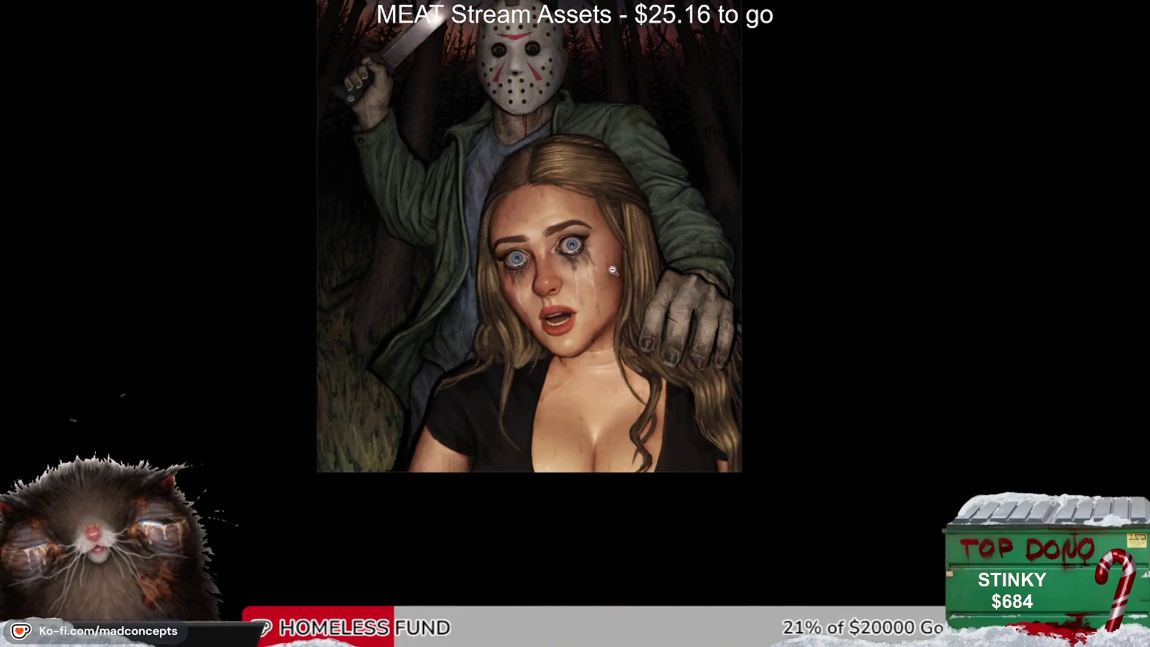
Step: Undo the canvas flip and remove the red paint-over strokes, then reposition the painting
key("Right")
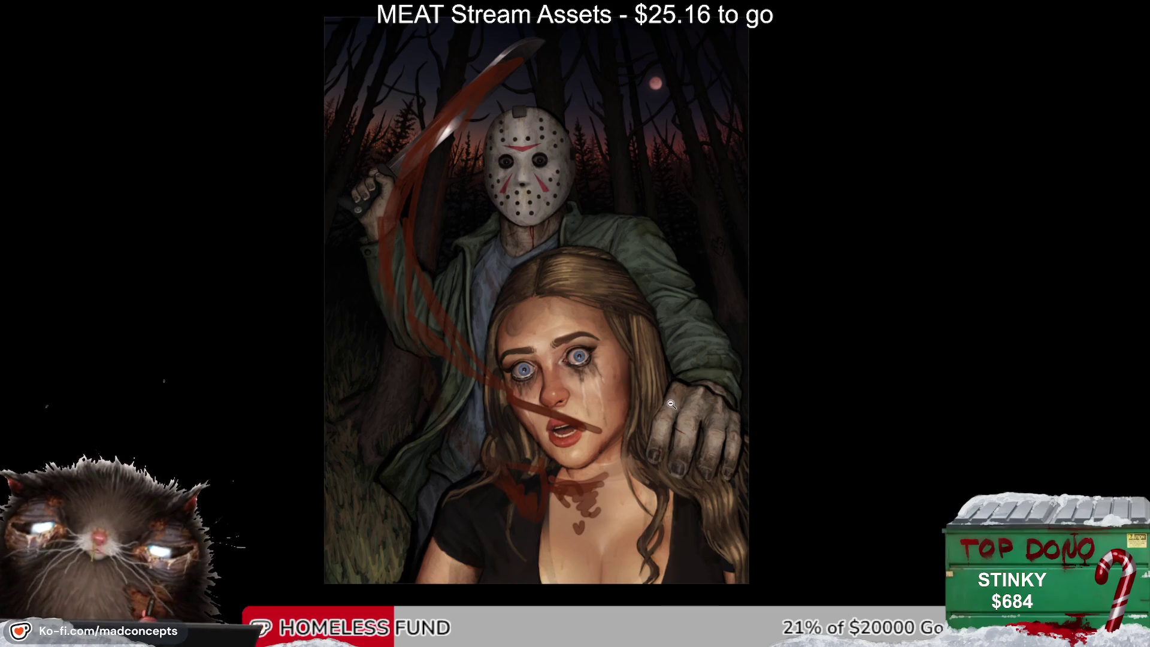
key("Left")
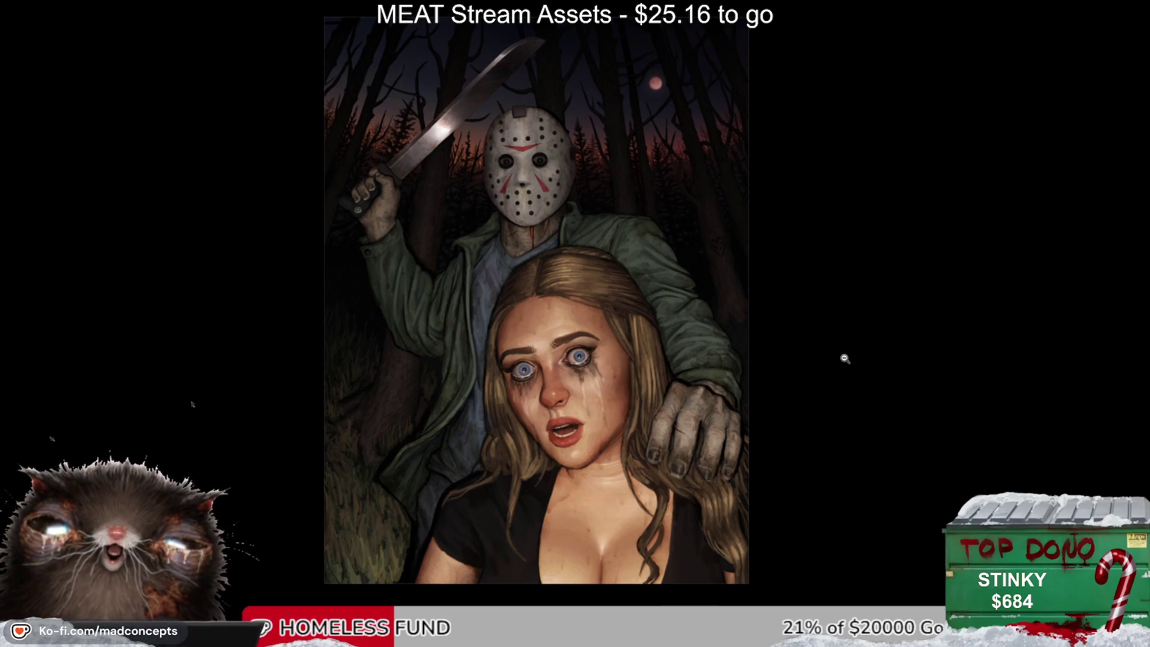
left_click_drag(786, 510, 707, 379)
scroll(558, 302, "up", 2)
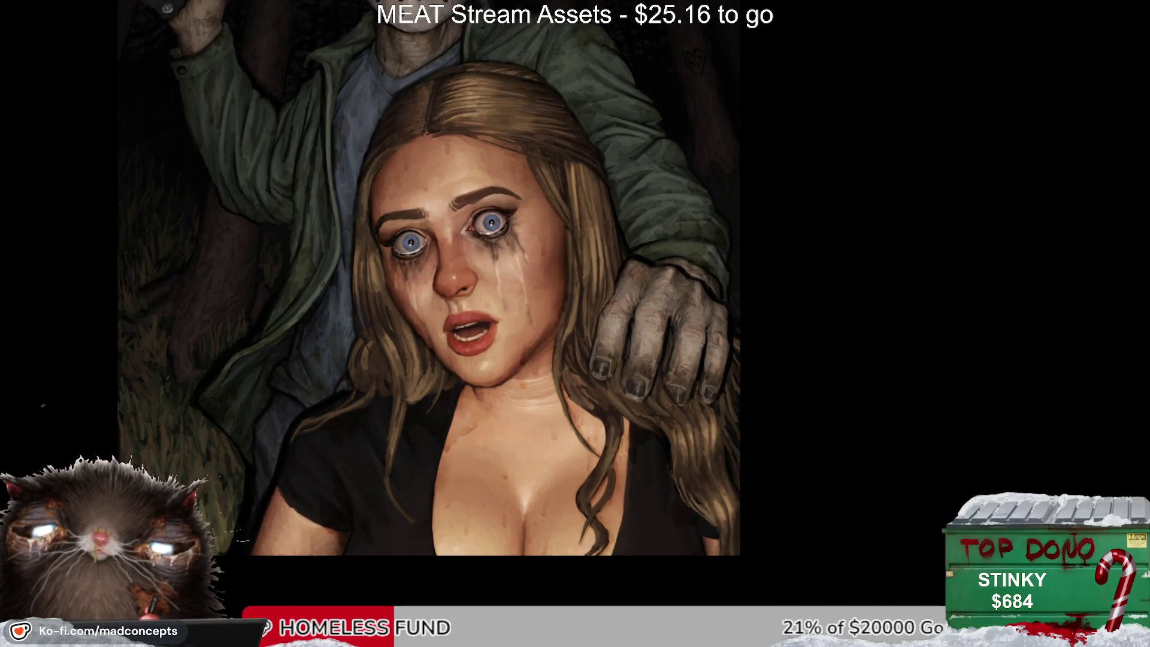
Step: Bring the masked figure into view above the face and recentre the painting
scroll(524, 303, "down", 2)
scroll(524, 303, "up", 1)
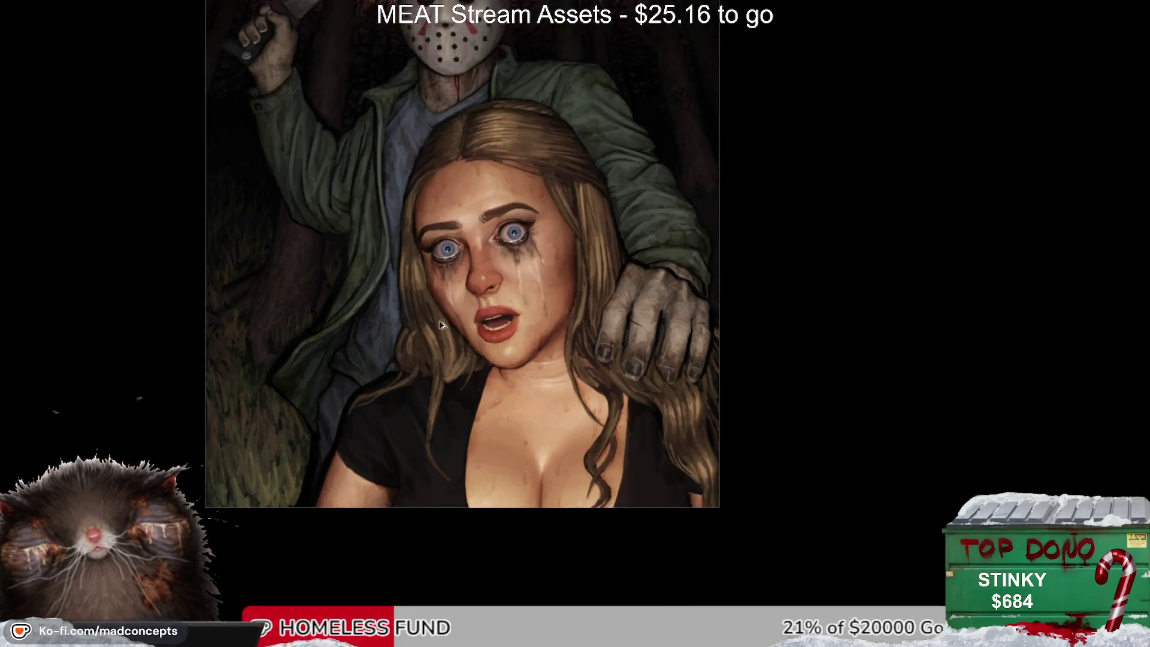
scroll(412, 294, "up", 1)
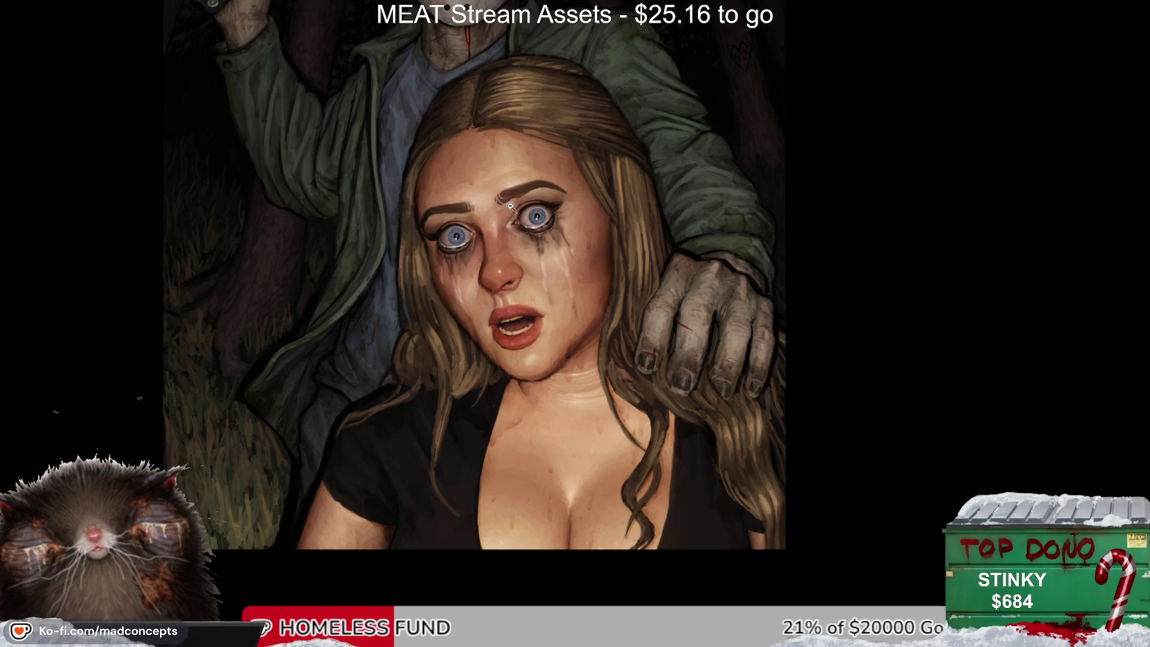
mouse_move(498, 200)
left_mouse_down()
mouse_move(486, 299)
mouse_move(631, 292)
left_mouse_up()
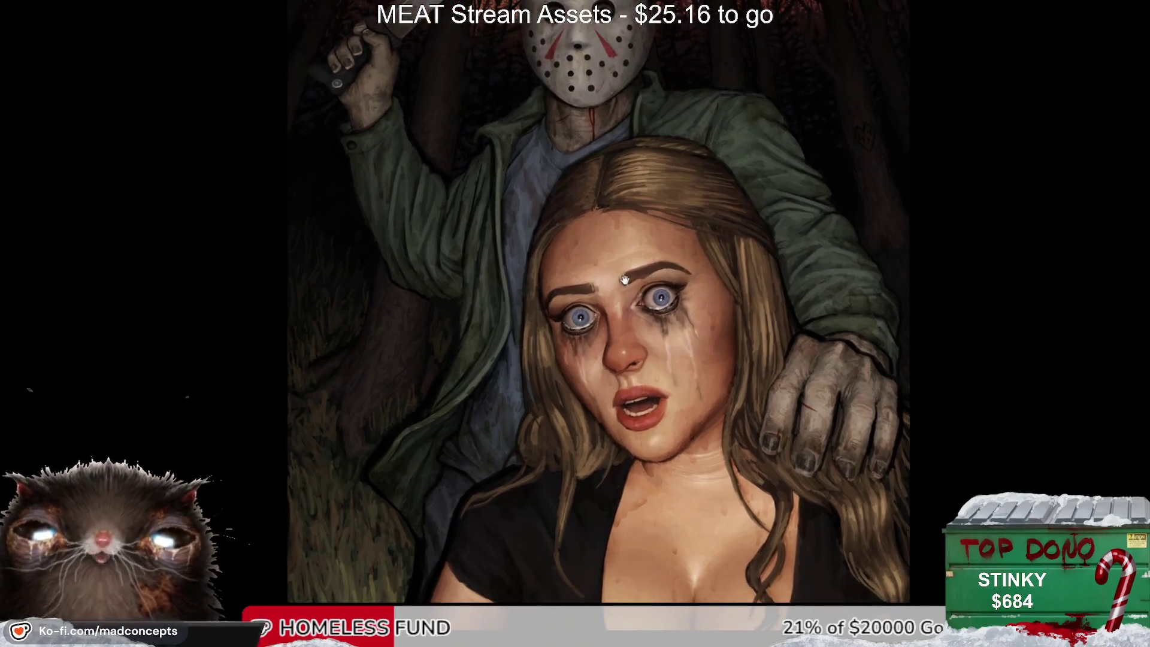
scroll(615, 248, "down", 1)
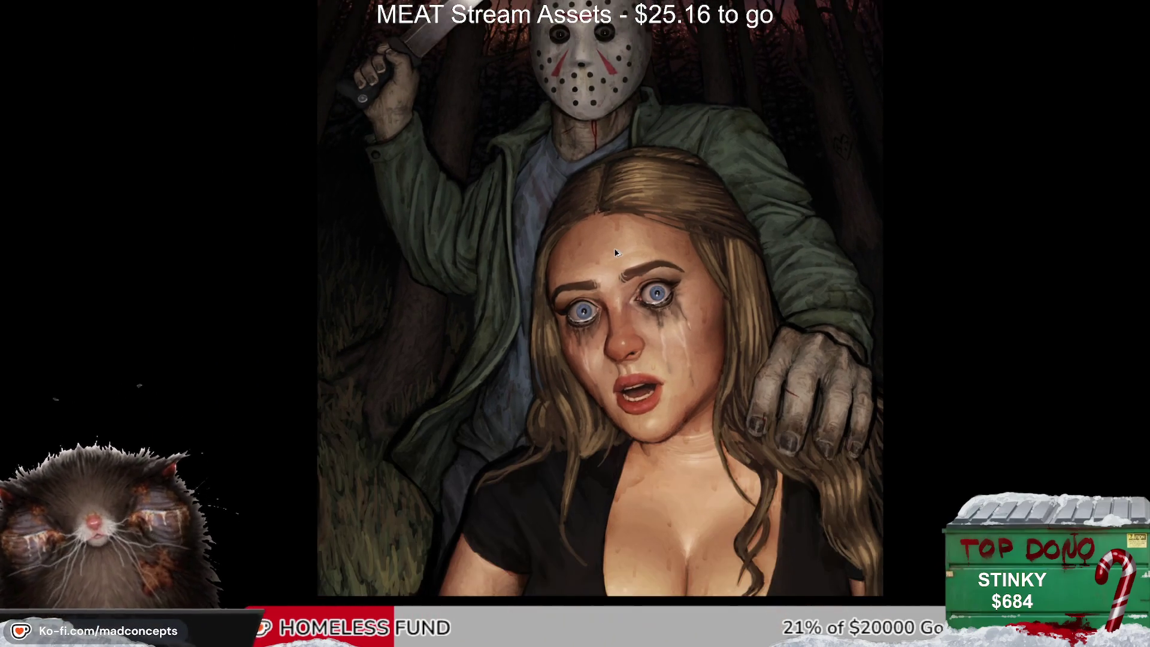
scroll(615, 248, "down", 1)
scroll(614, 245, "up", 2)
scroll(615, 245, "down", 1)
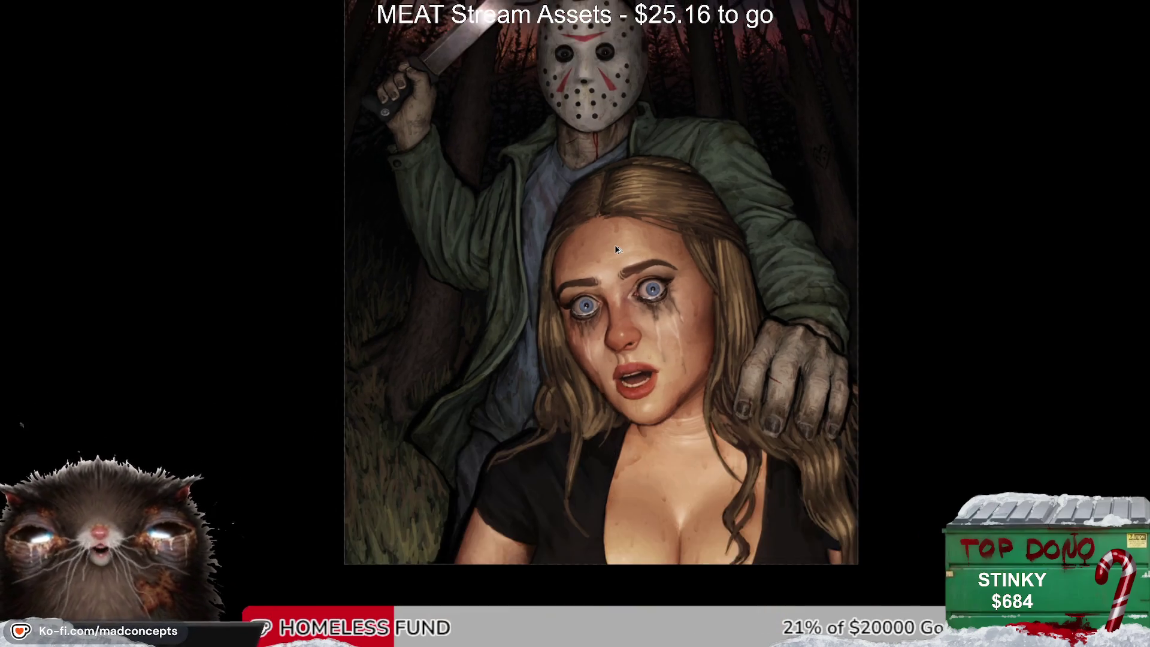
scroll(615, 244, "down", 1)
scroll(615, 244, "down", 1)
scroll(697, 272, "up", 3)
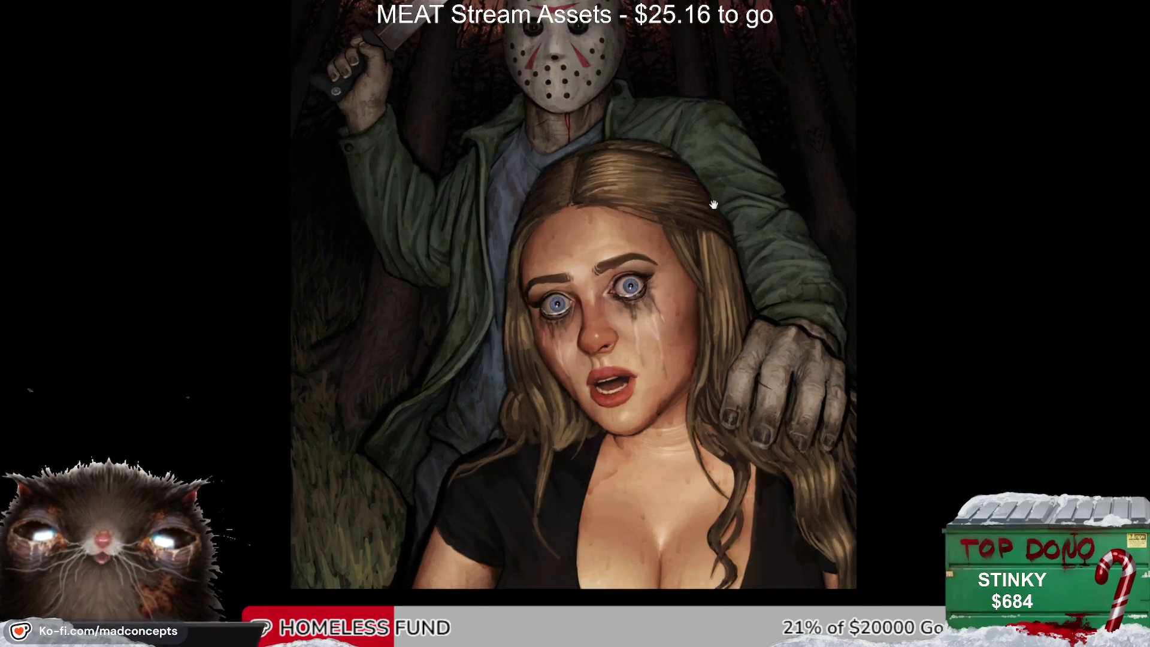
left_click_drag(584, 38, 566, 77)
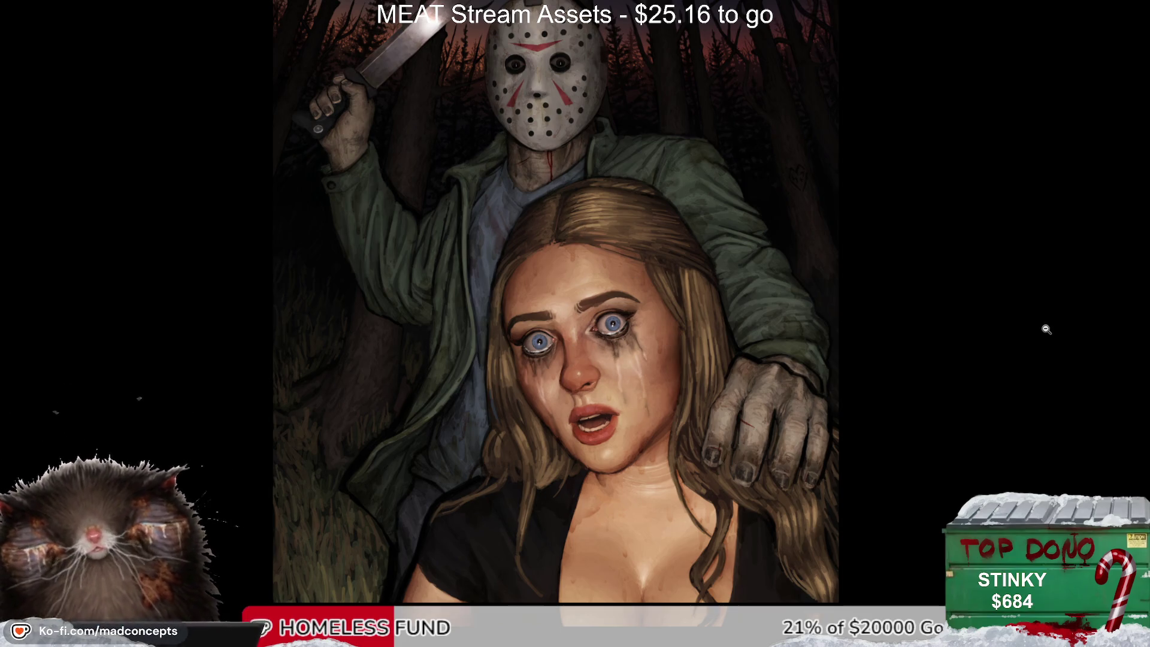
Step: Mirror the painting again so the machete is on the left and zoom in on the face
key("Right")
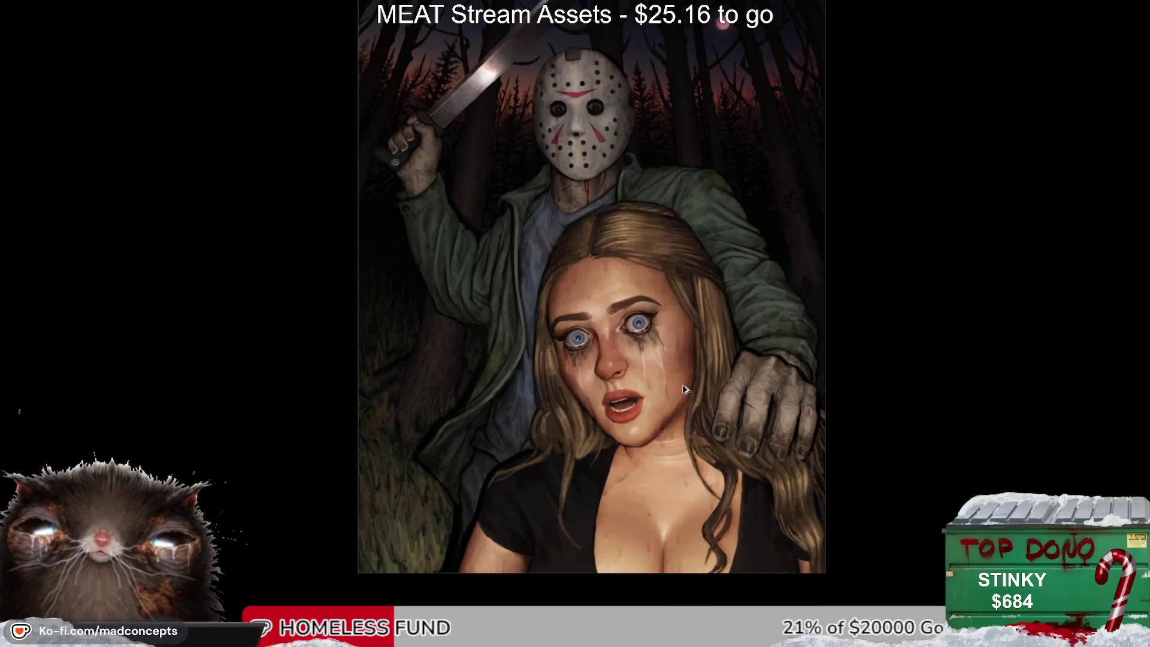
scroll(686, 389, "up", 1)
scroll(686, 389, "down", 1)
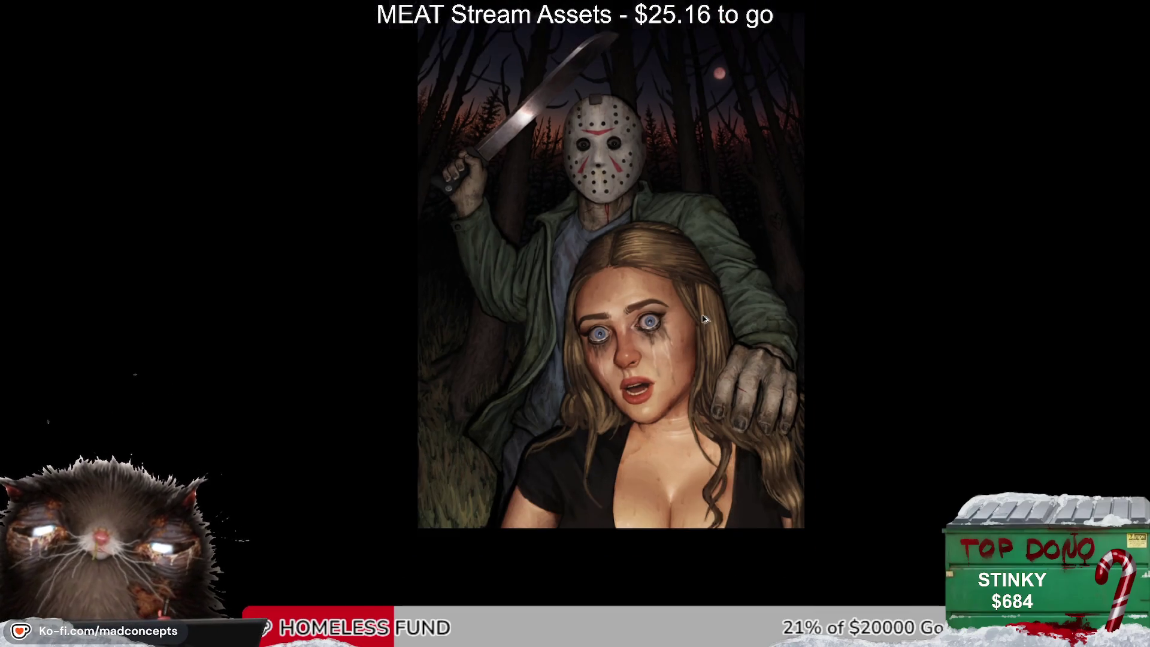
scroll(705, 318, "up", 3)
scroll(705, 318, "up", 1)
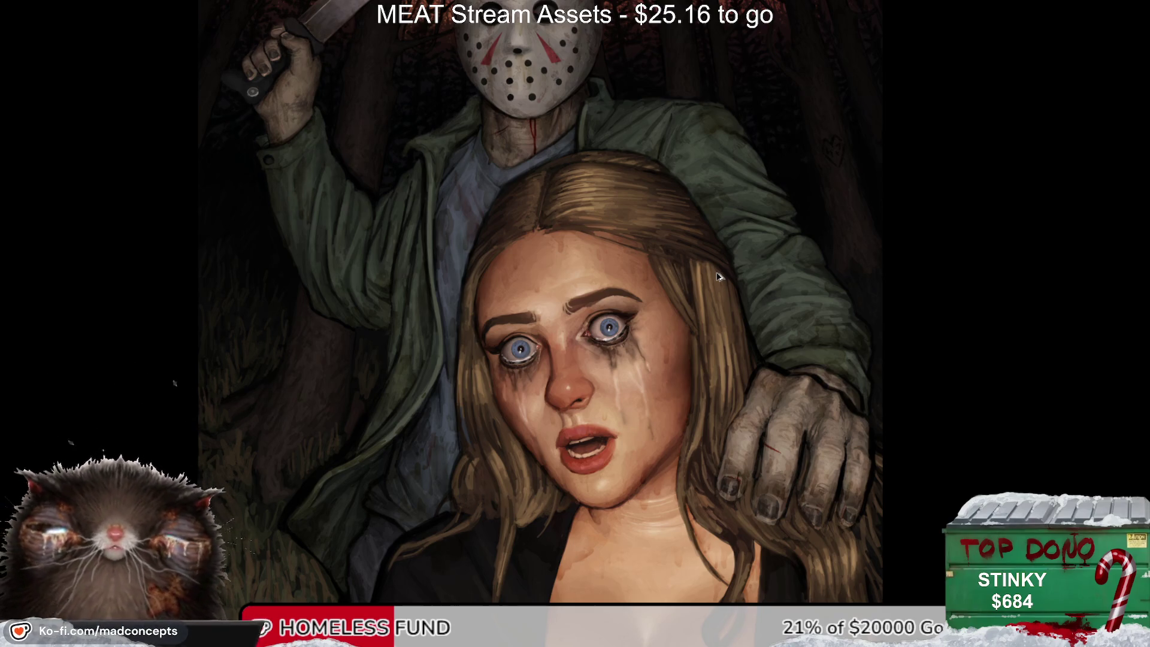
Step: Pan up from the woman's mouth and chin to reveal the full hockey mask and machete
scroll(562, 354, "up", 1)
scroll(562, 353, "up", 1)
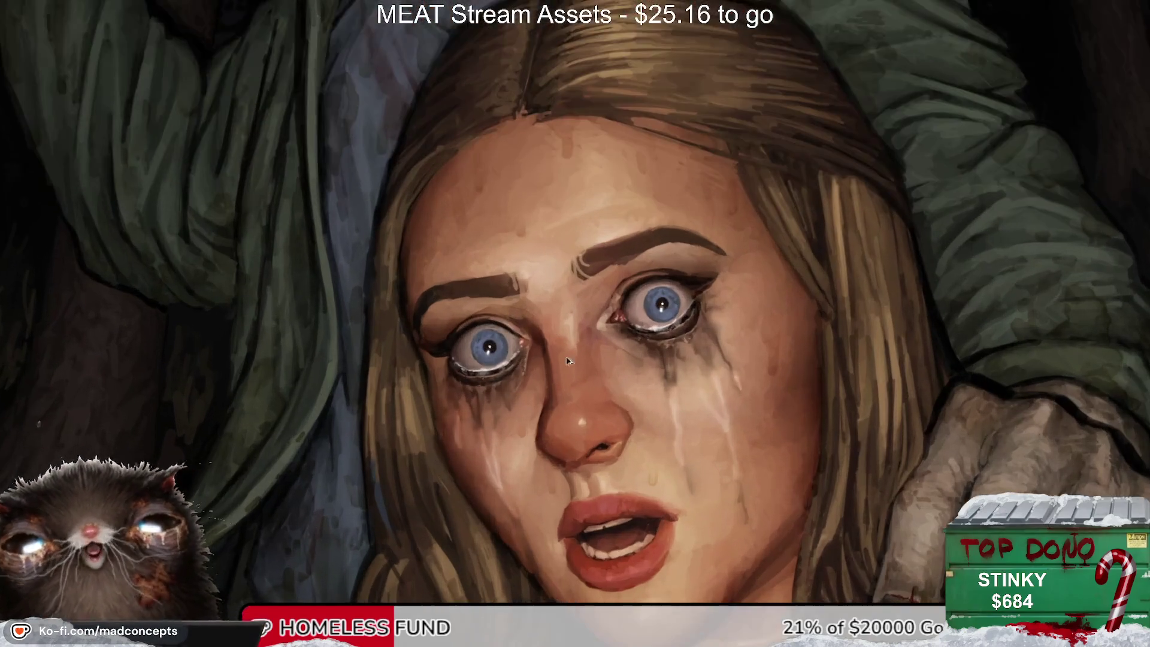
scroll(562, 354, "up", 1)
left_click_drag(675, 446, 670, 350)
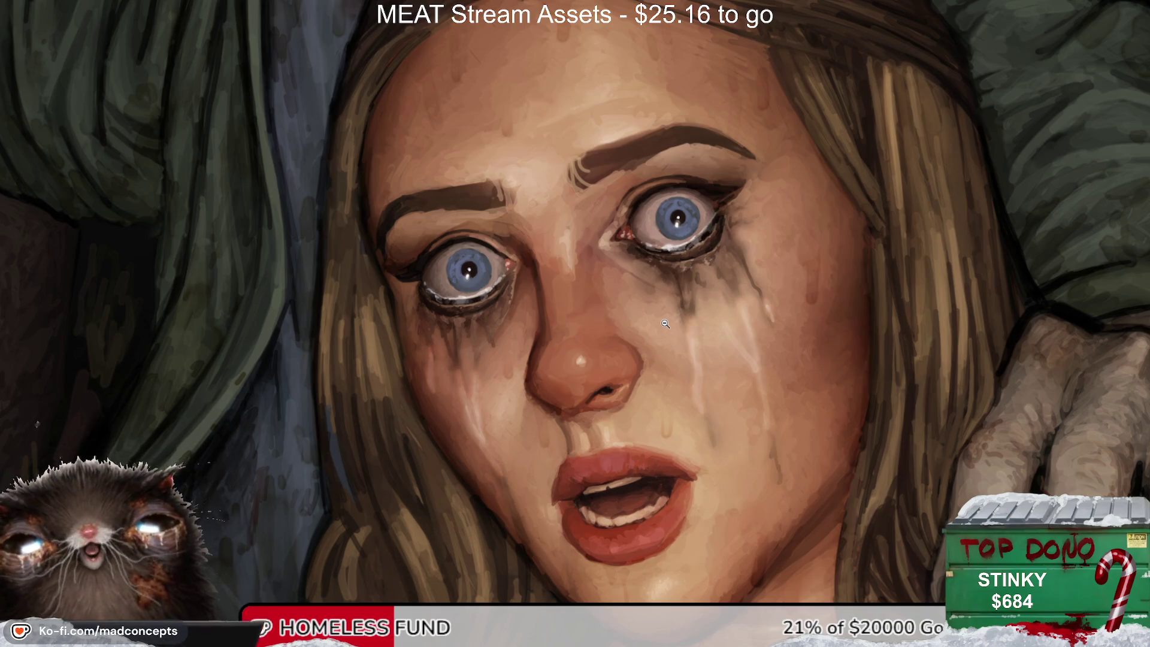
scroll(667, 326, "down", 1)
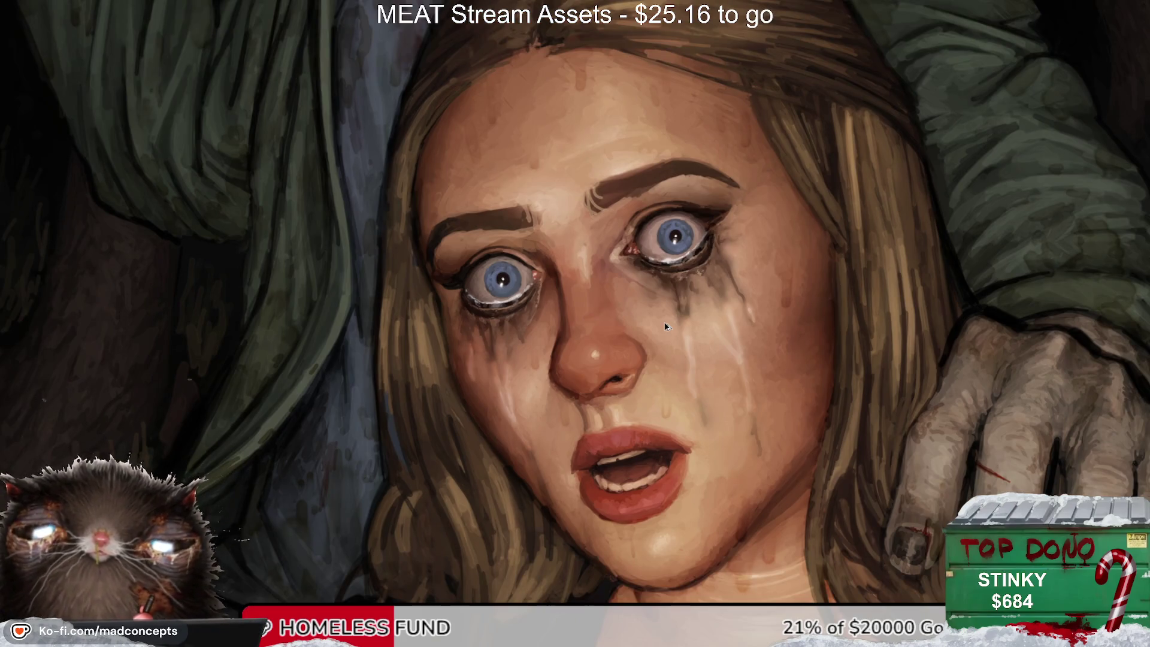
scroll(667, 327, "down", 1)
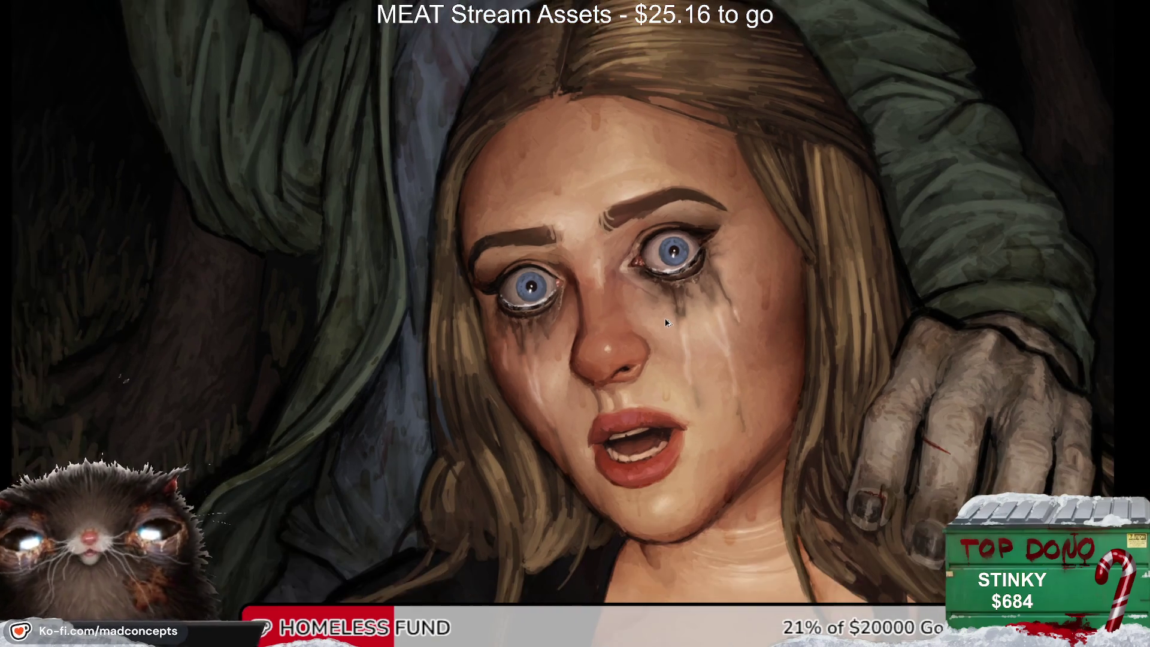
scroll(667, 323, "down", 1)
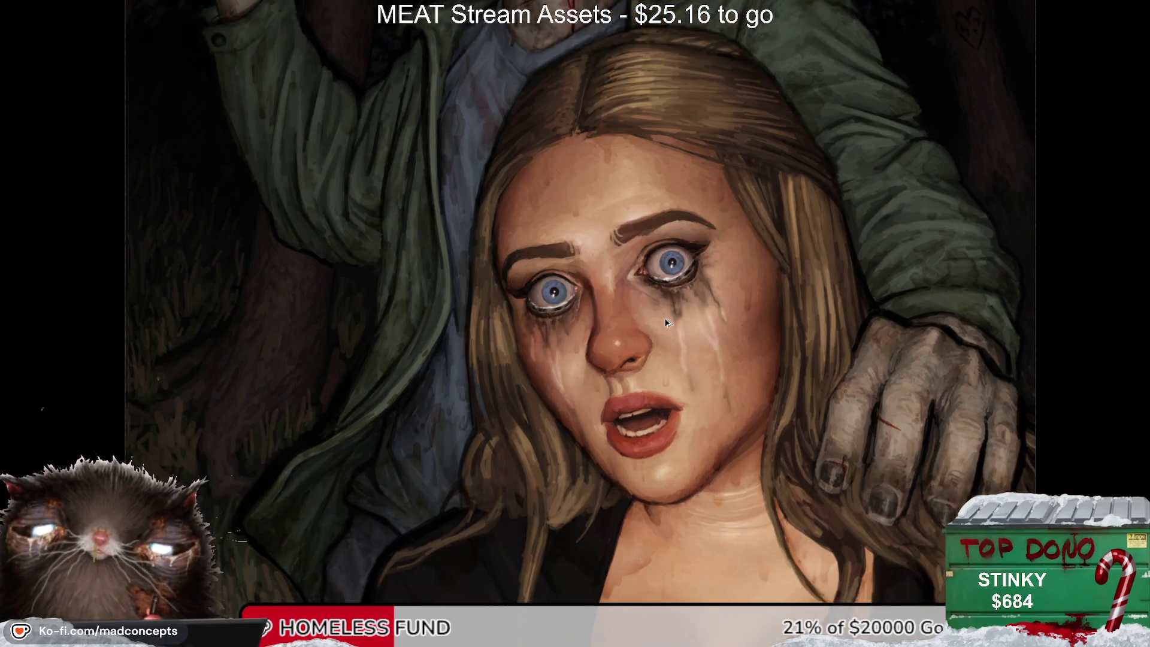
scroll(667, 323, "up", 1)
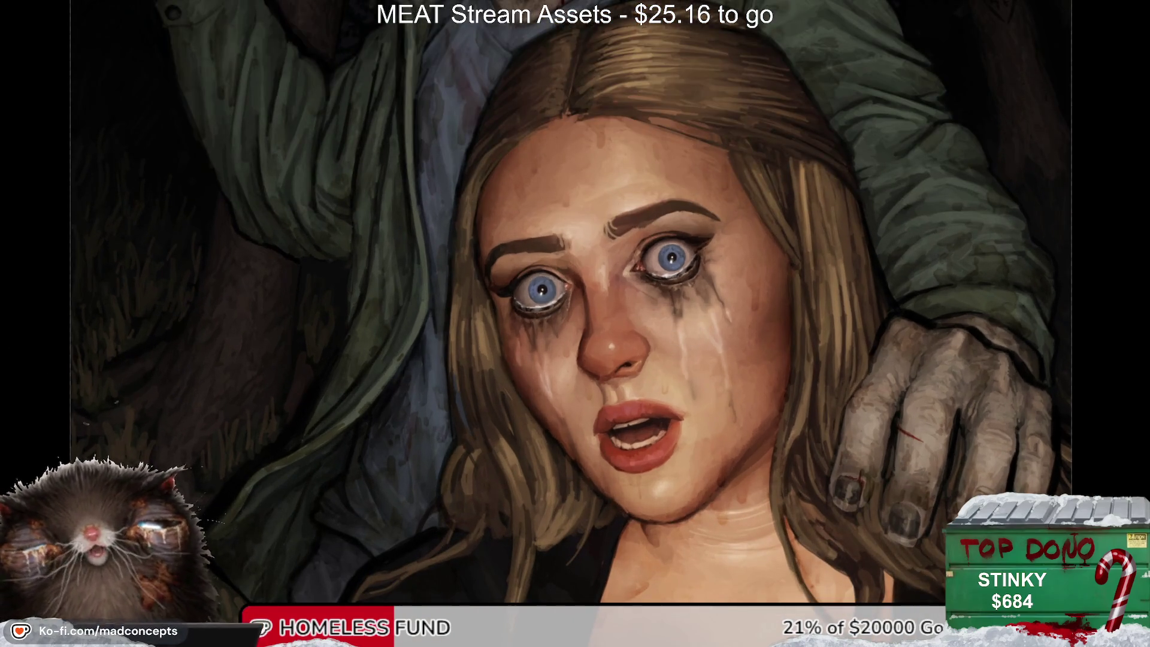
left_click_drag(599, 339, 633, 375)
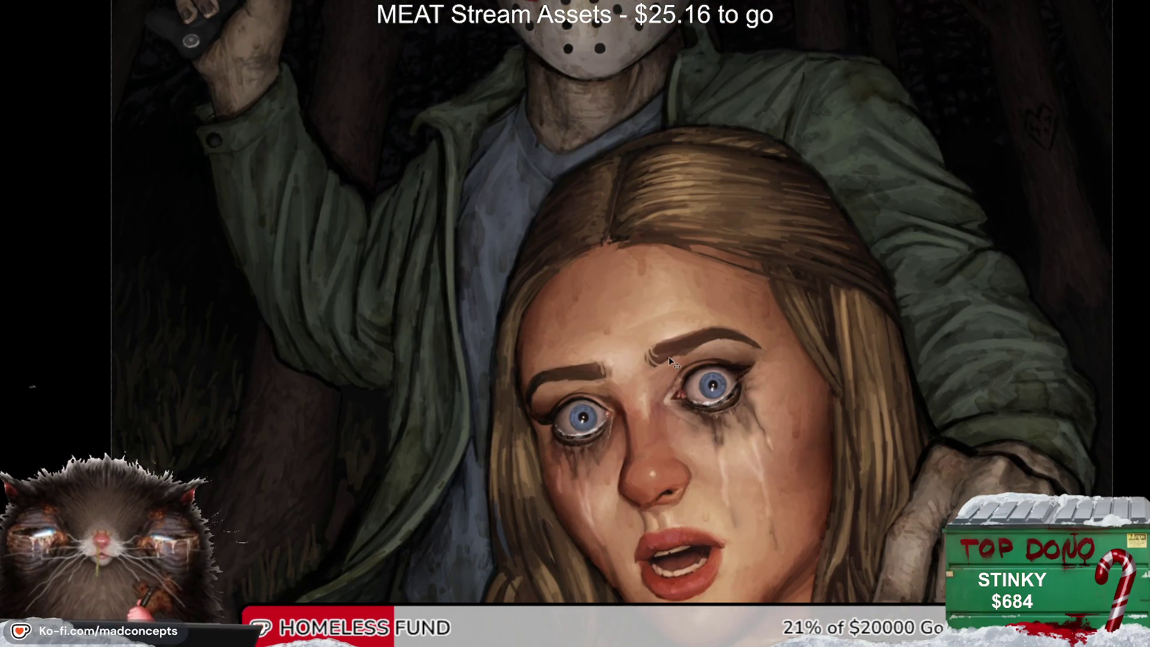
left_click_drag(637, 153, 531, 337)
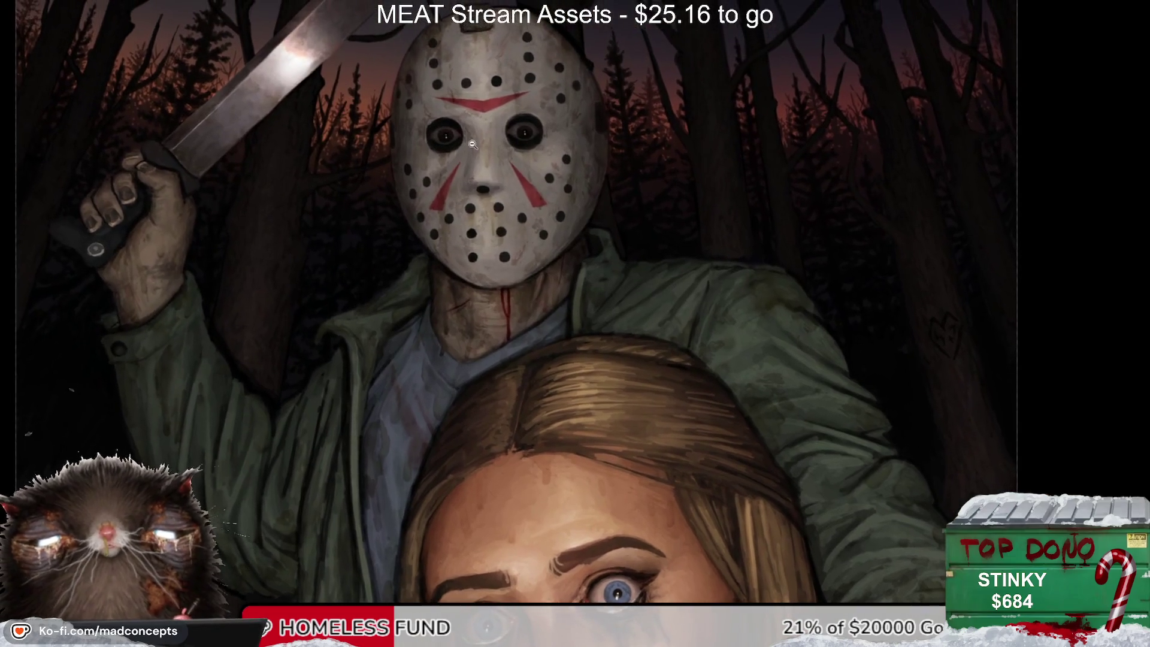
Step: Zoom in on the mask and repaint the left eye's iris darker and redder
scroll(542, 35, "up", 3)
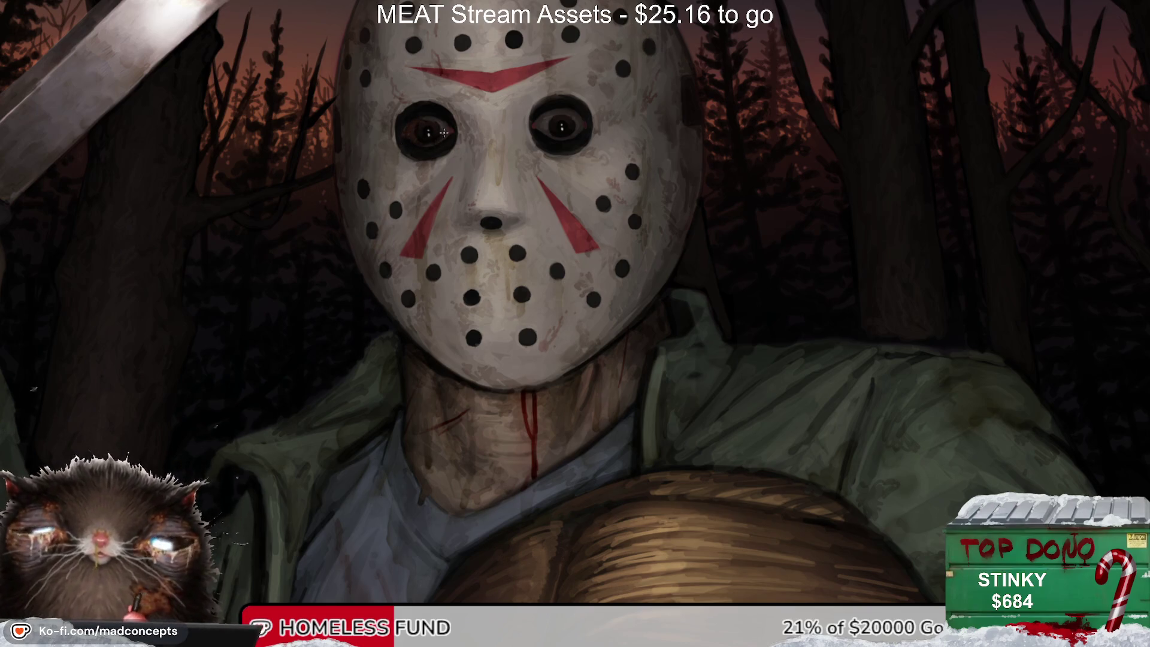
scroll(442, 87, "up", 2)
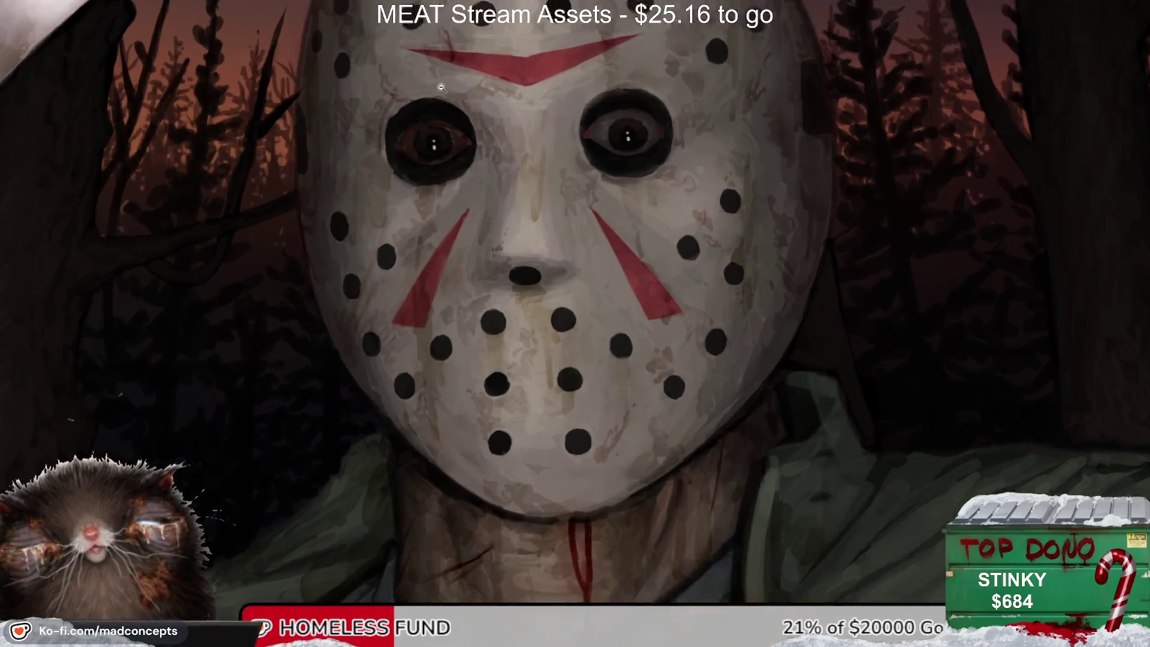
scroll(441, 88, "up", 3)
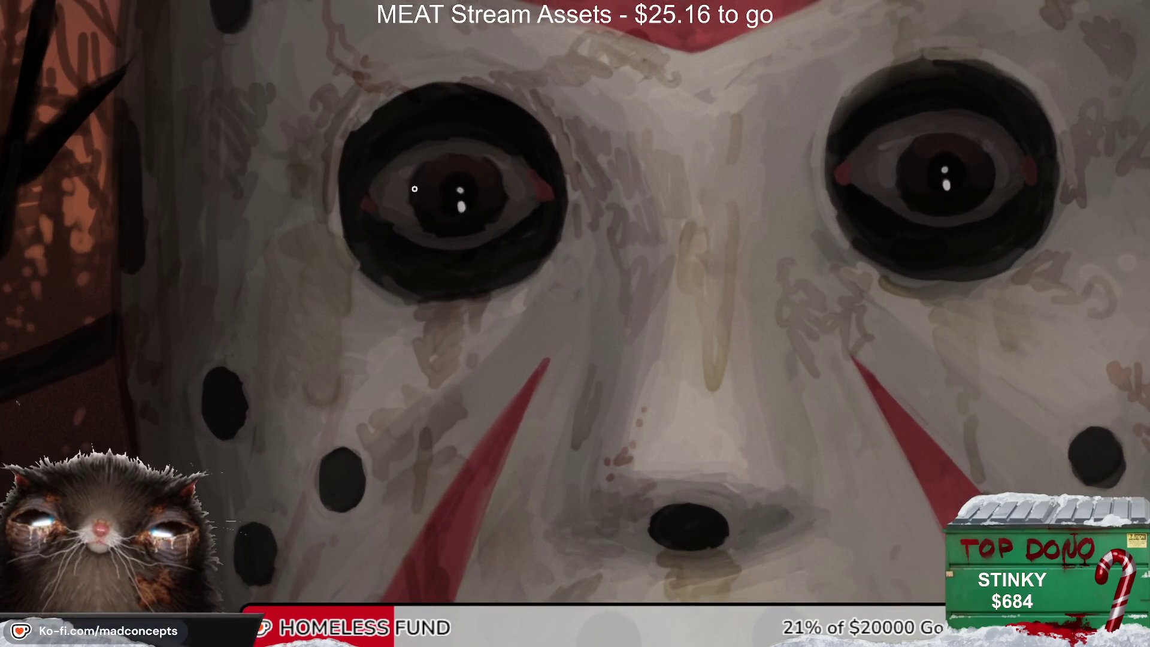
mouse_move(390, 161)
left_mouse_down()
mouse_move(487, 155)
mouse_move(414, 234)
left_mouse_up()
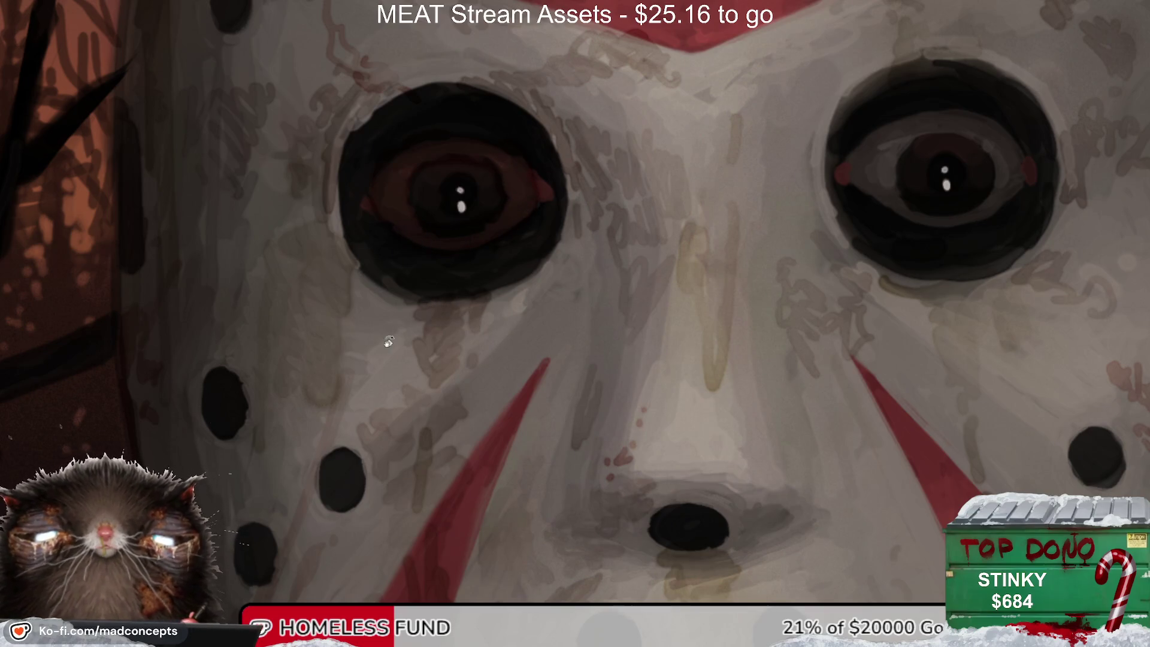
left_click_drag(408, 318, 353, 261)
key("5")
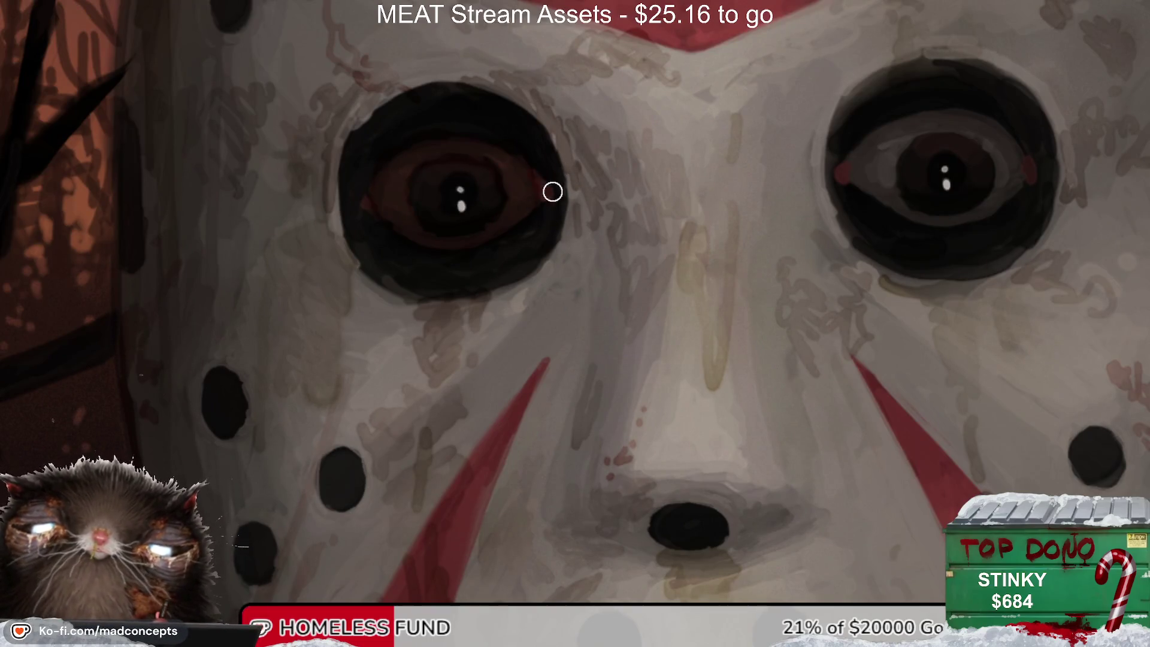
Step: Darken the right eye's upper lid with reddish strokes in a rotated view, then zoom out
key("bracketright")
key("bracketleft")
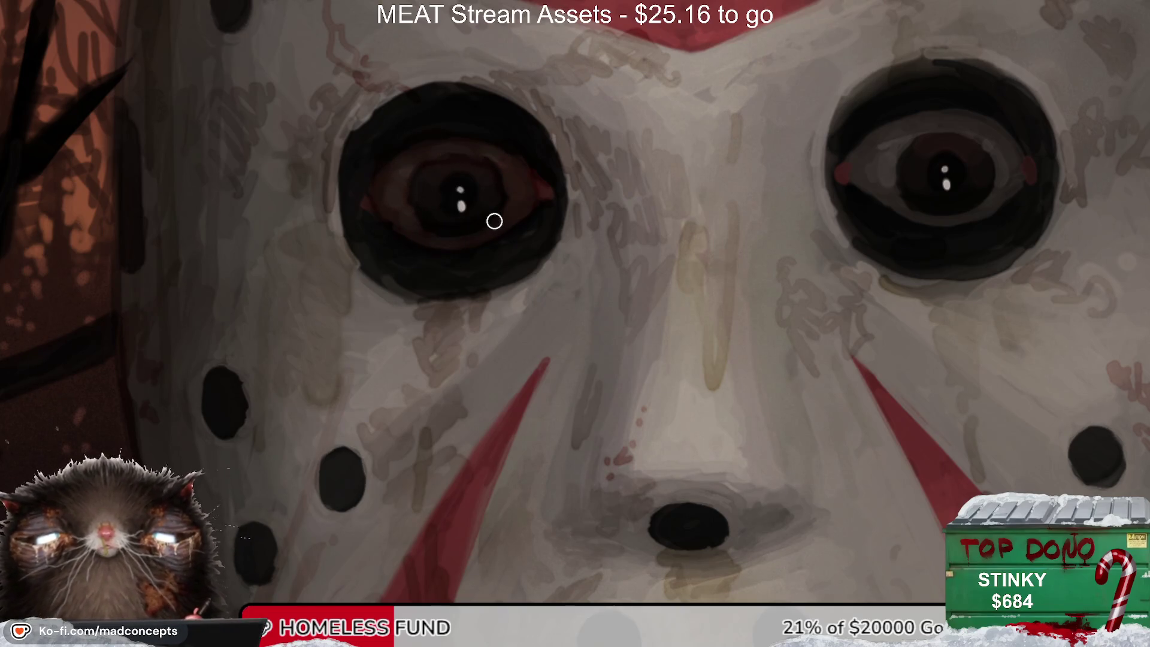
key("r")
mouse_move(401, 305)
left_mouse_down()
mouse_move(376, 183)
mouse_move(424, 252)
mouse_move(216, 326)
left_mouse_up()
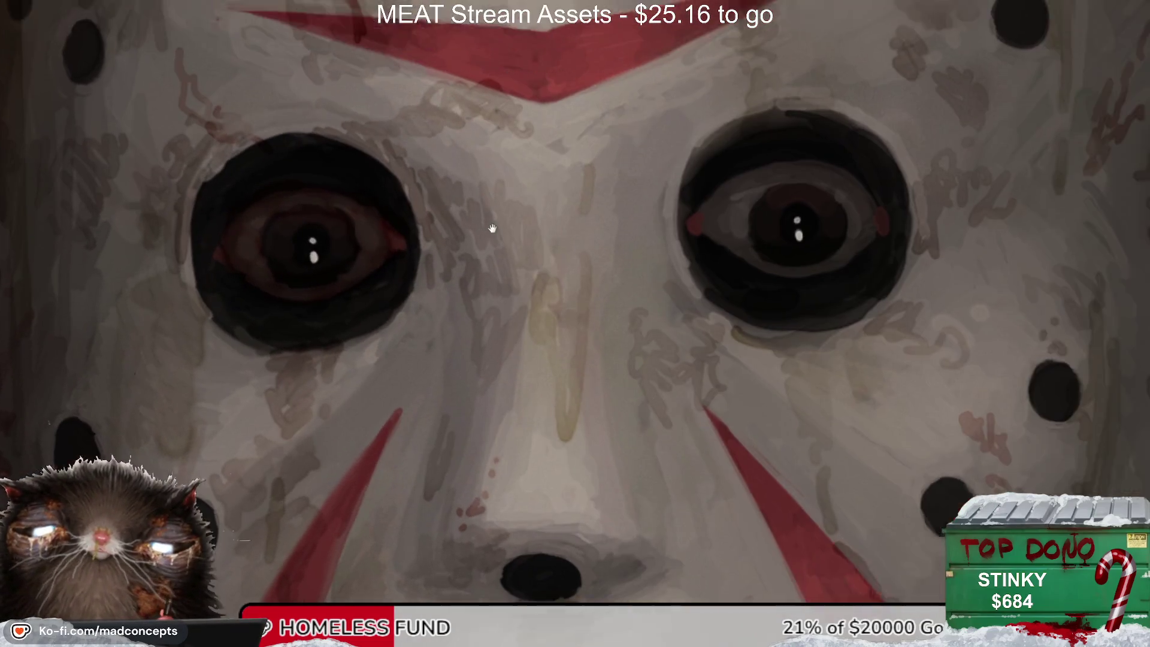
key("bracketright")
mouse_move(650, 242)
left_mouse_down()
mouse_move(742, 185)
mouse_move(662, 247)
mouse_move(727, 298)
mouse_move(796, 264)
mouse_move(797, 211)
left_mouse_up()
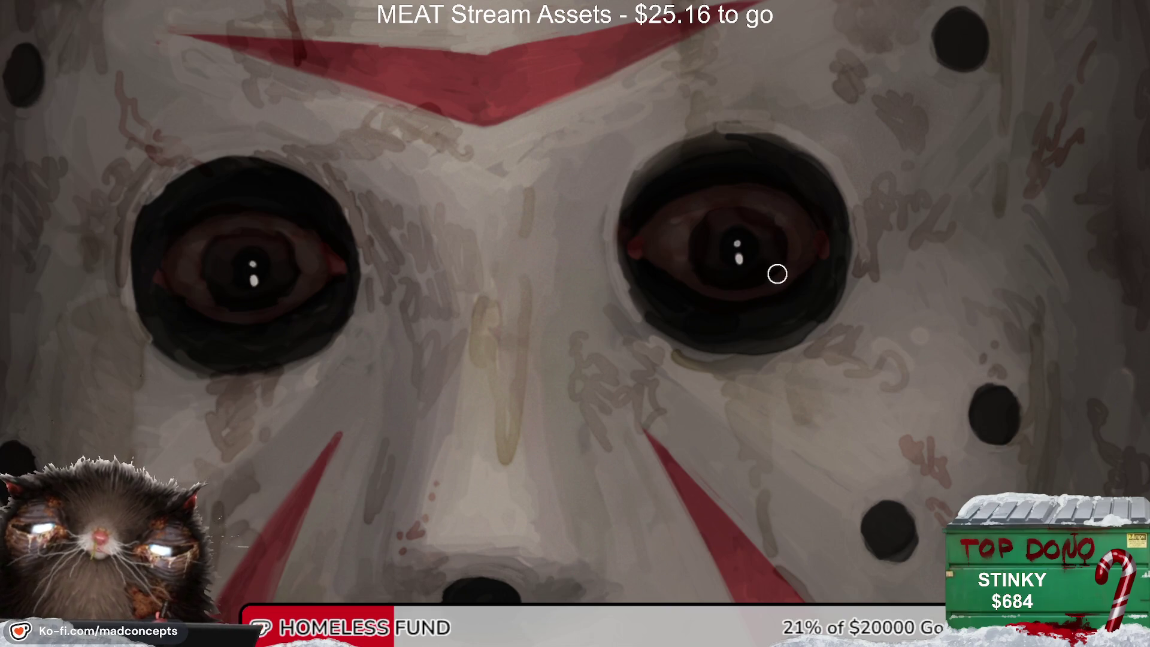
left_click_drag(691, 332, 732, 233)
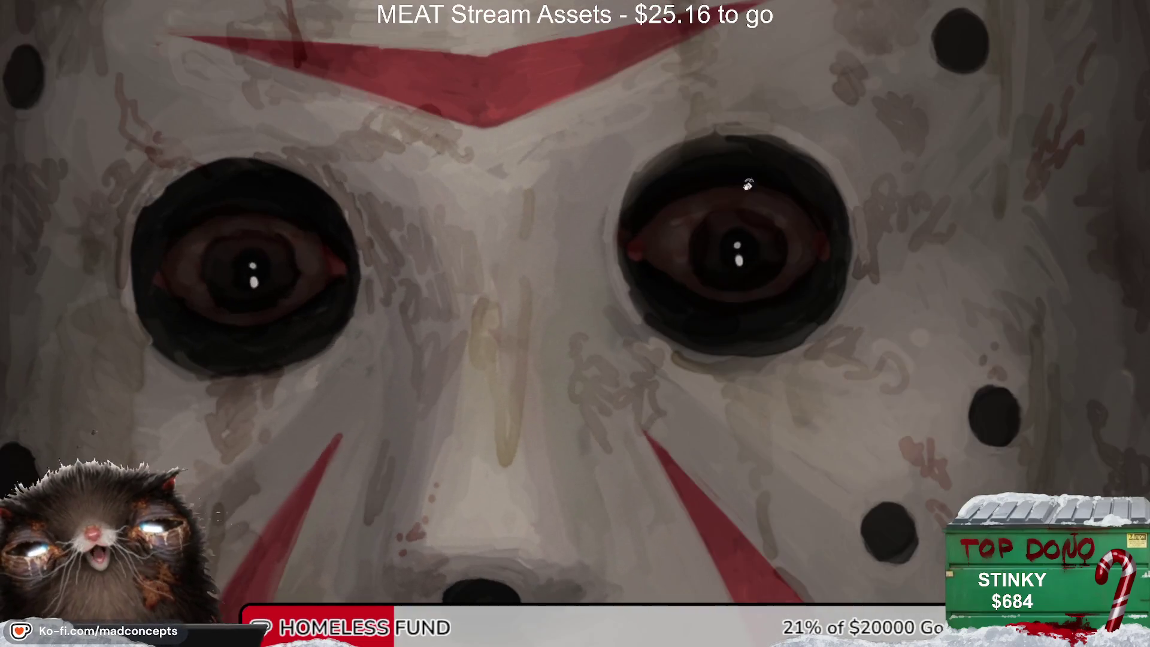
left_click_drag(732, 233, 745, 185)
left_click(676, 256, "alt")
left_click(676, 256, "alt")
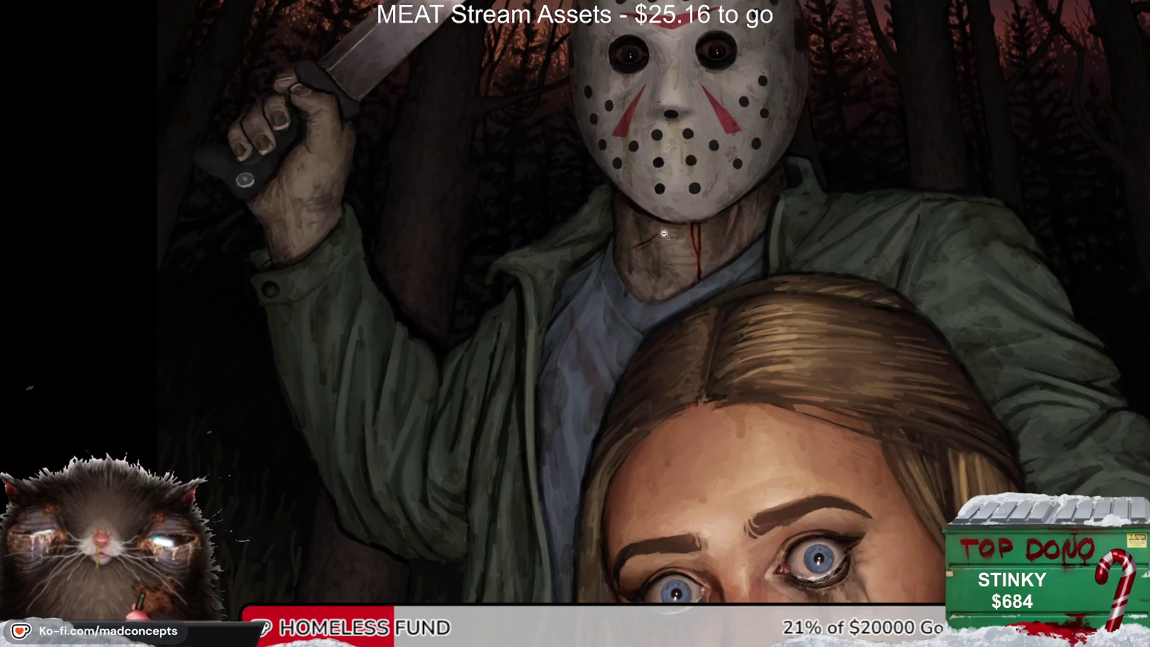
left_click(592, 387, "alt")
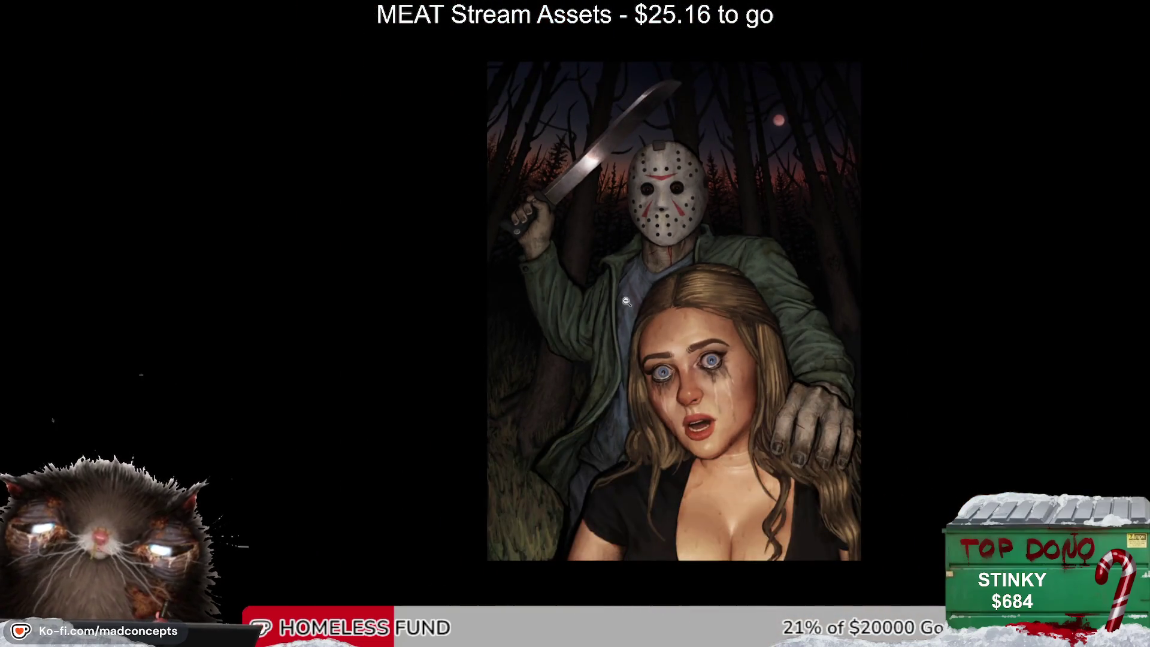
left_click(617, 317)
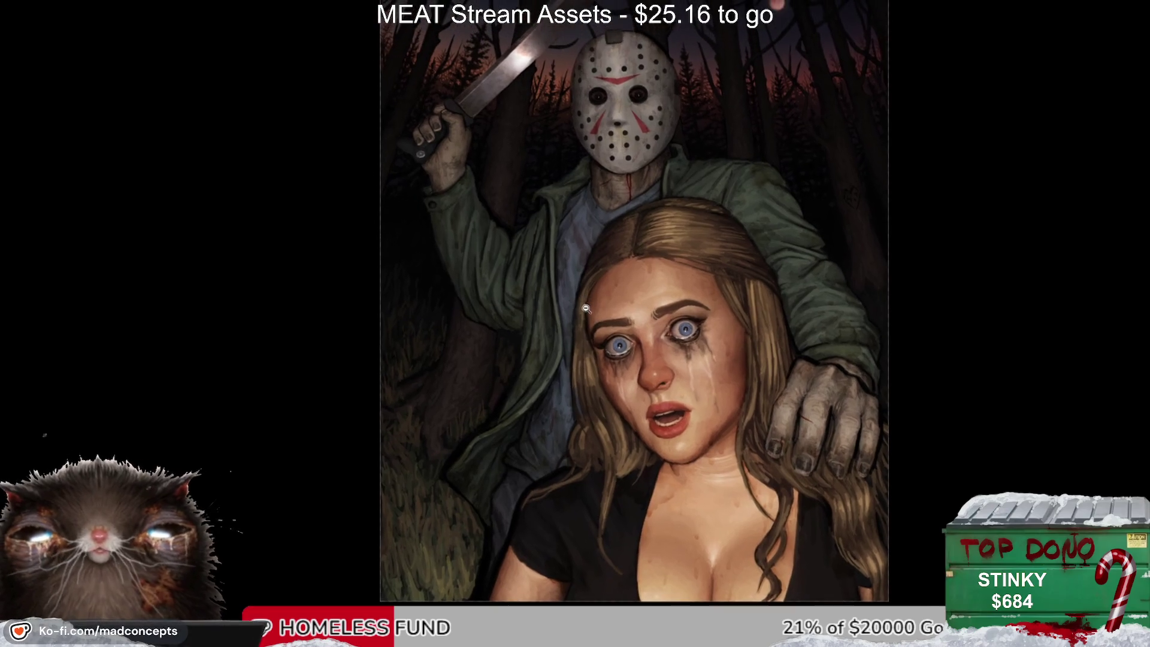
left_click(592, 287)
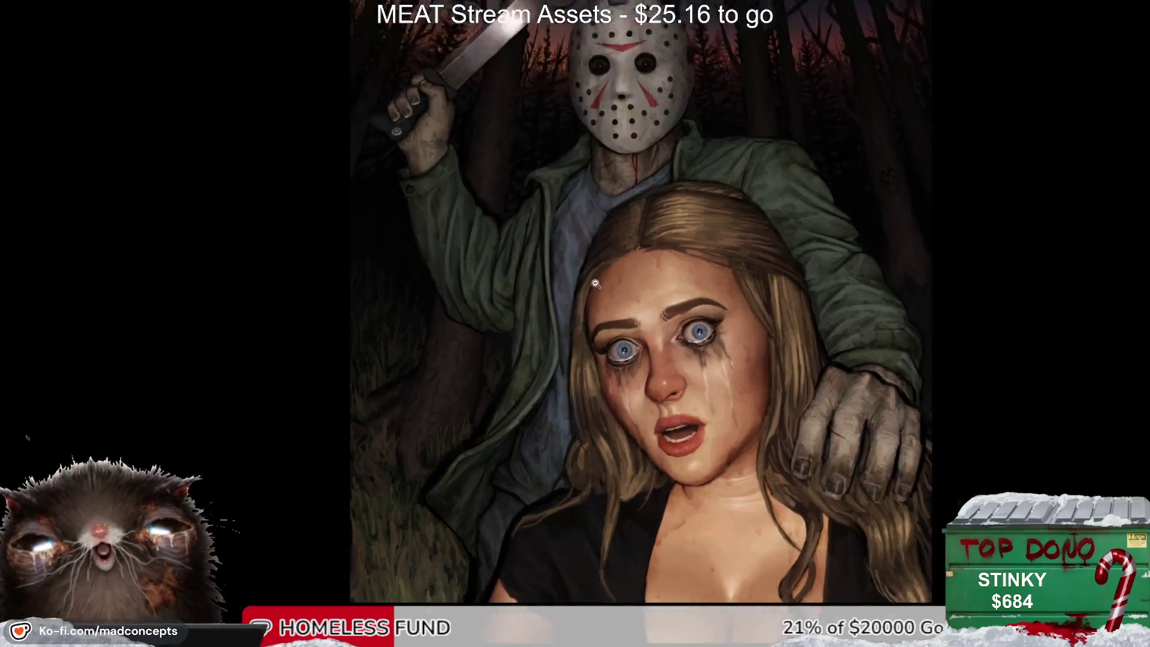
left_click(595, 282)
left_click(606, 261, "alt")
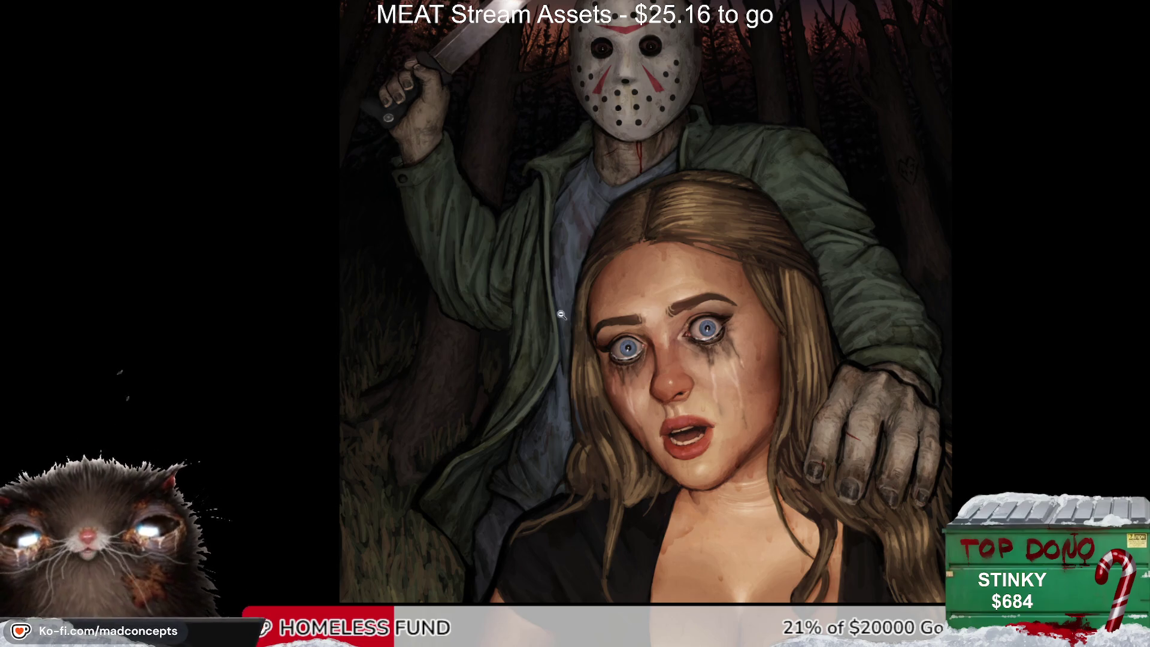
left_click(608, 265, "alt")
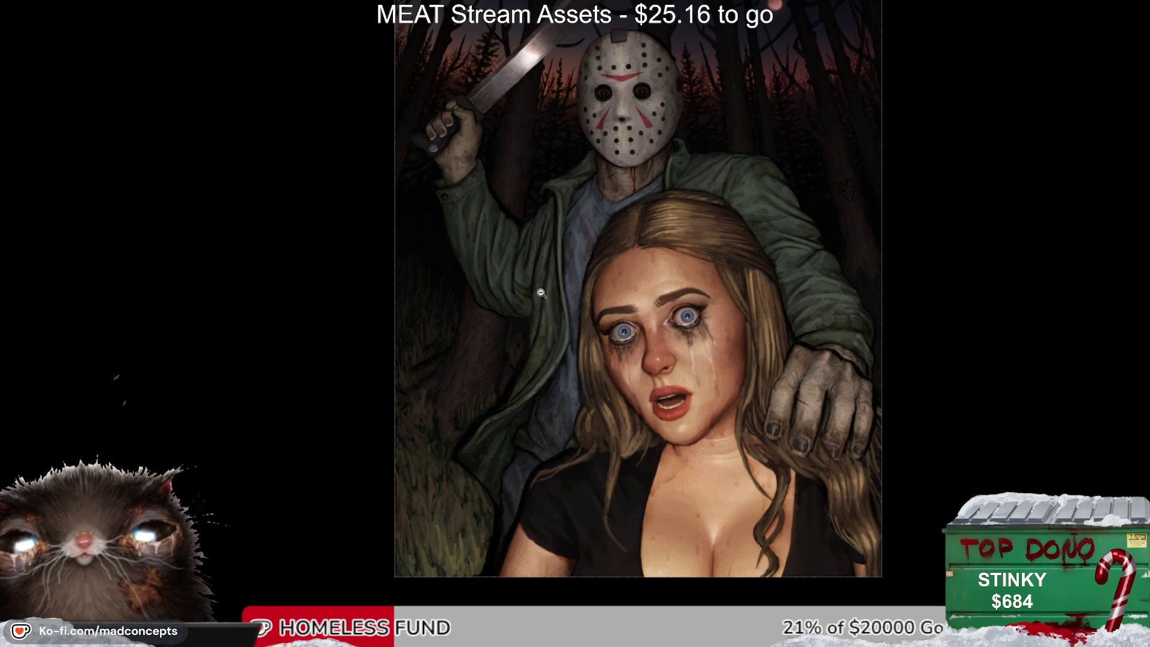
left_click(589, 254, "alt")
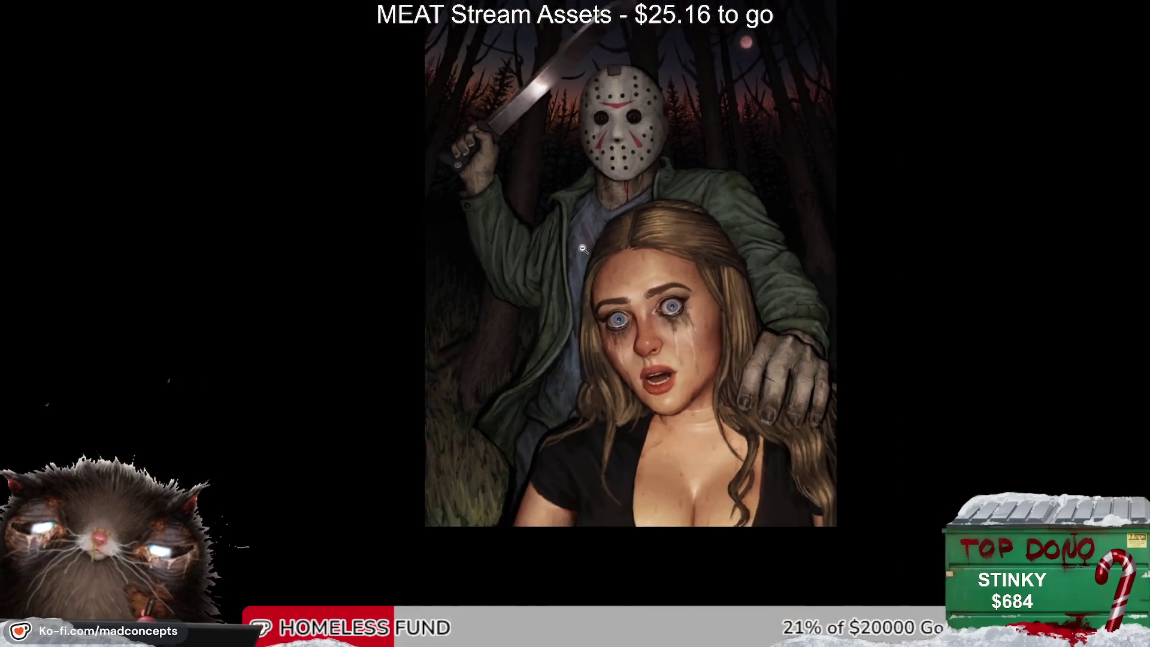
scroll(551, 312, "up", 2)
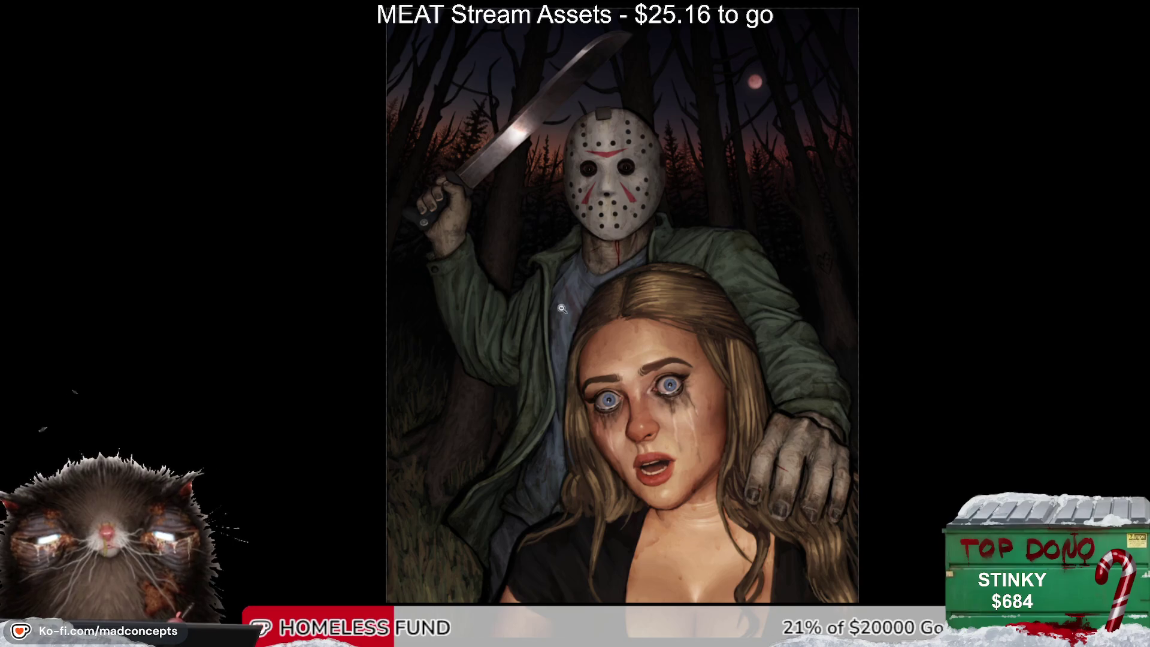
scroll(600, 264, "up", 1)
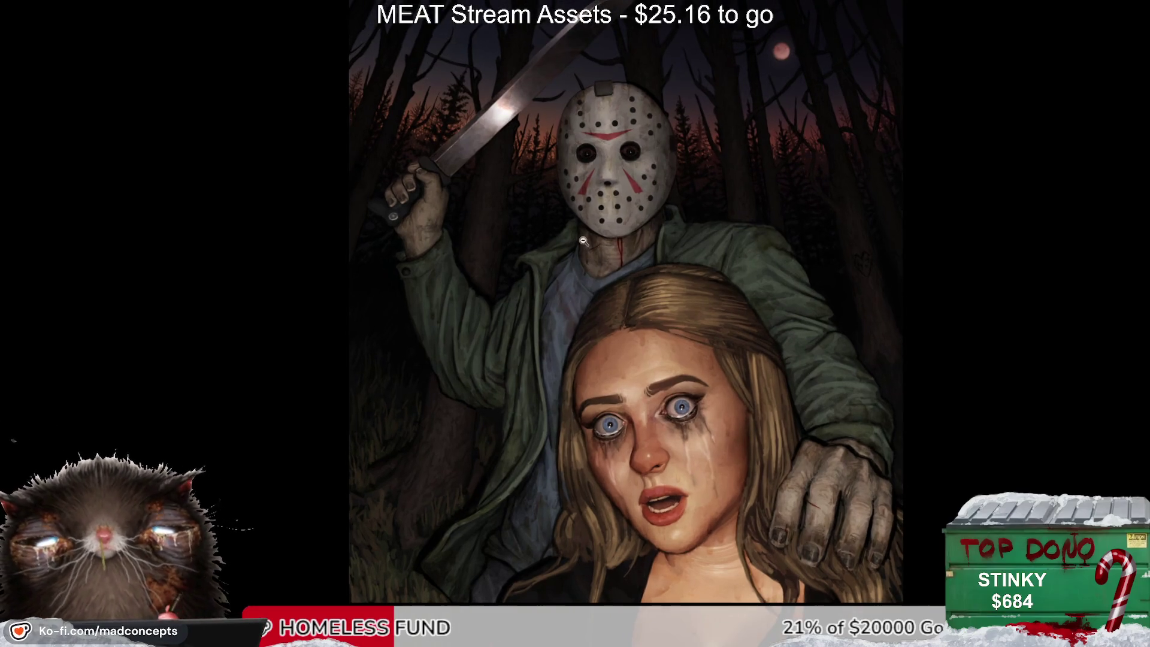
scroll(578, 239, "up", 1)
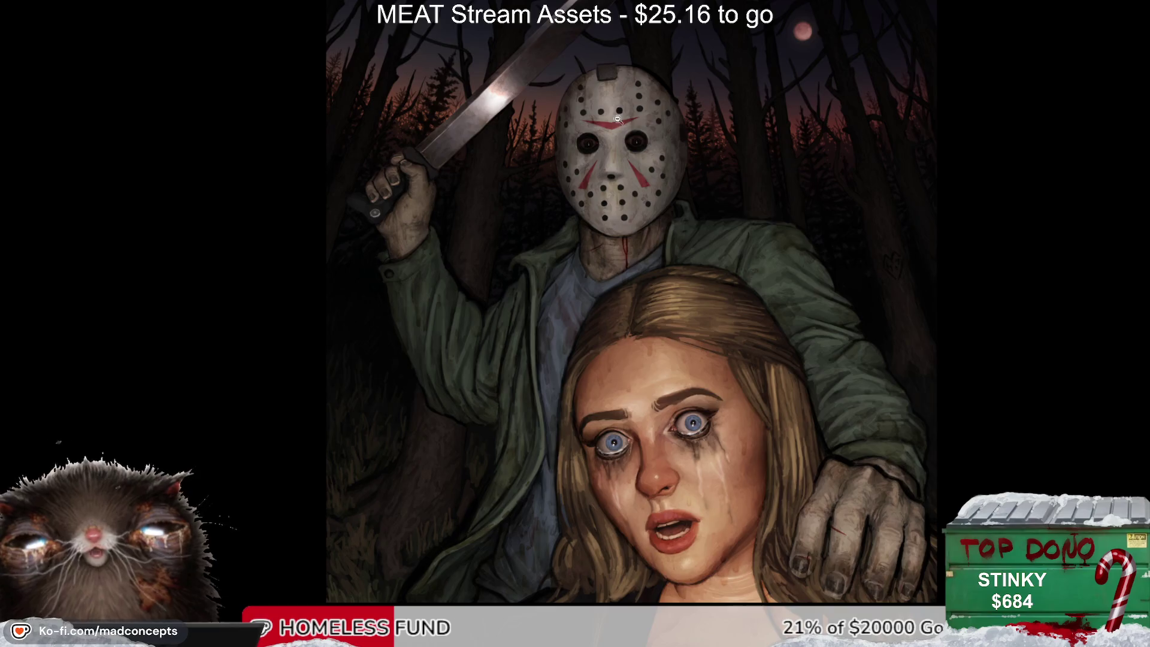
scroll(569, 264, "up", 6)
scroll(582, 233, "up", 3)
scroll(593, 204, "up", 4)
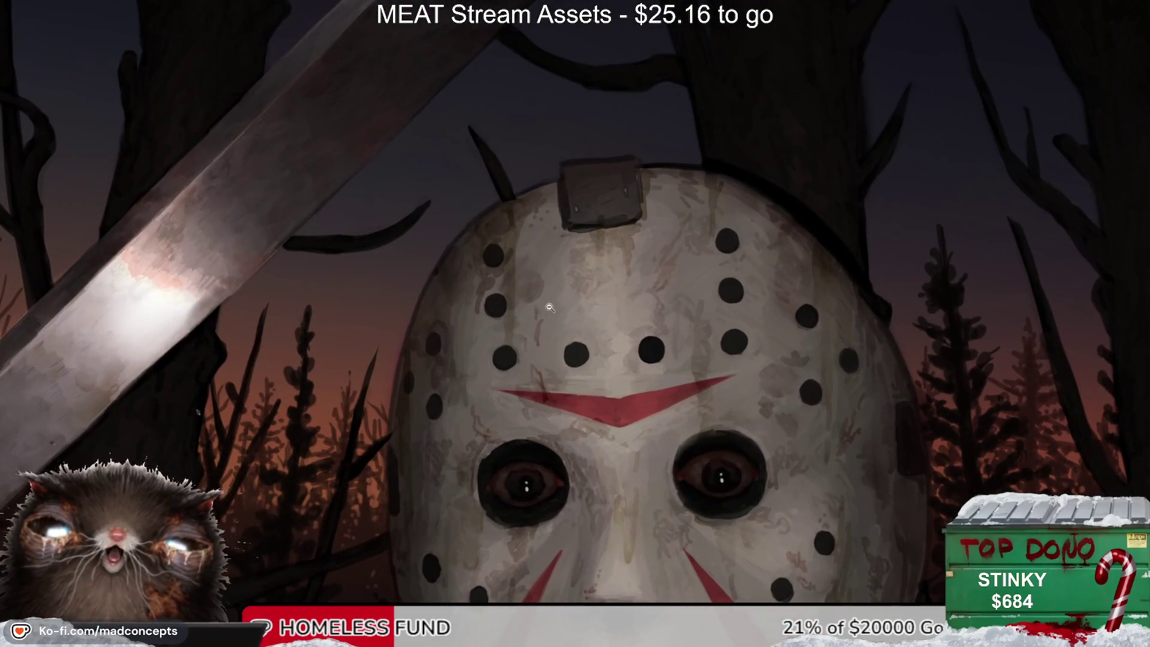
Step: Paint a dark red-brown grime smear on the mask's top strap and straighten the view
left_click_drag(601, 207, 613, 204)
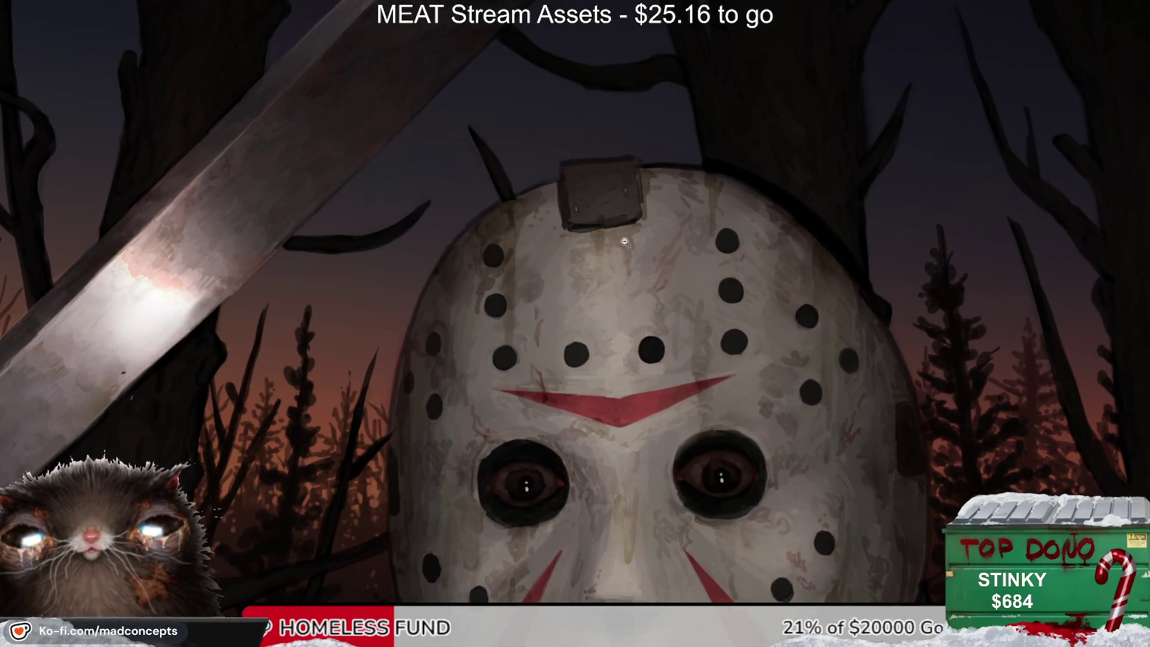
left_click(583, 230, "alt")
scroll(583, 231, "up", 2)
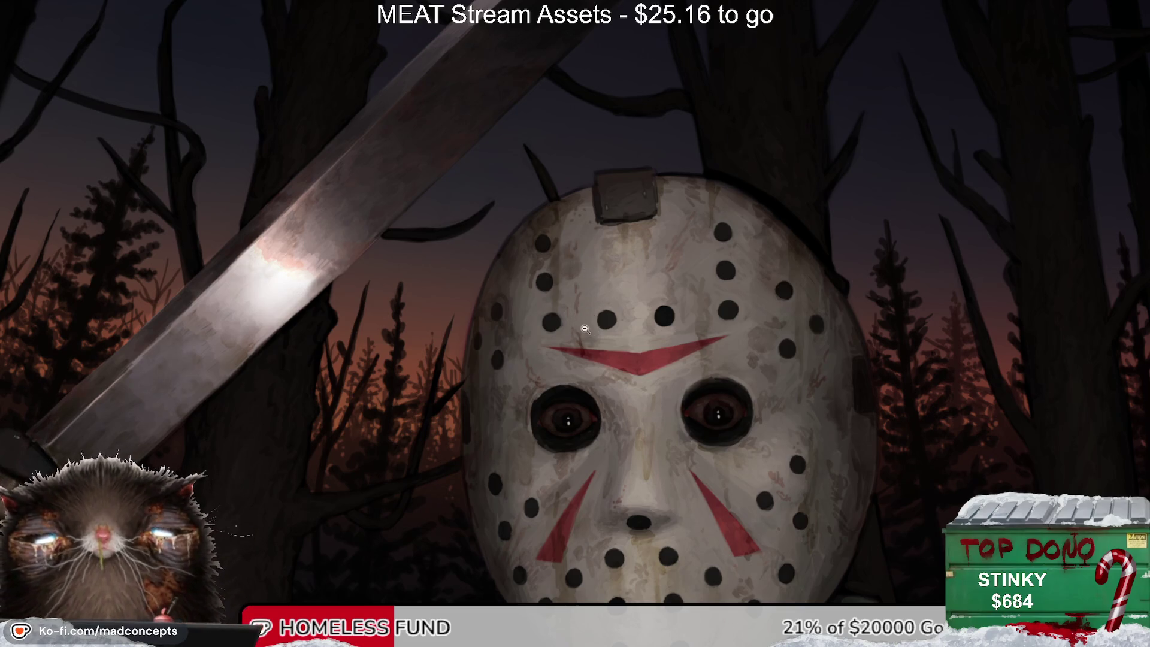
scroll(575, 262, "down", 3)
mouse_move(575, 262)
left_mouse_down()
mouse_move(484, 289)
mouse_move(509, 187)
left_mouse_up()
mouse_move(594, 126)
left_mouse_down()
mouse_move(473, 309)
mouse_move(520, 292)
mouse_move(524, 312)
left_mouse_up()
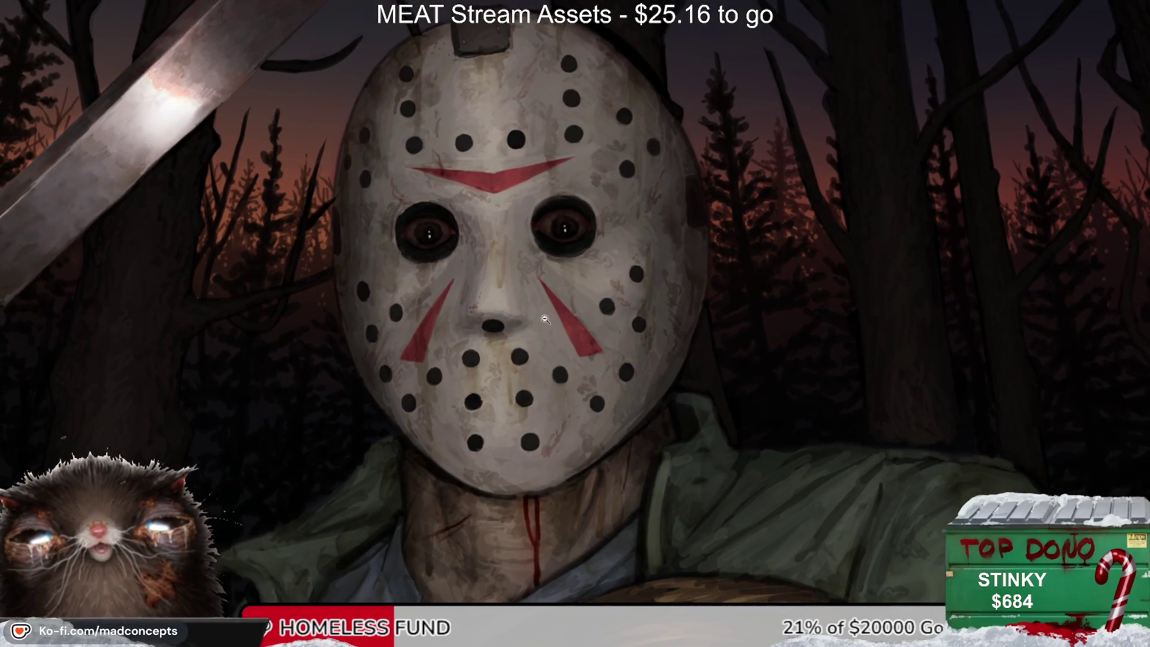
left_click(573, 170)
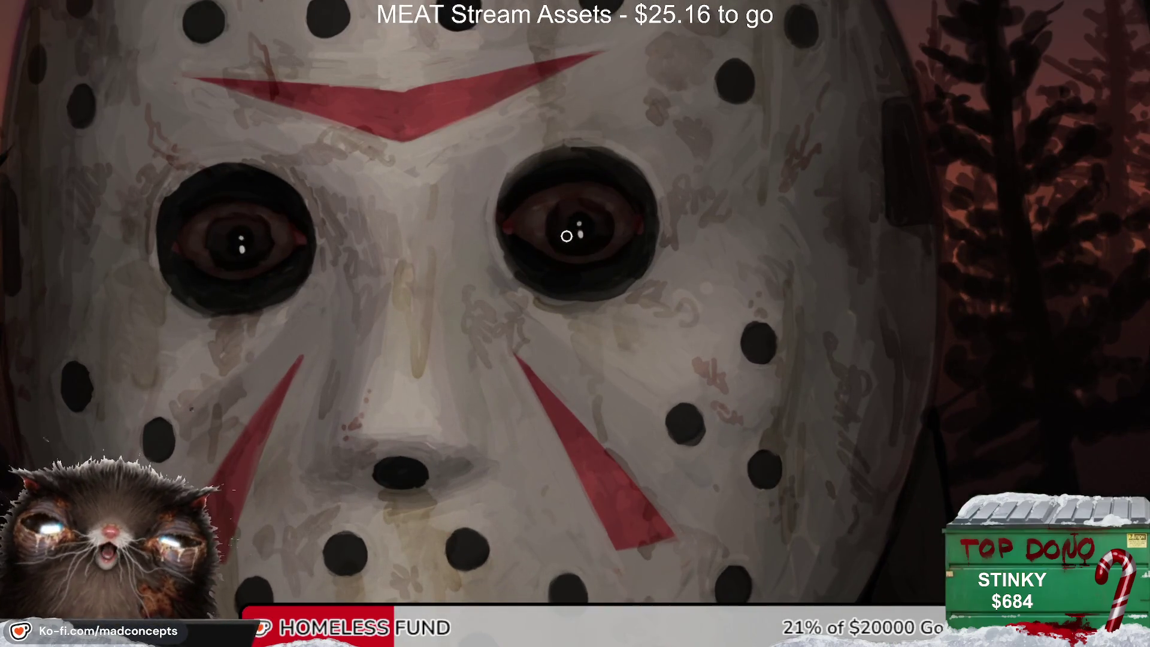
scroll(607, 228, "down", 5)
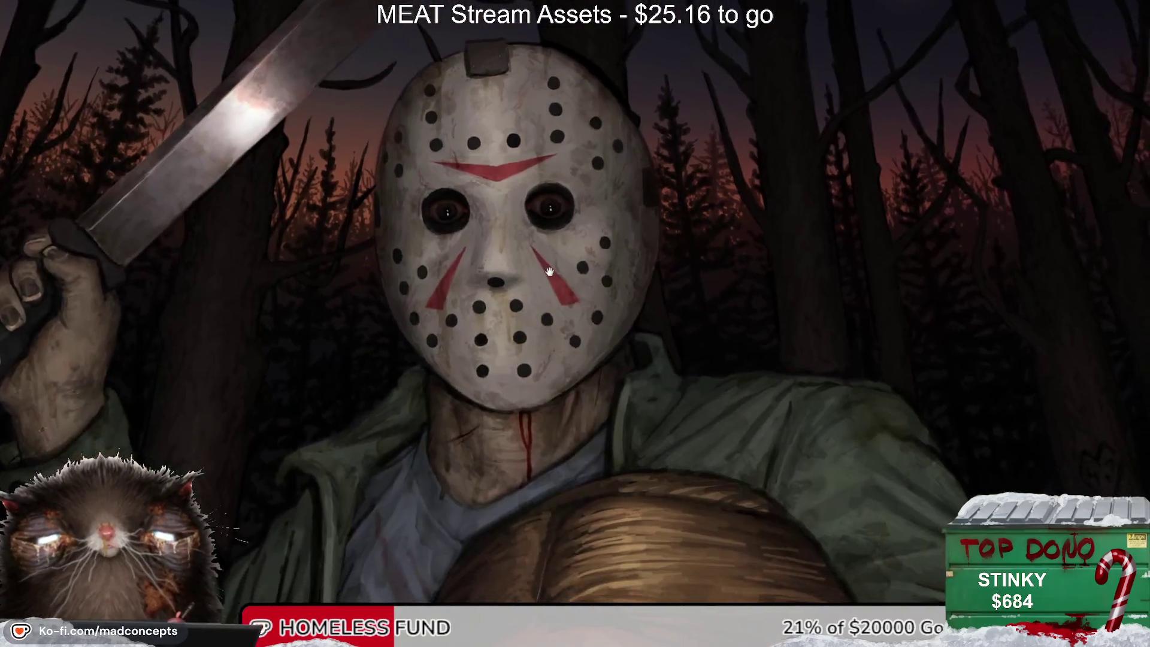
scroll(651, 224, "up", 4)
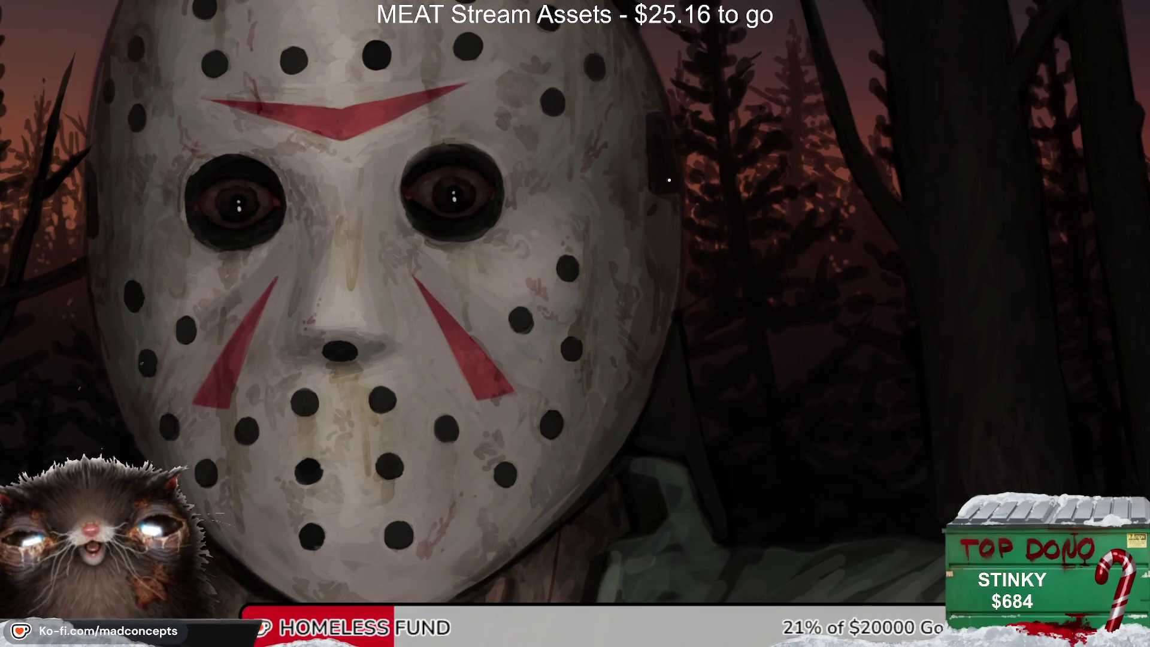
scroll(338, 238, "up", 3)
scroll(522, 239, "down", 1)
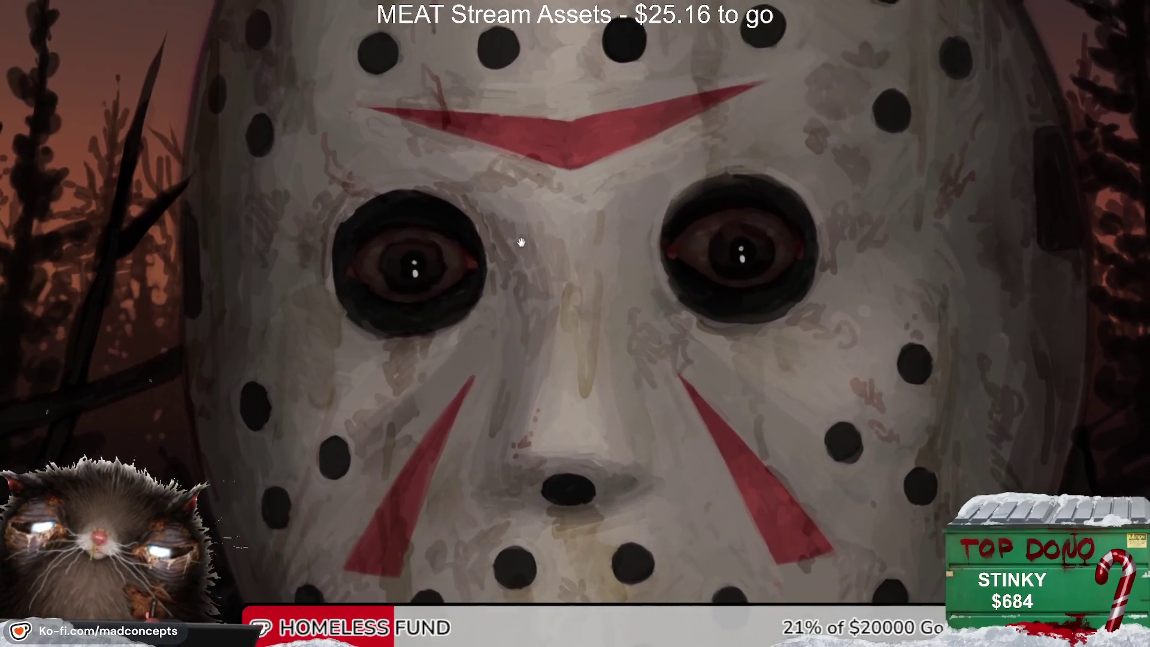
scroll(524, 208, "up", 3)
scroll(595, 230, "down", 3)
scroll(591, 218, "up", 4)
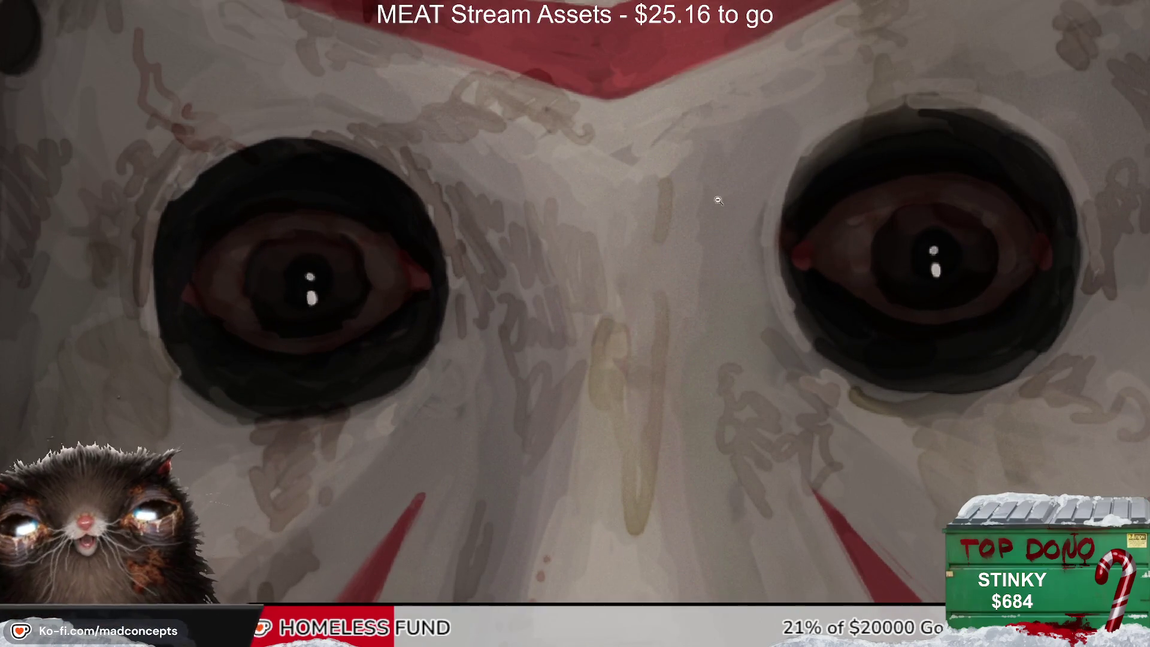
key("ctrl+z")
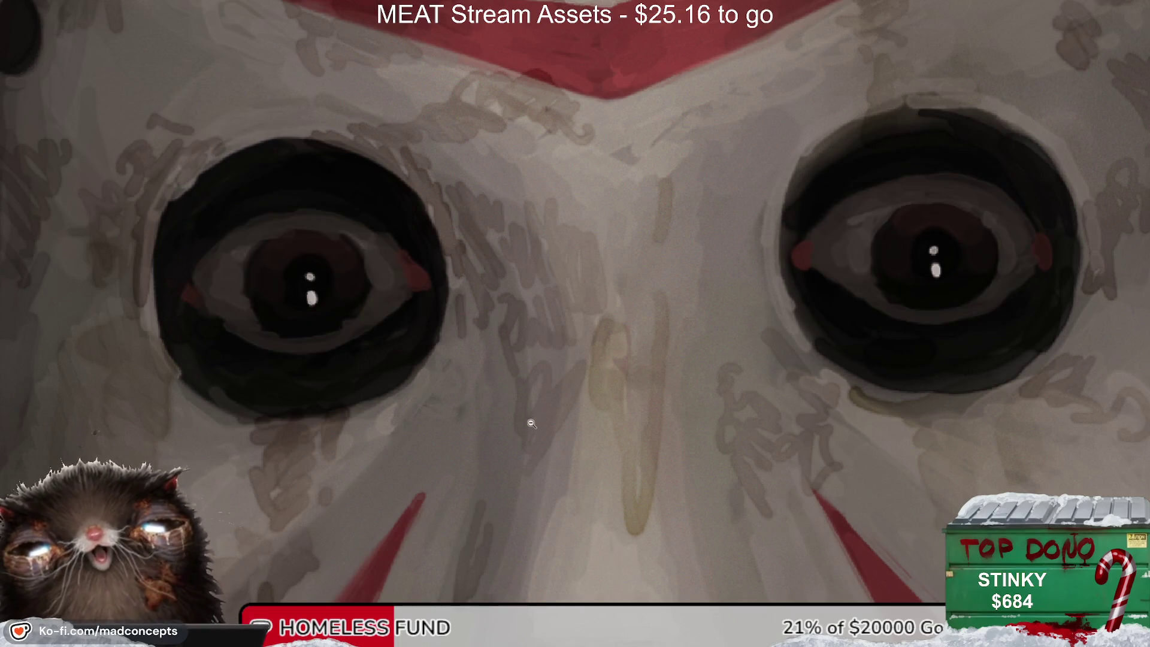
key("ctrl+shift+z")
key("ctrl+z")
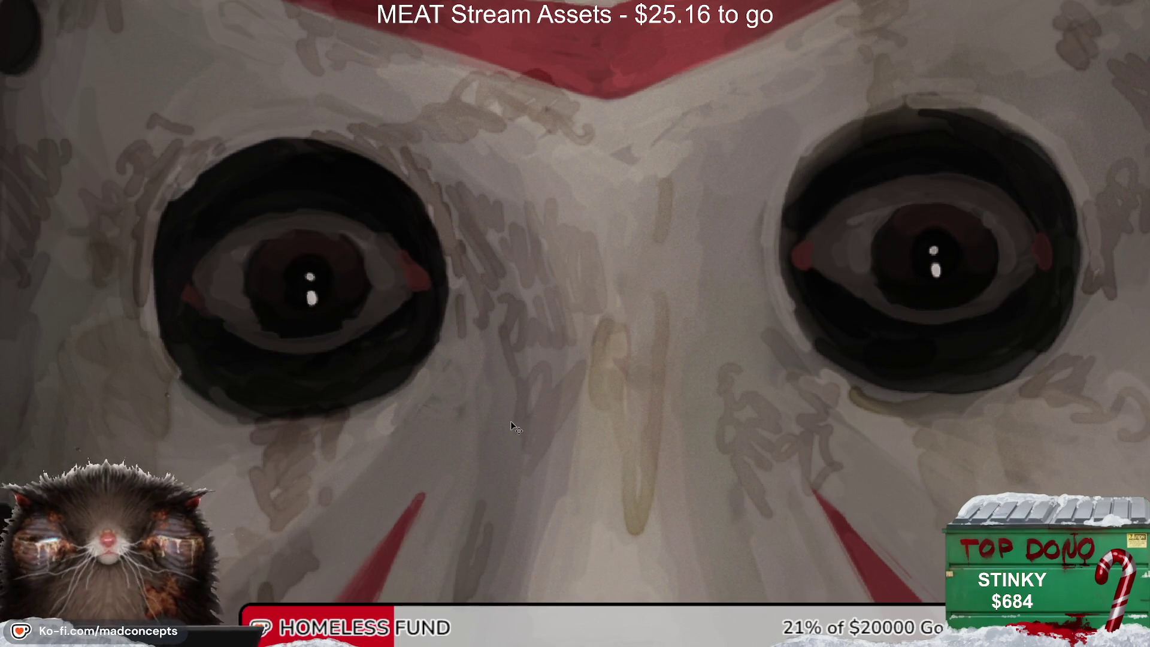
key("ctrl+shift+z")
key("ctrl+z")
key("ctrl+shift+z")
key("ctrl+0")
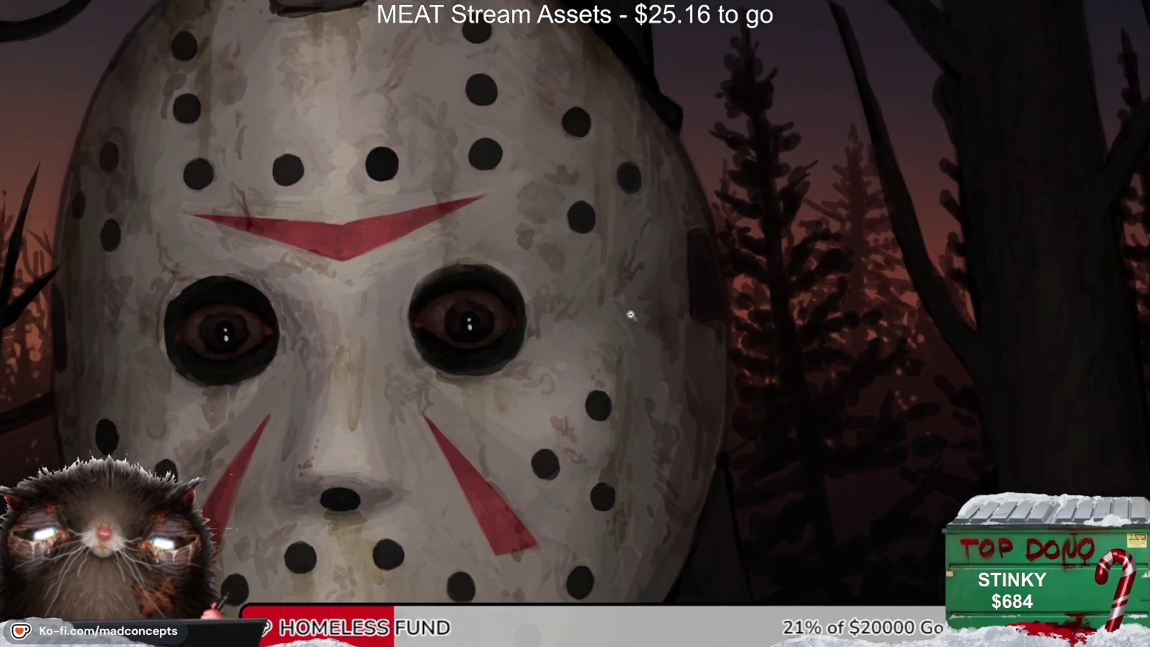
scroll(584, 360, "down", 3)
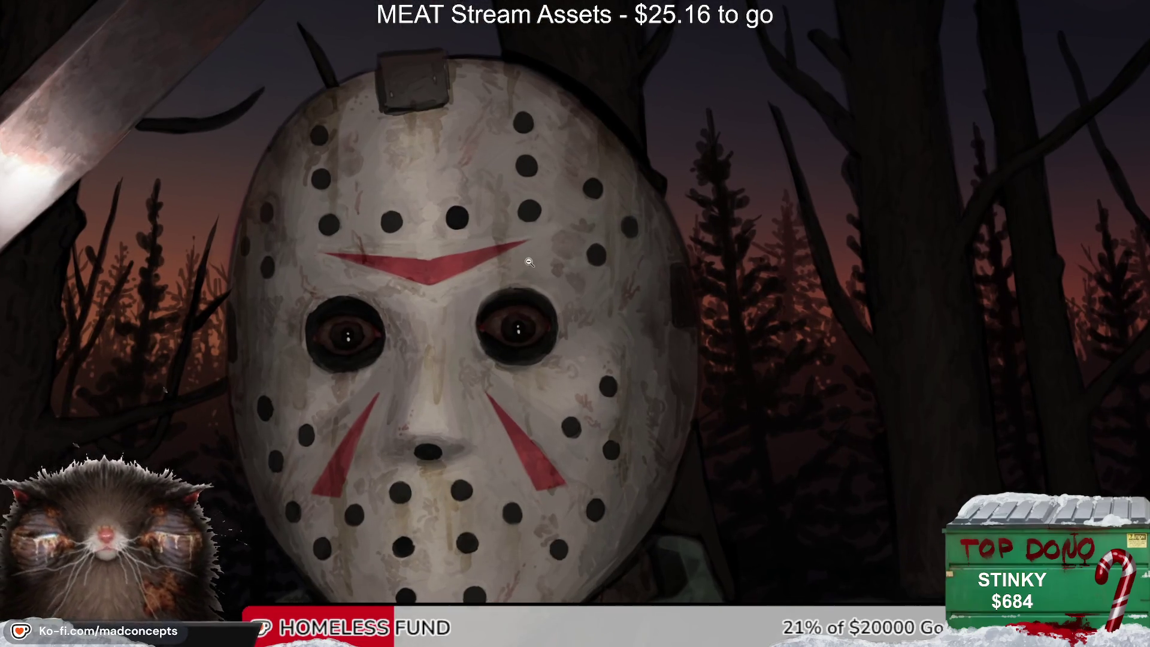
scroll(577, 354, "up", 3)
scroll(577, 354, "down", 3)
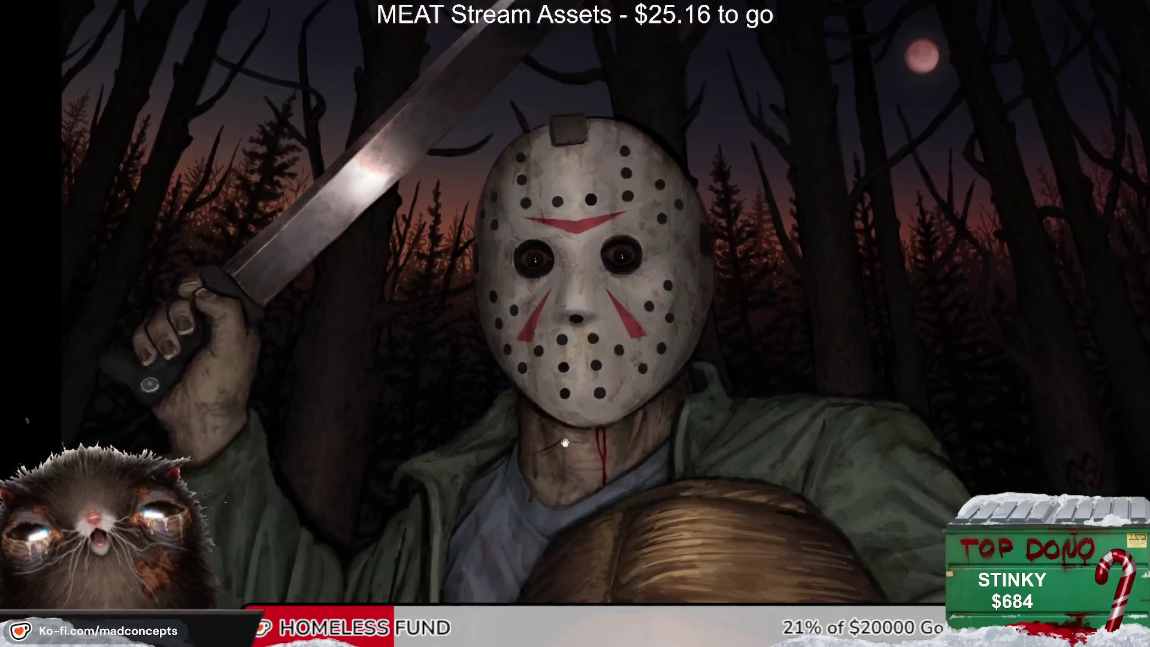
left_click_drag(575, 419, 573, 238)
scroll(574, 237, "up", 4)
scroll(573, 238, "down", 2)
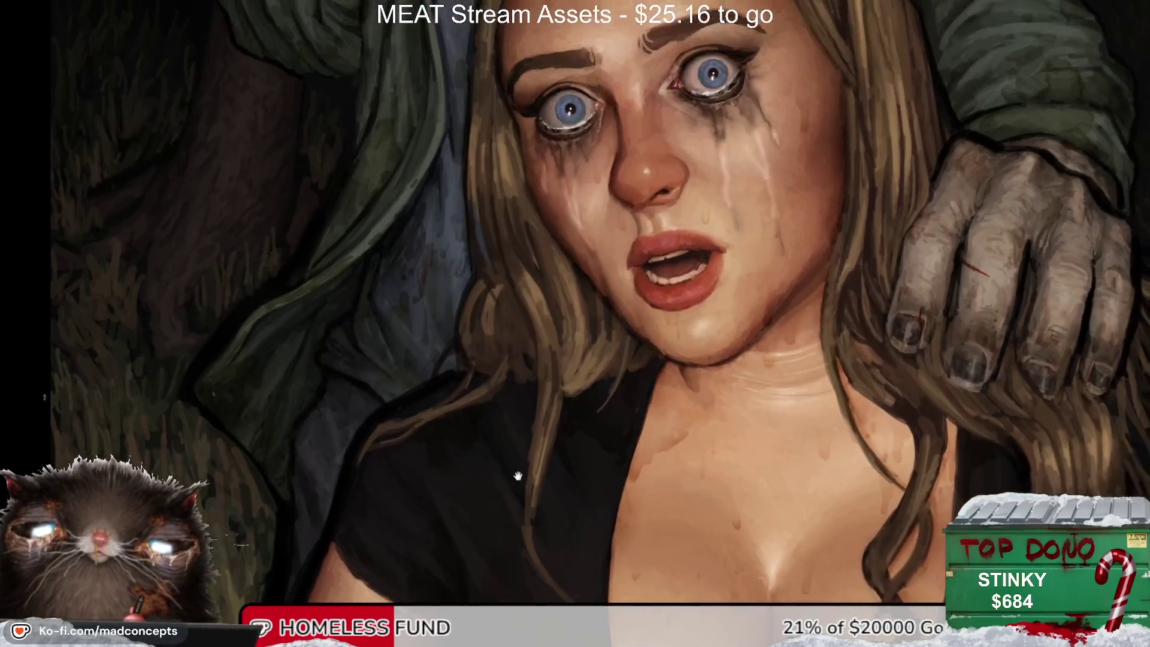
scroll(565, 381, "down", 2)
key("m")
key("m")
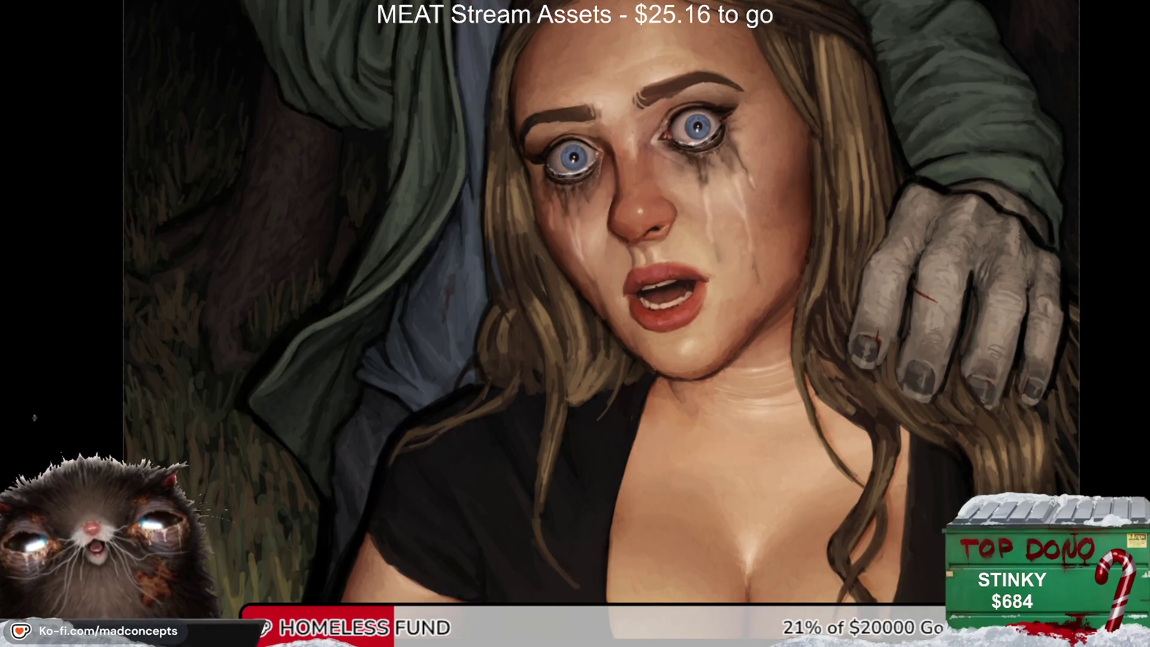
scroll(721, 358, "down", 5)
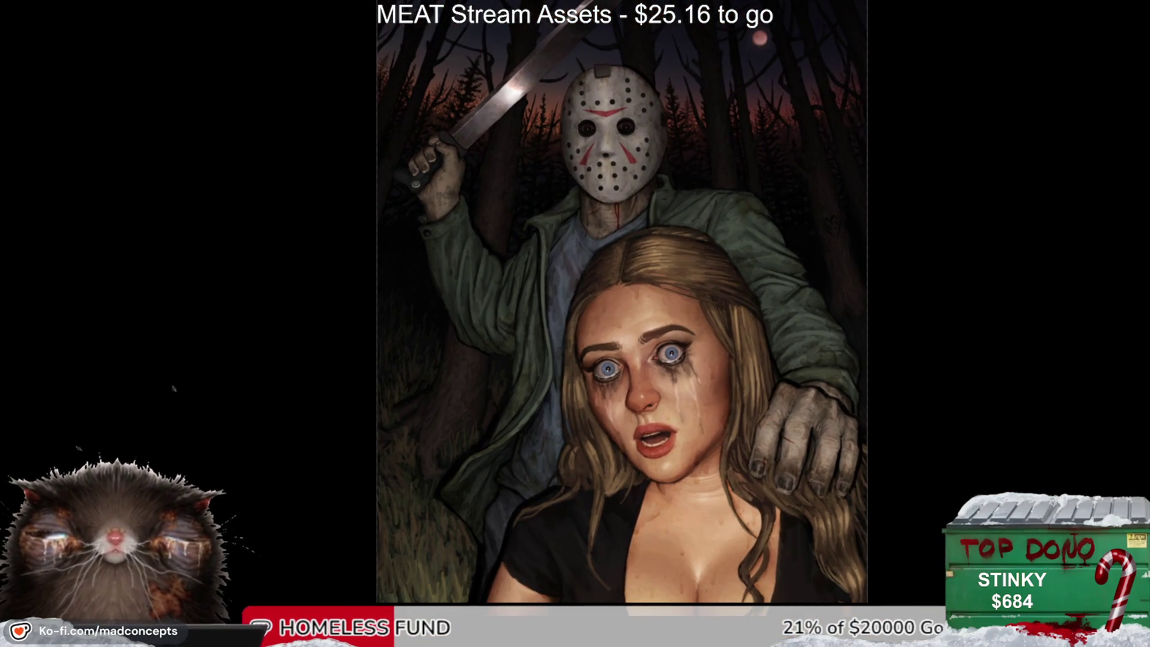
key("ctrl+z")
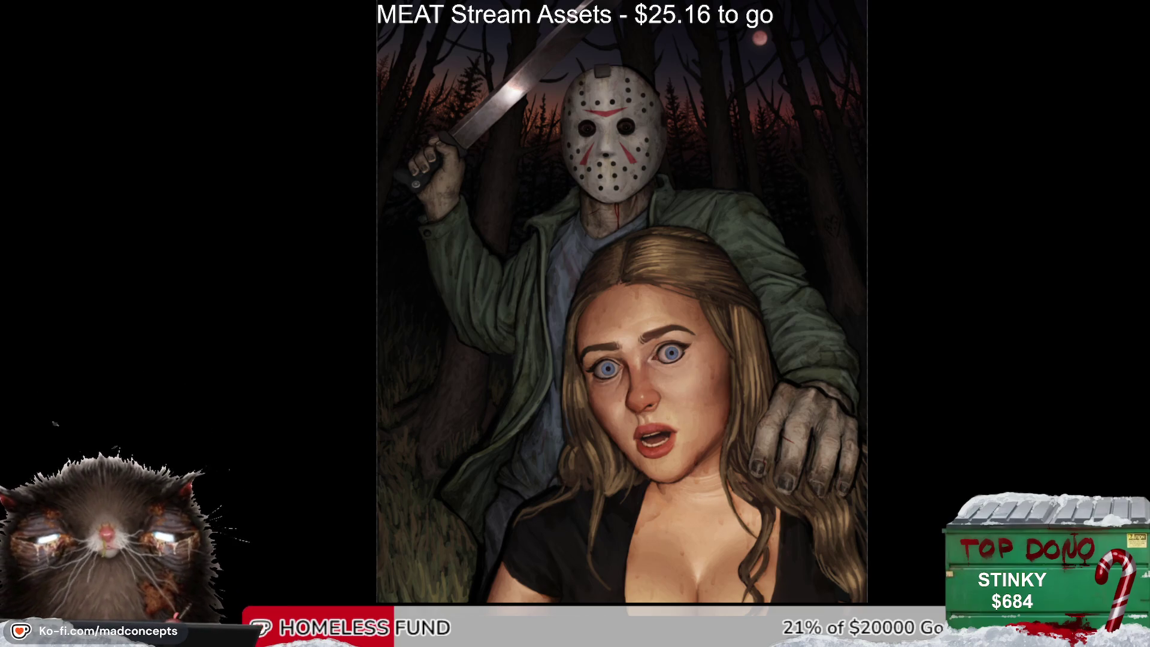
key("ctrl+shift+z")
key("ctrl+z")
key("ctrl+shift+z")
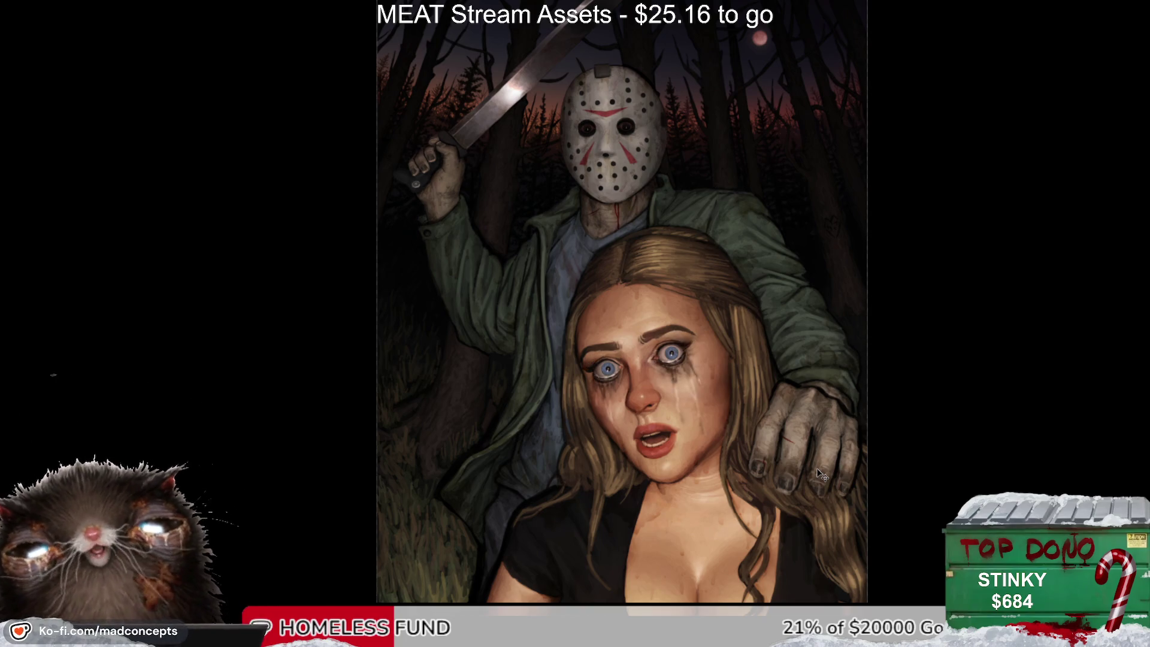
key("ctrl+z")
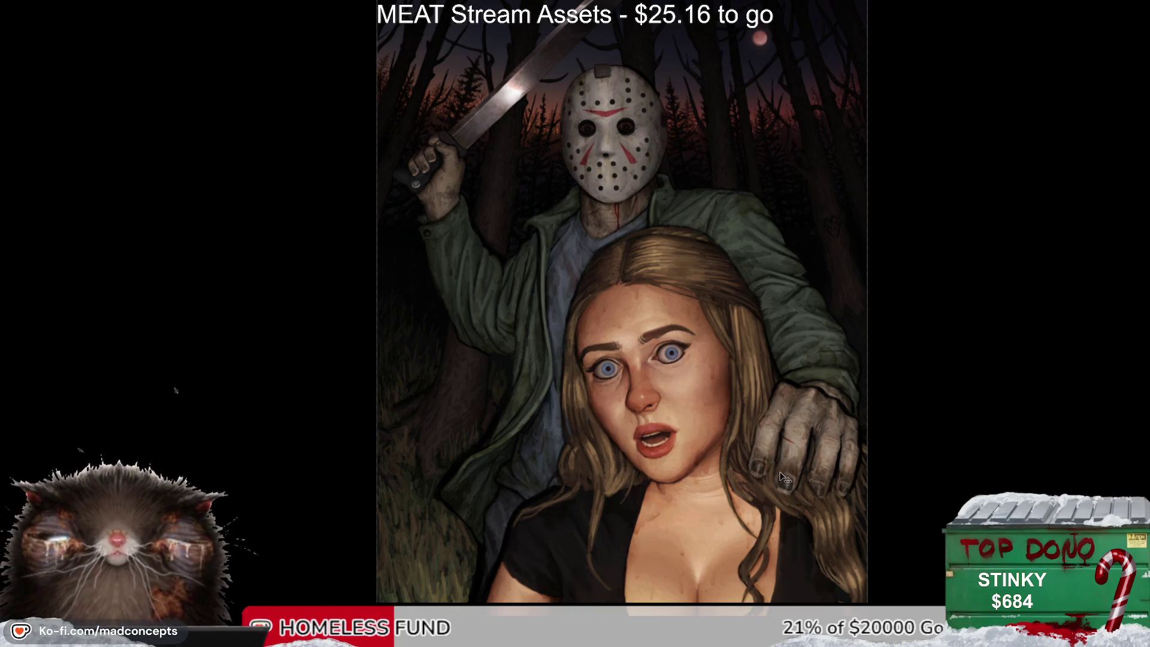
key("ctrl+shift+z")
key("ctrl+z")
key("ctrl+shift+z")
key("ctrl+z")
key("ctrl+shift+z")
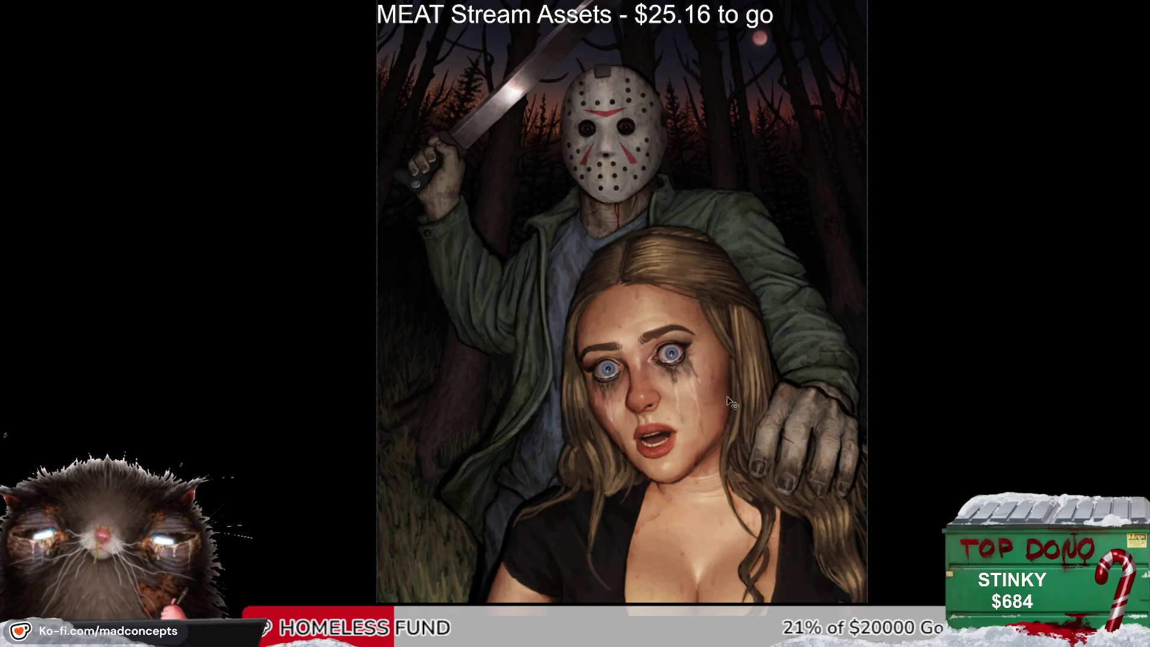
scroll(804, 453, "down", 1)
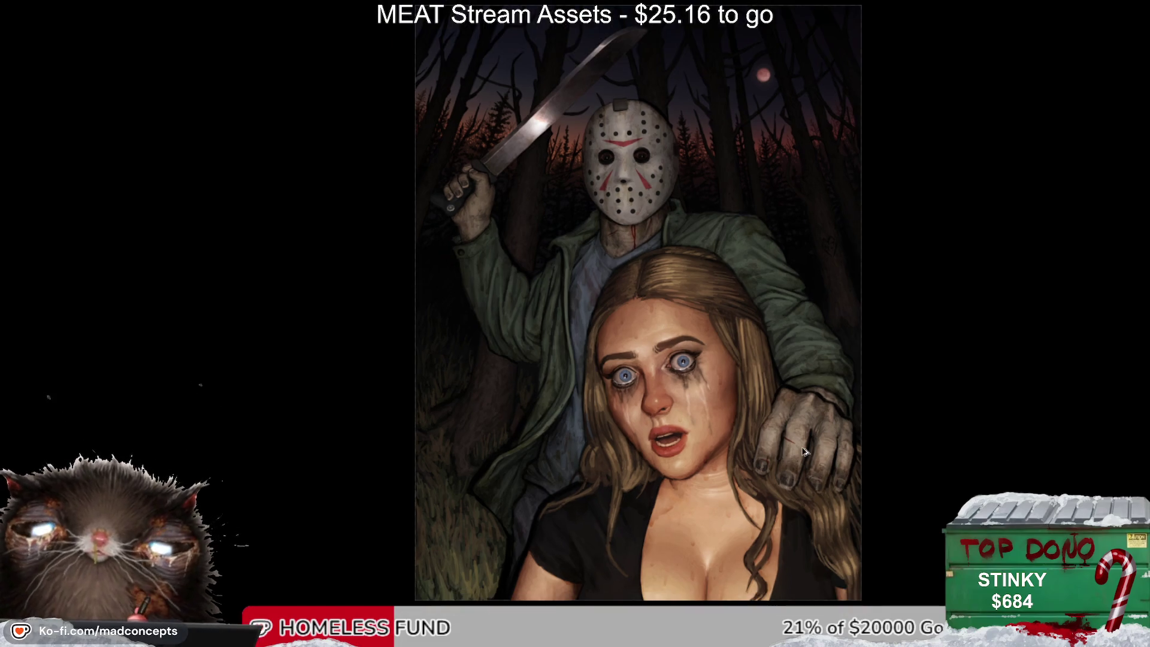
scroll(805, 452, "down", 1)
key("ctrl+z")
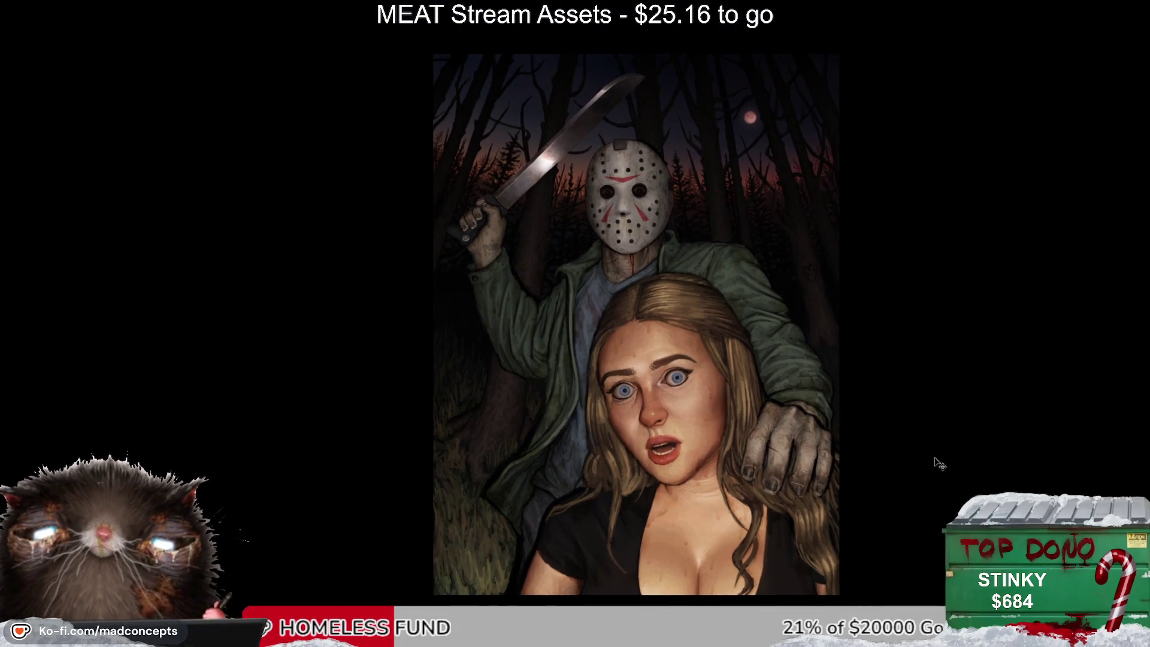
key("m")
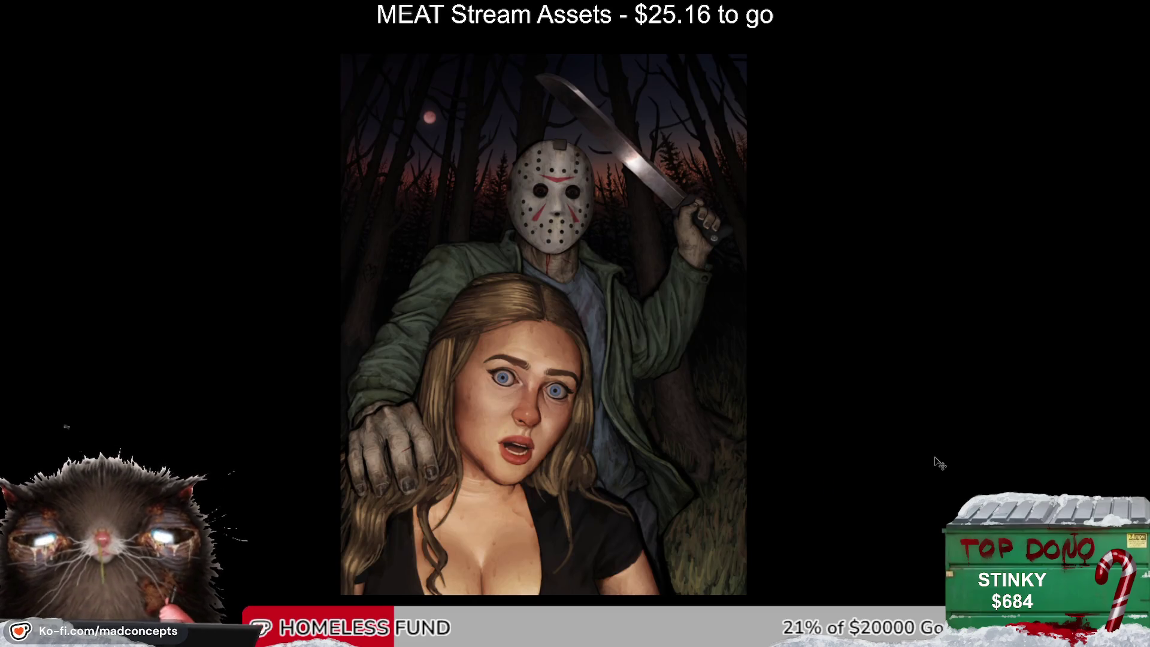
key("m")
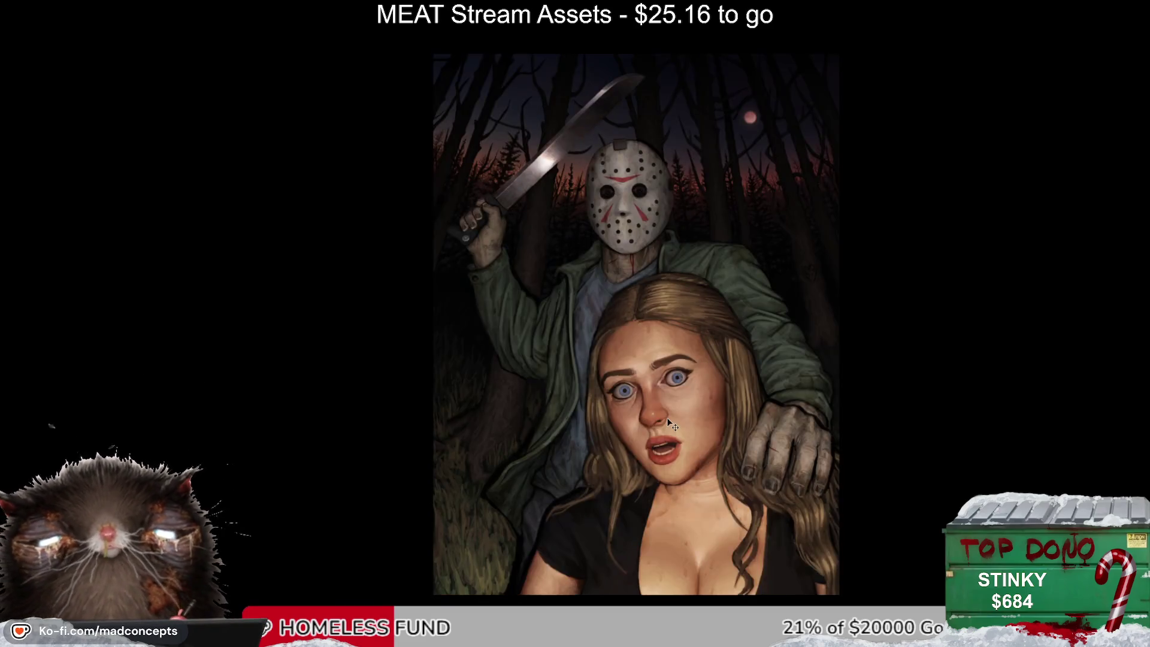
scroll(660, 423, "up", 1)
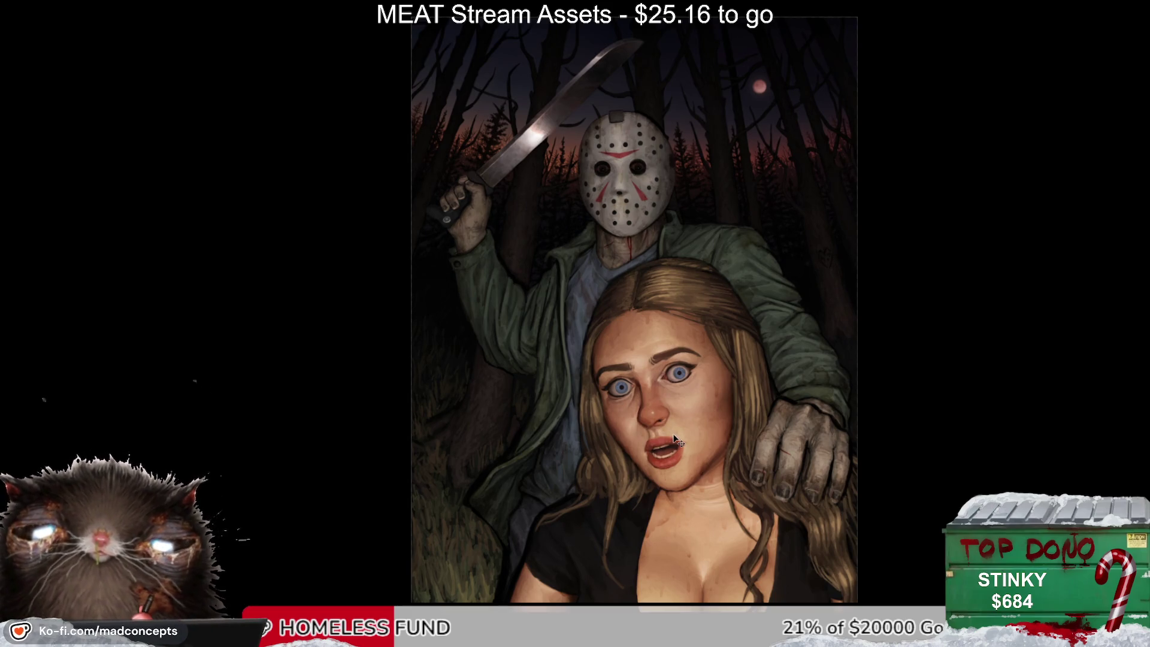
key("ctrl+z")
key("ctrl+z")
key("ctrl+z")
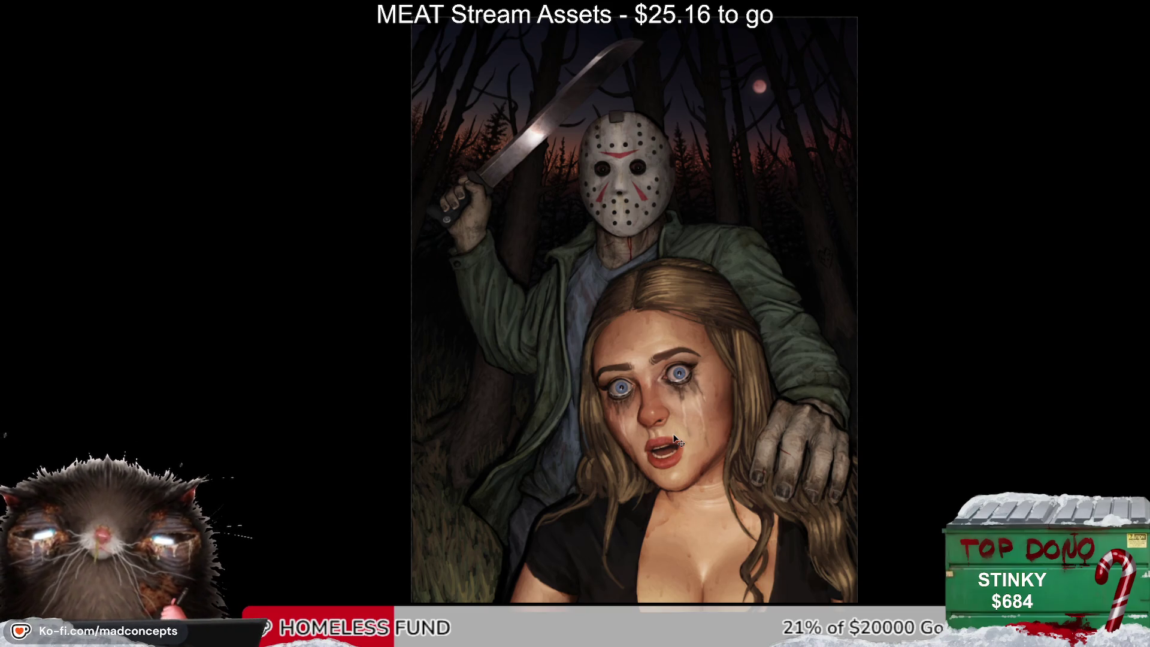
key("ctrl+z")
key("ctrl+shift+z")
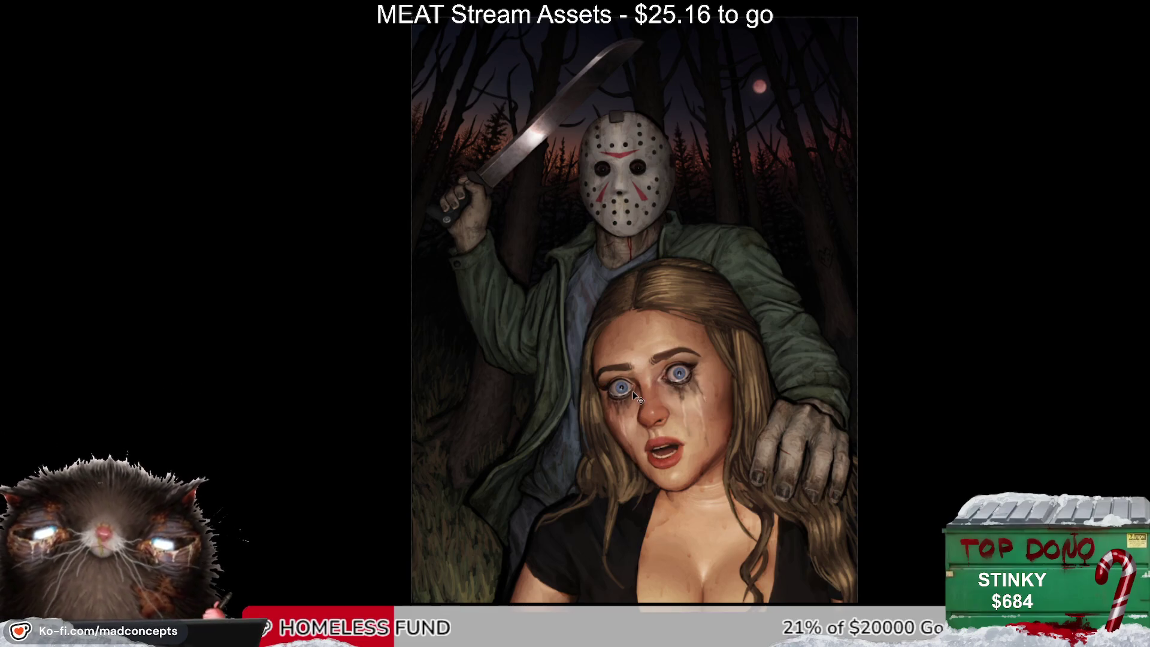
key("ctrl+z")
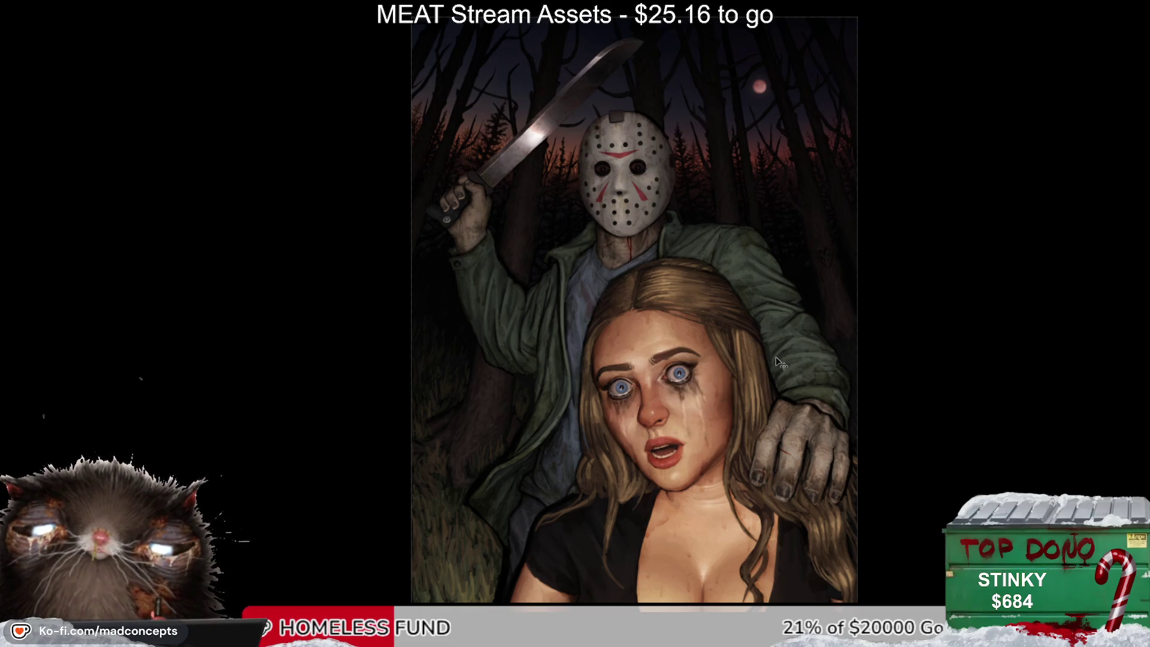
scroll(644, 262, "up", 10)
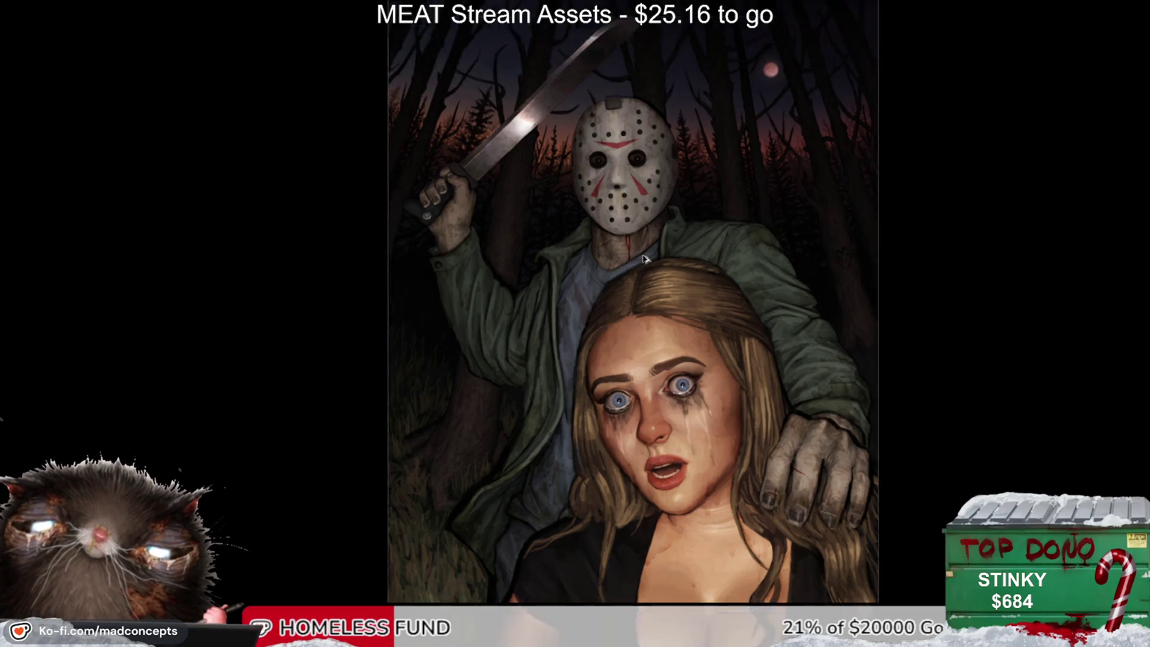
scroll(560, 168, "up", 5)
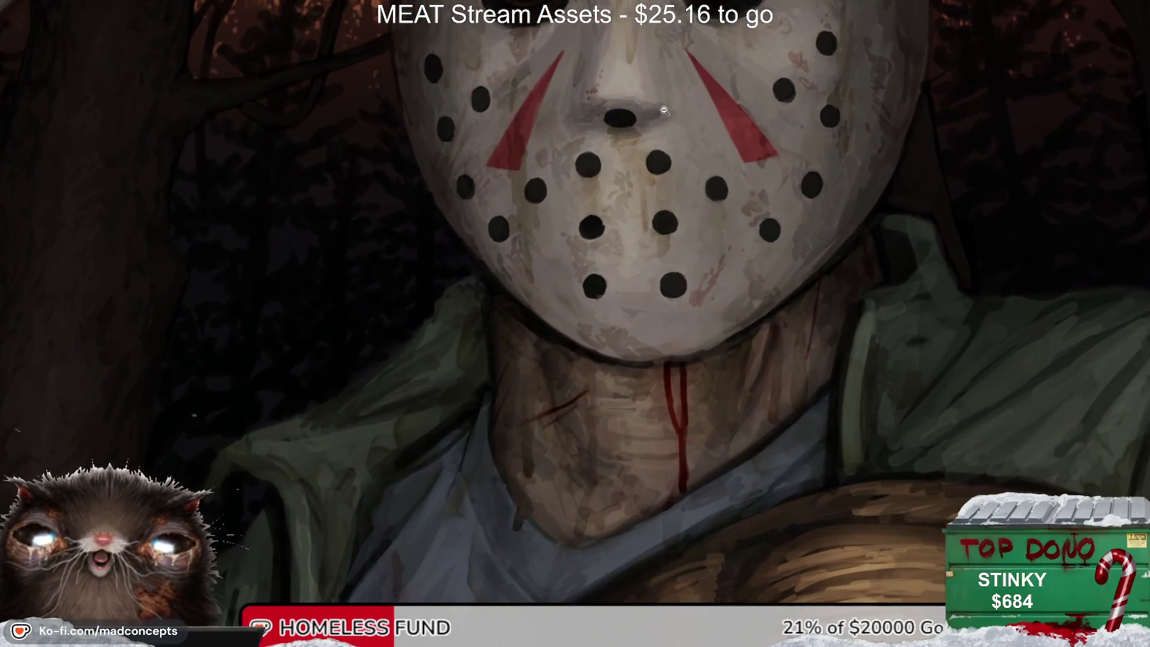
scroll(665, 134, "up", 5)
scroll(665, 134, "up", 3)
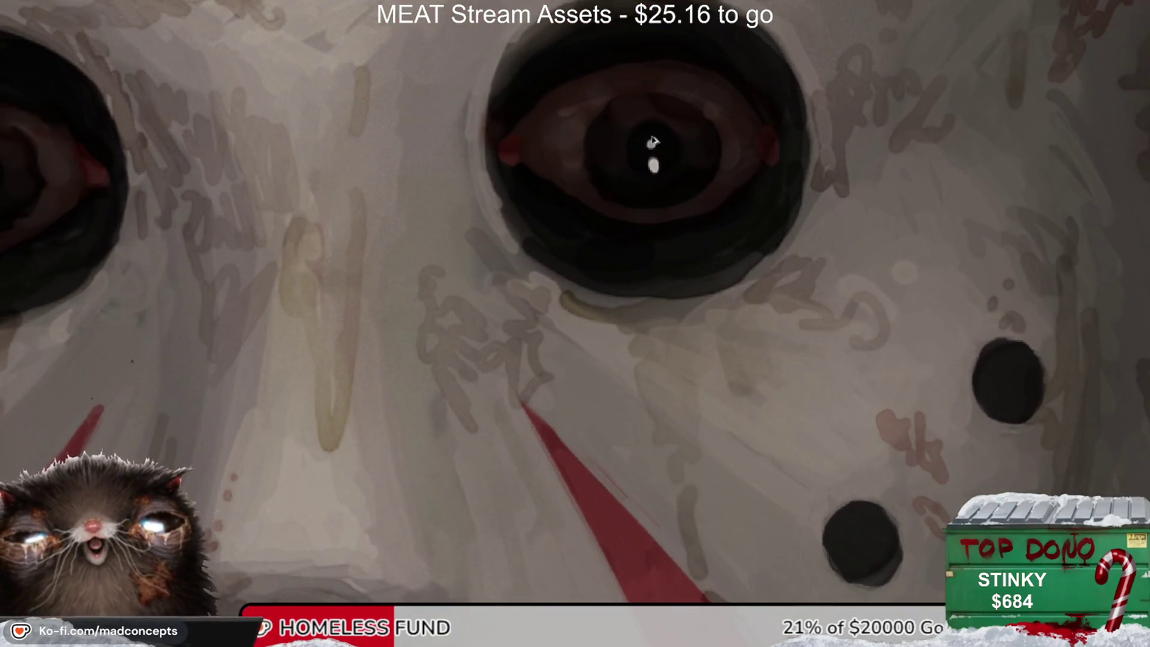
scroll(656, 139, "down", 2)
scroll(654, 141, "down", 2)
scroll(654, 140, "down", 5)
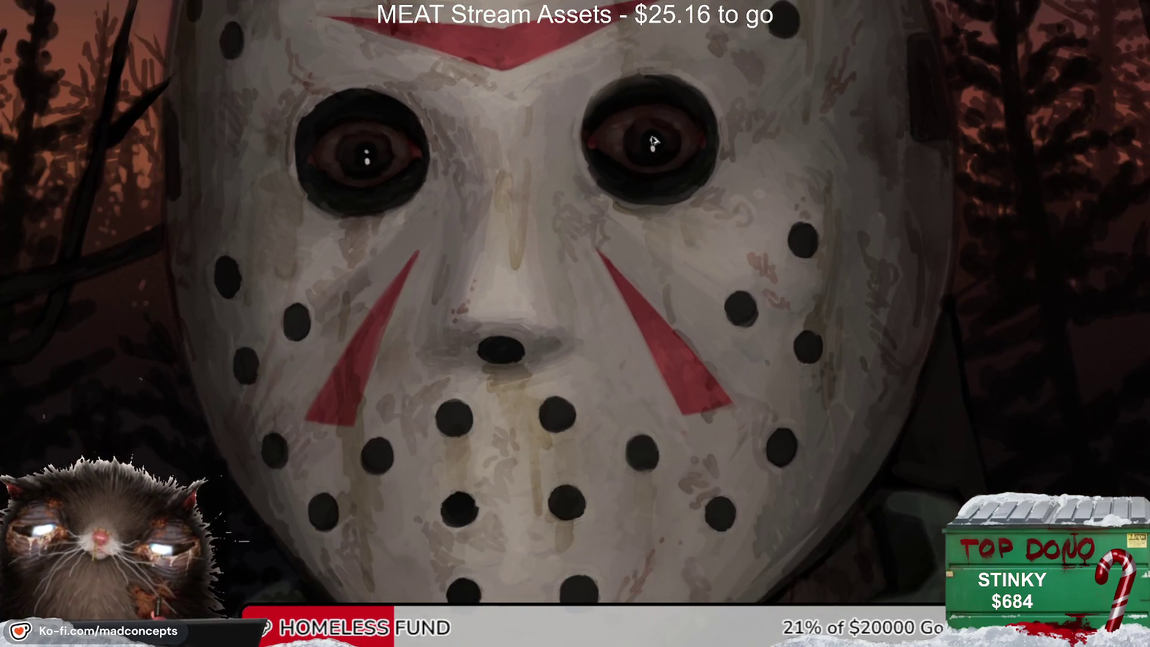
scroll(568, 180, "down", 1)
scroll(518, 215, "down", 1)
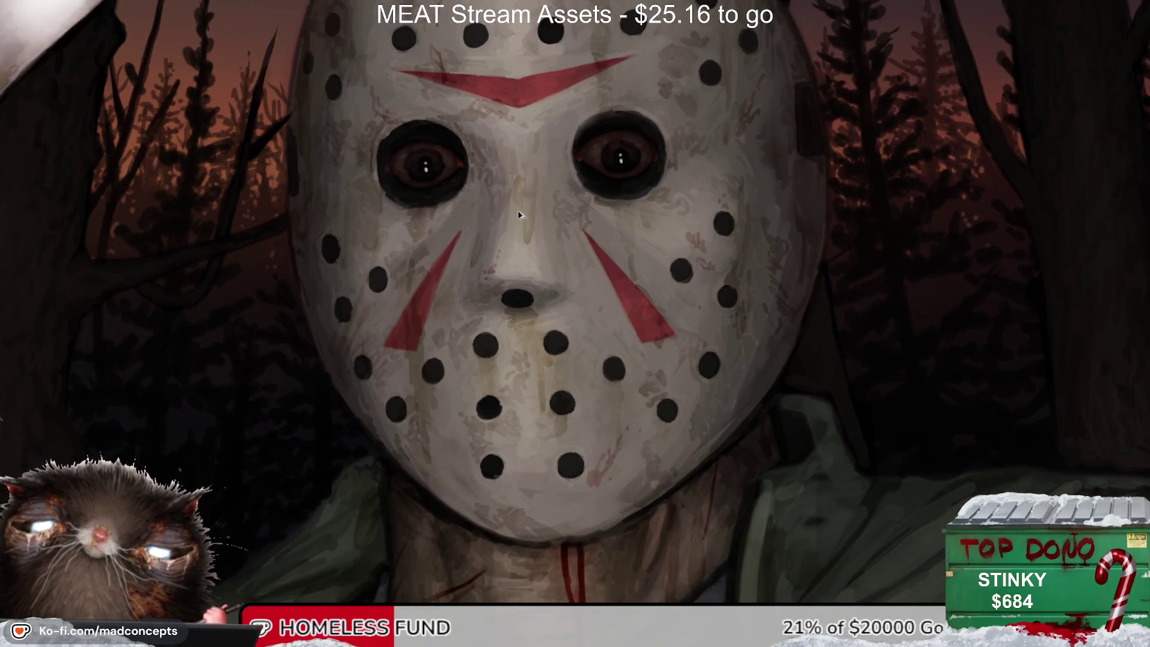
scroll(519, 215, "down", 1)
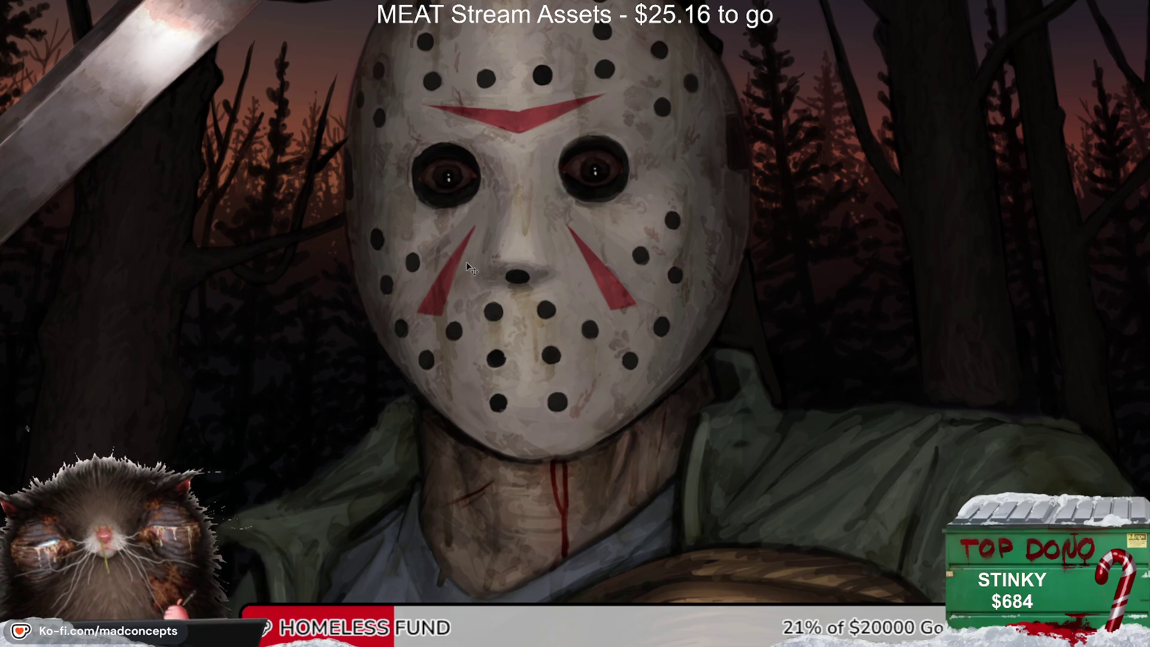
scroll(498, 162, "up", 2)
scroll(497, 162, "up", 3)
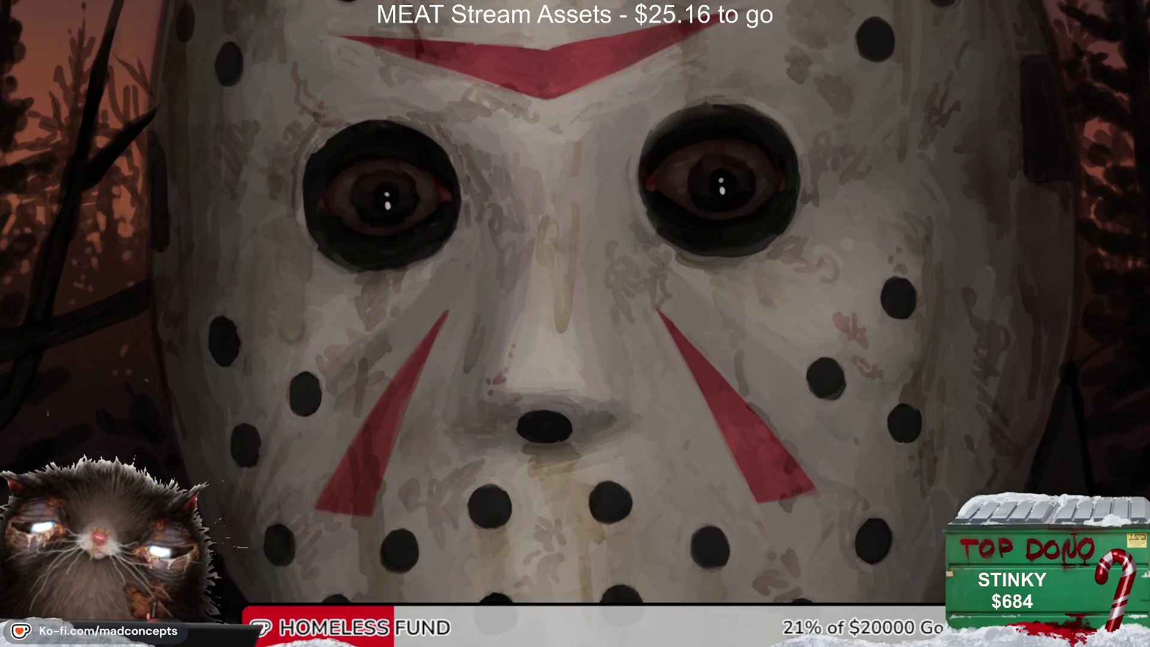
left_click_drag(855, 321, 817, 354)
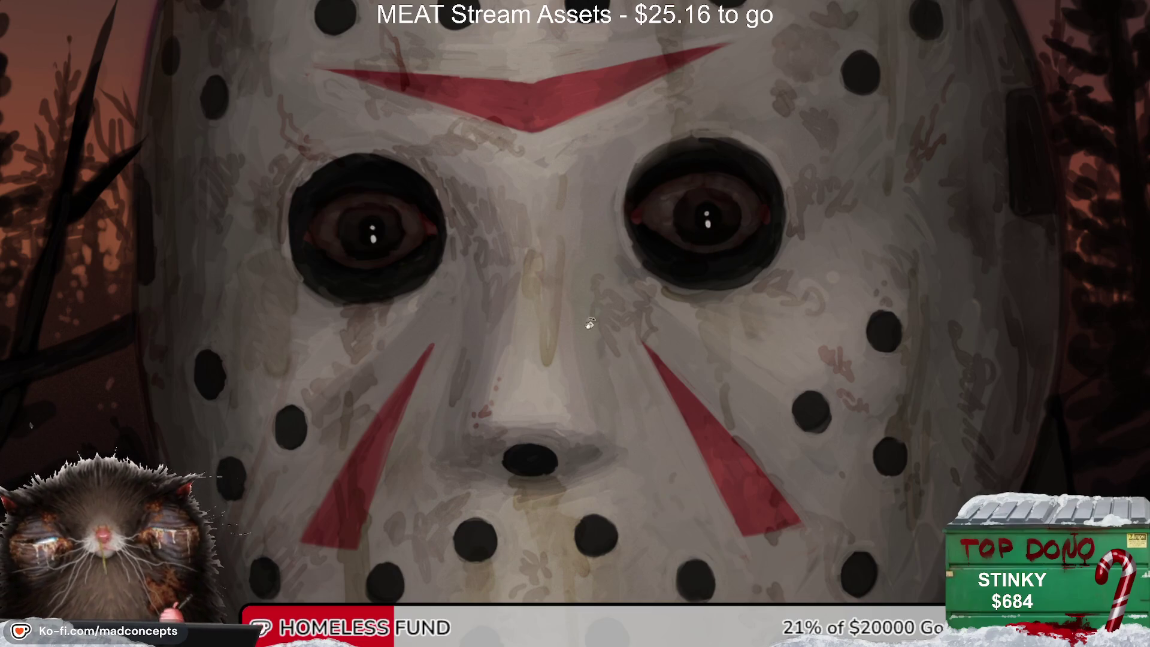
left_click_drag(513, 387, 491, 257)
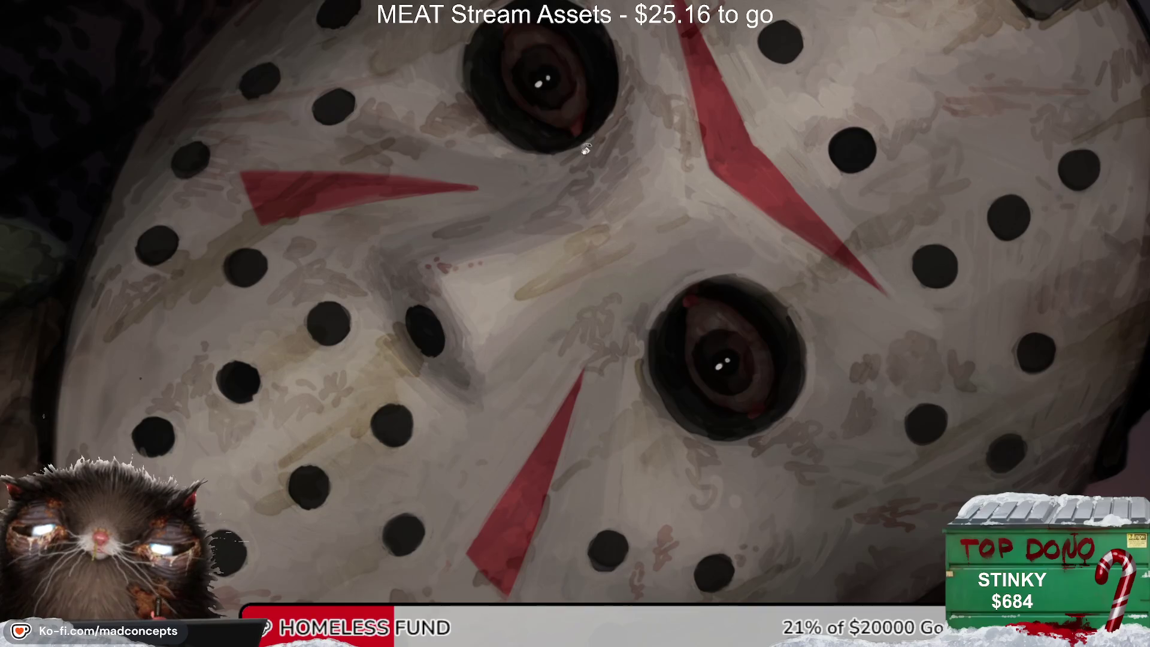
left_click_drag(586, 149, 359, 378)
scroll(419, 278, "up", 2)
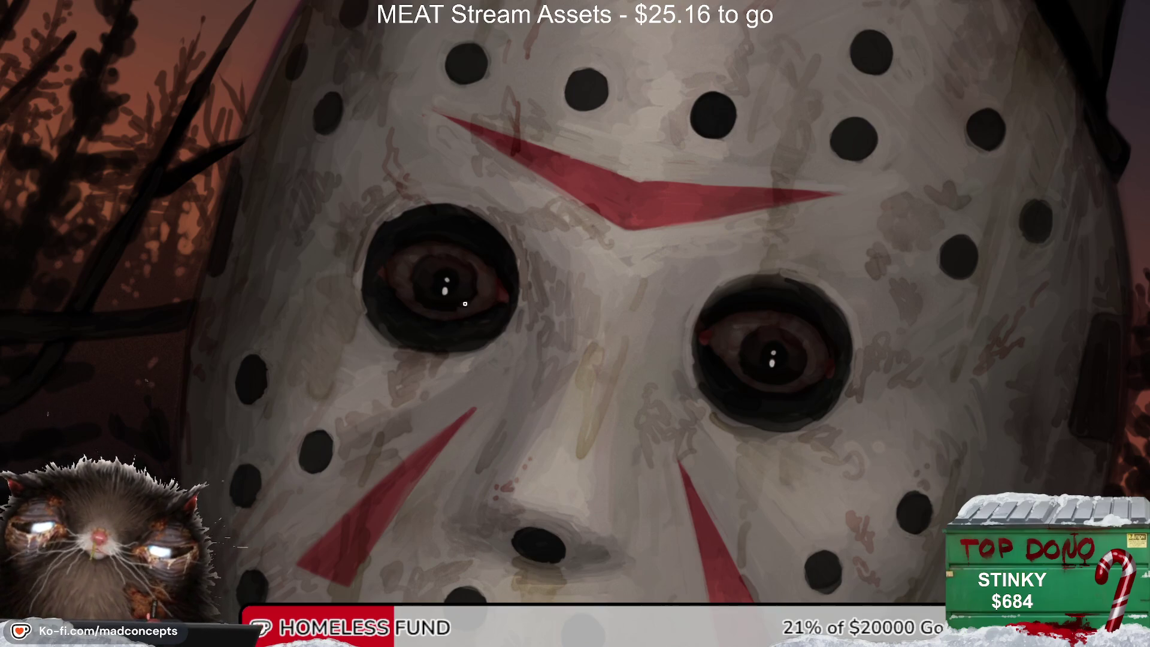
scroll(483, 266, "down", 5)
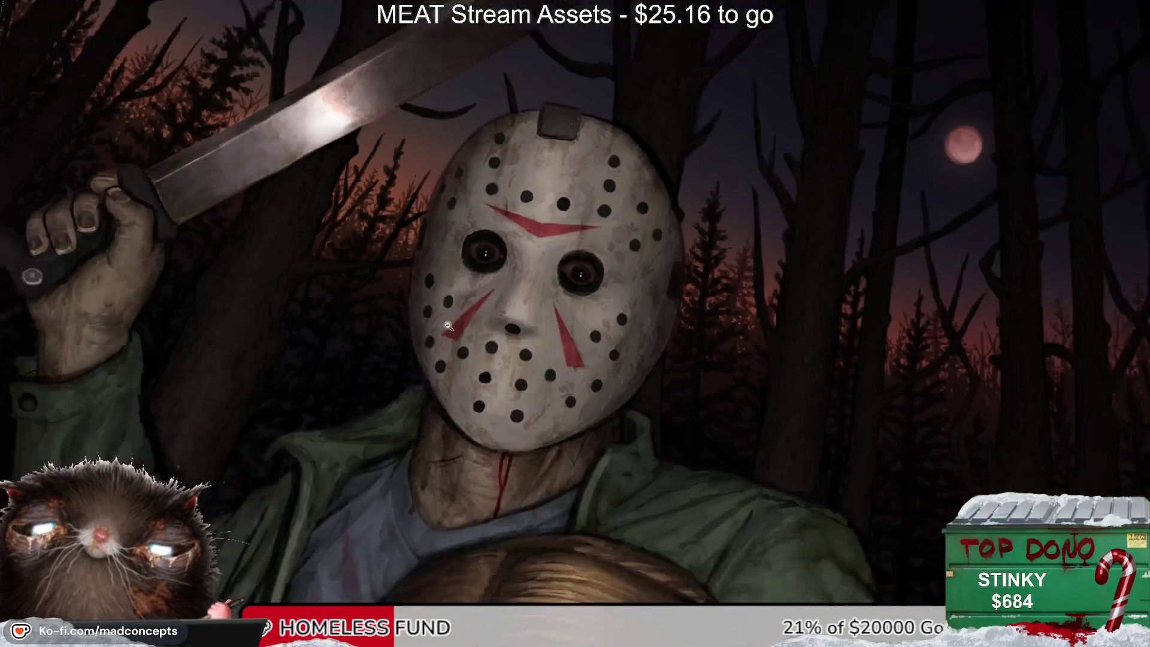
scroll(506, 273, "up", 1)
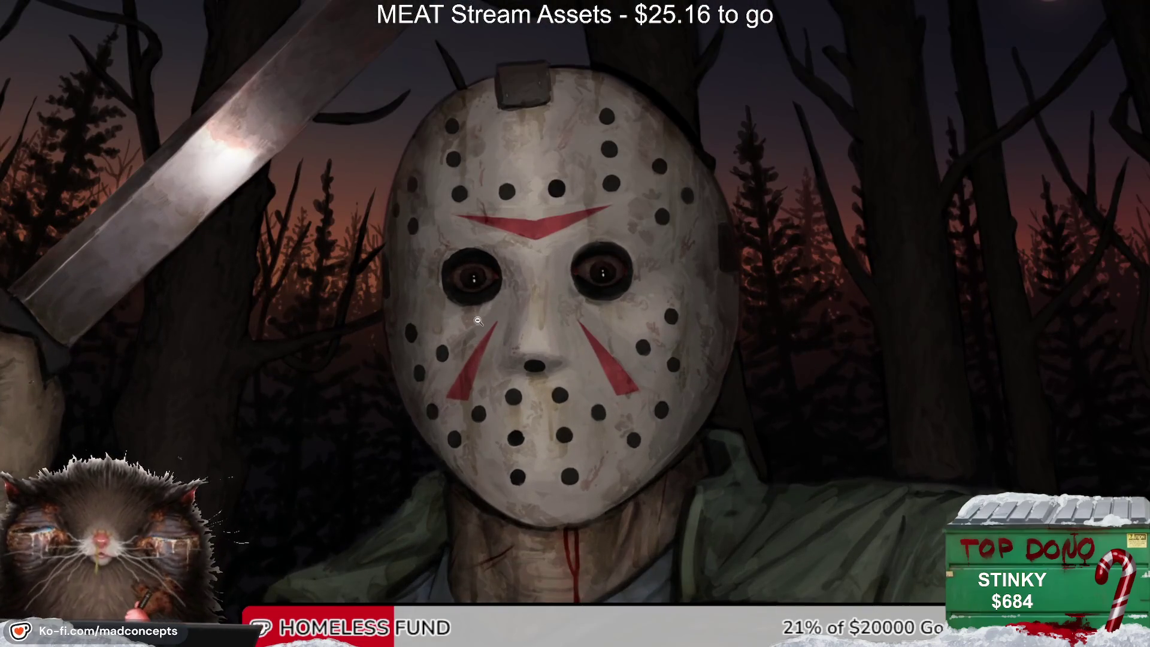
scroll(506, 273, "up", 2)
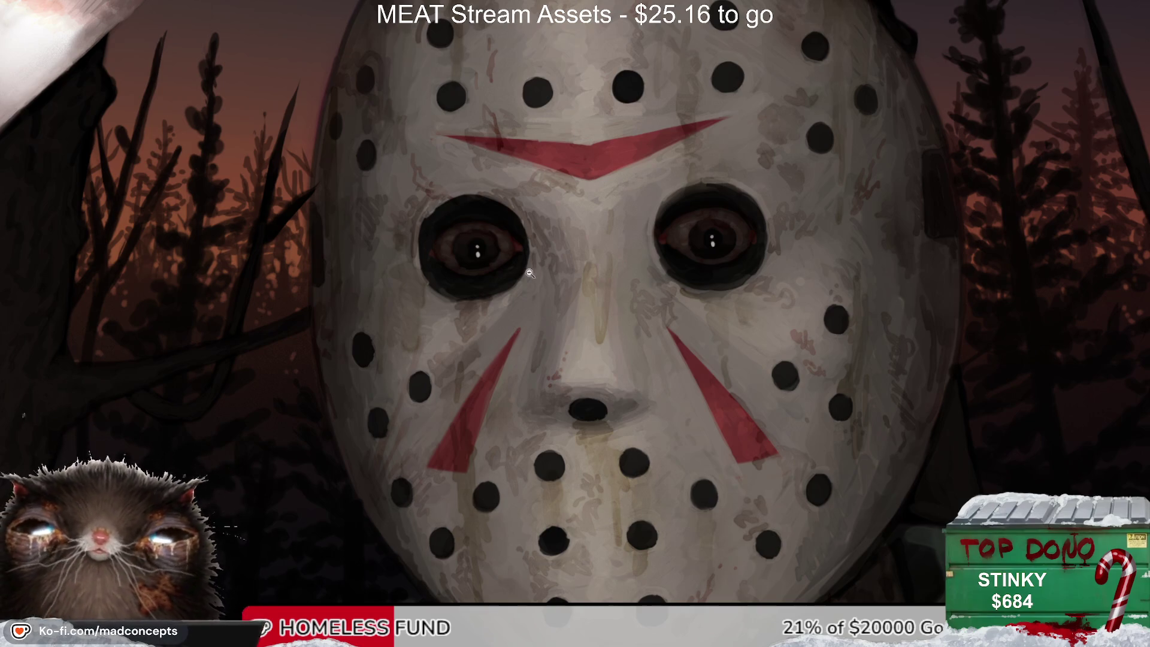
scroll(522, 287, "up", 1)
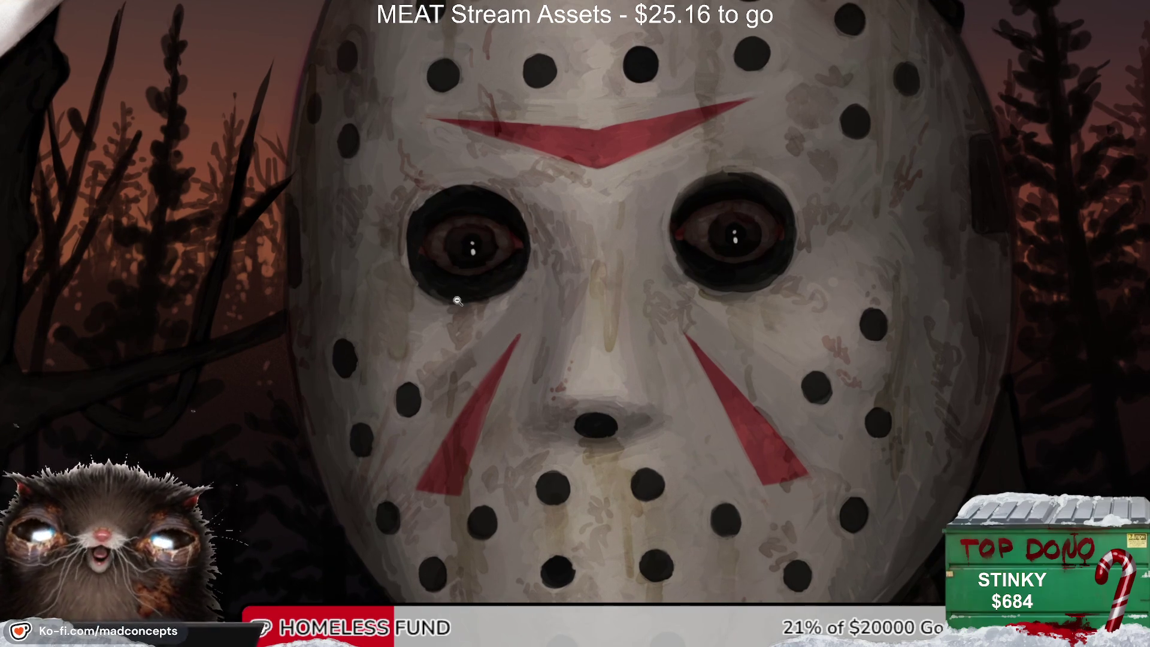
scroll(465, 276, "up", 4)
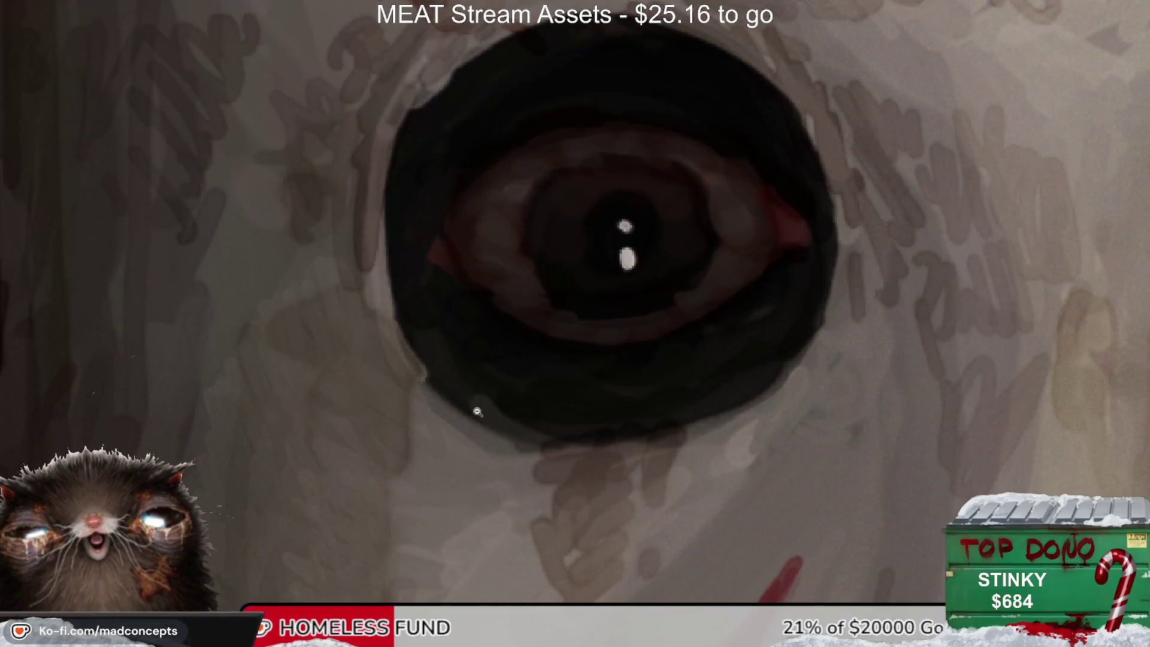
scroll(497, 359, "down", 4)
scroll(576, 317, "down", 1)
scroll(564, 311, "down", 1)
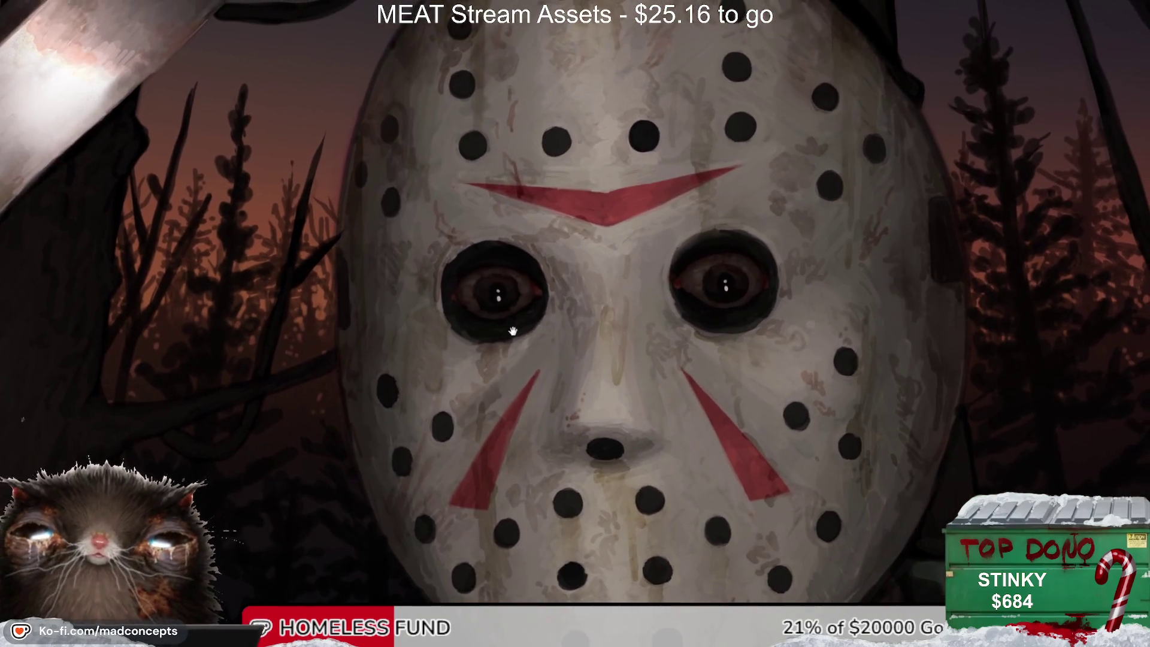
scroll(528, 305, "down", 2)
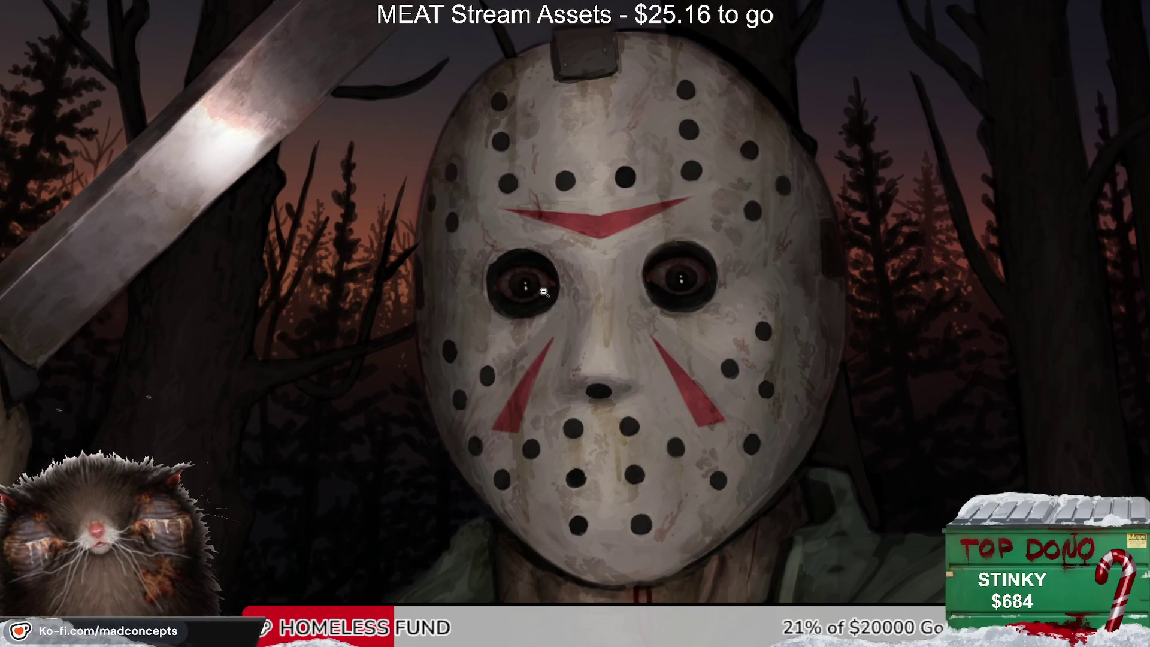
scroll(584, 296, "down", 3)
scroll(550, 368, "down", 1)
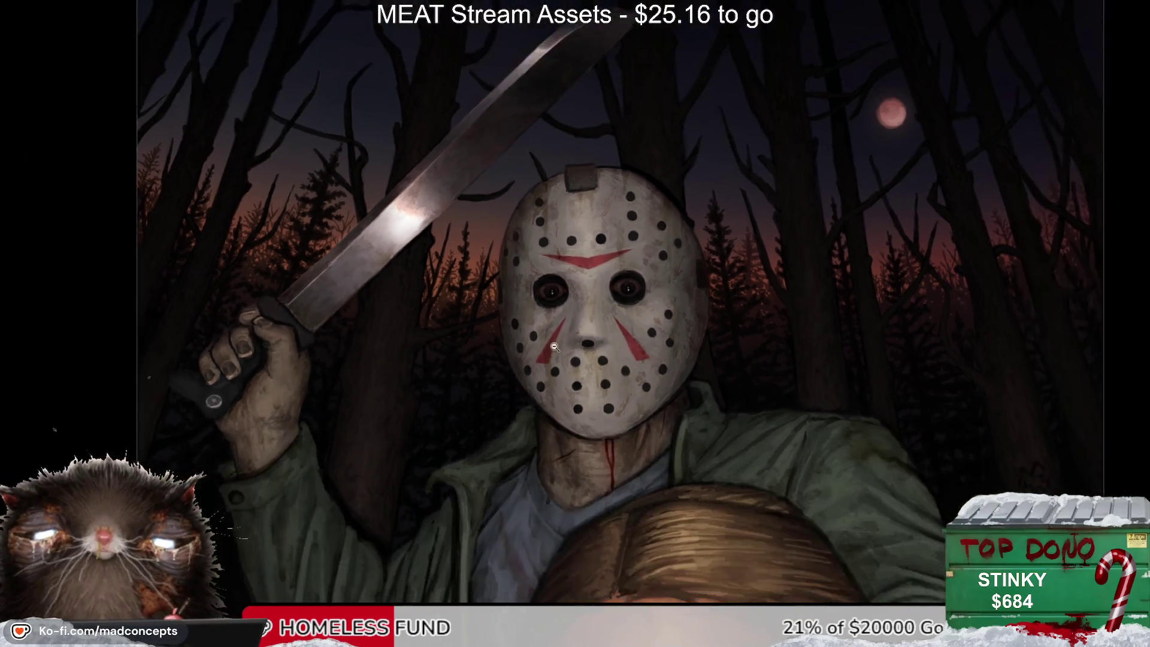
scroll(548, 365, "down", 1)
scroll(548, 360, "down", 1)
scroll(547, 347, "down", 2)
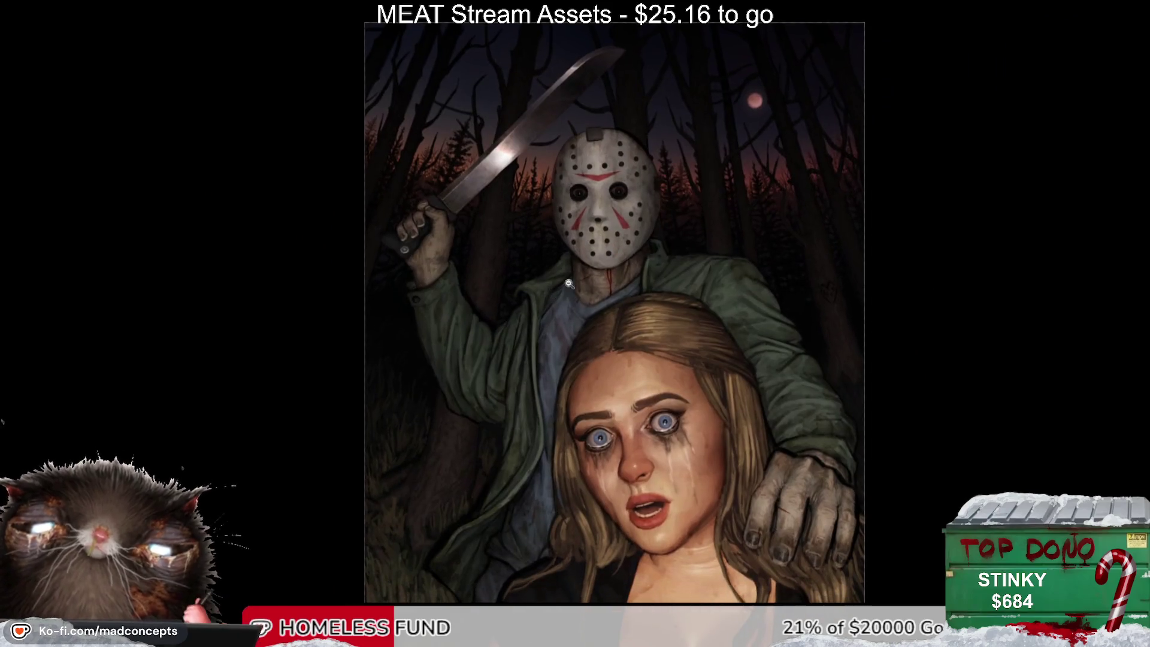
scroll(536, 377, "down", 2)
scroll(524, 419, "up", 1)
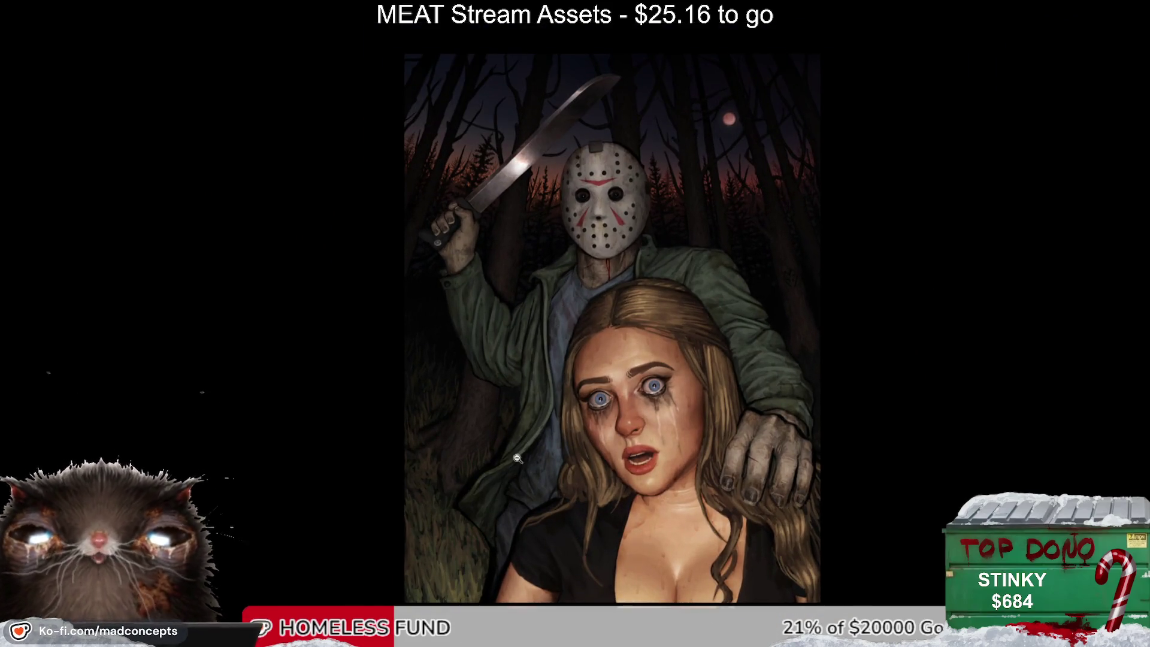
scroll(515, 456, "up", 3)
scroll(525, 436, "up", 2)
scroll(513, 373, "up", 3)
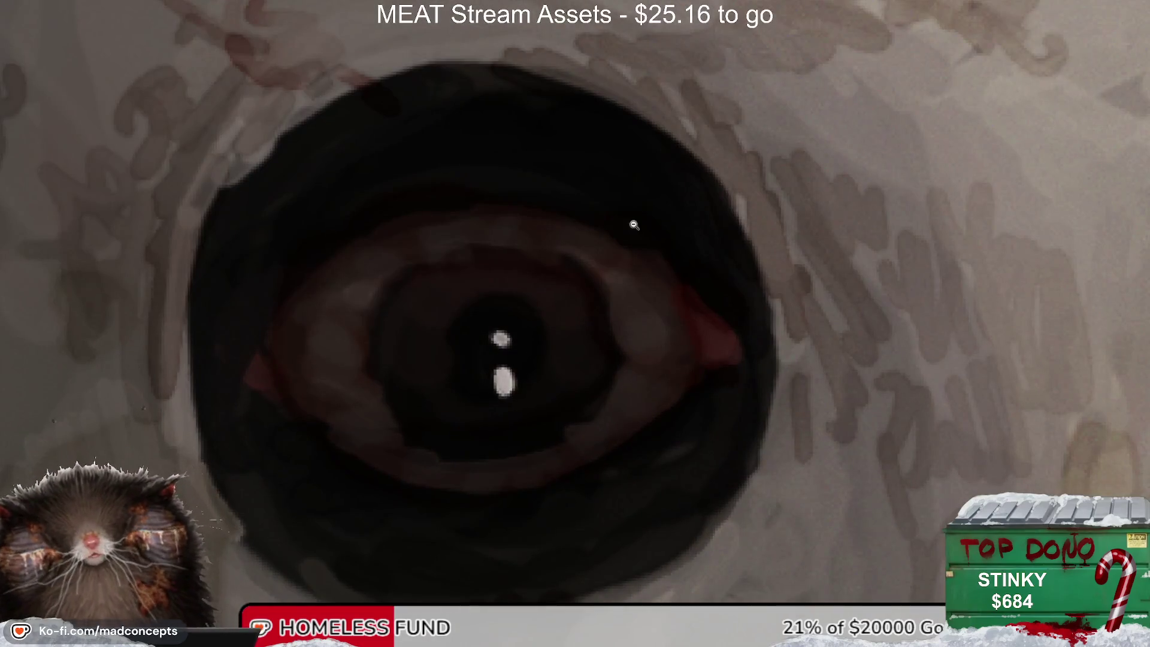
scroll(635, 225, "down", 3)
scroll(632, 240, "down", 2)
scroll(628, 274, "up", 1)
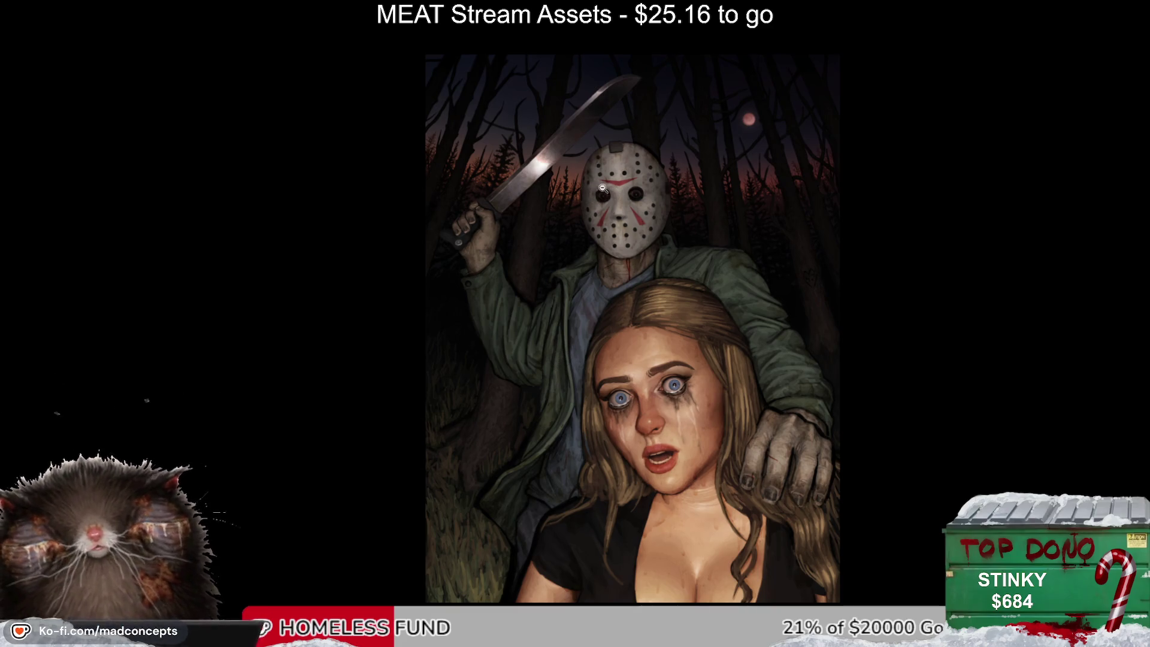
scroll(567, 306, "up", 1)
scroll(564, 315, "down", 1)
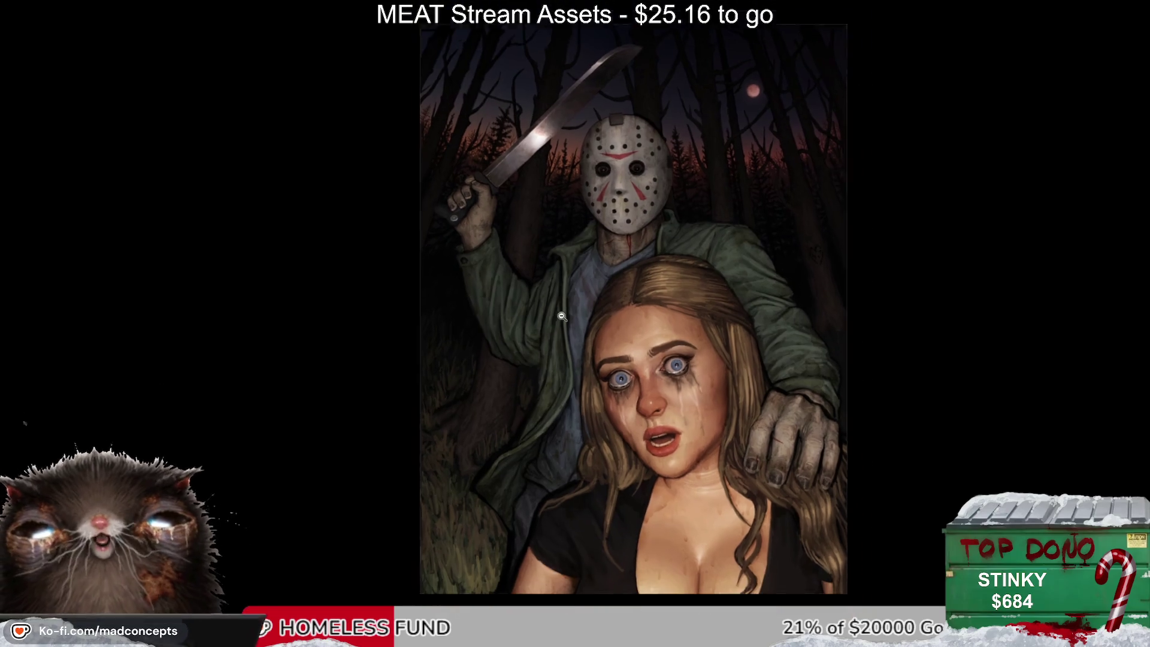
left_click_drag(563, 316, 497, 400)
left_click(607, 204)
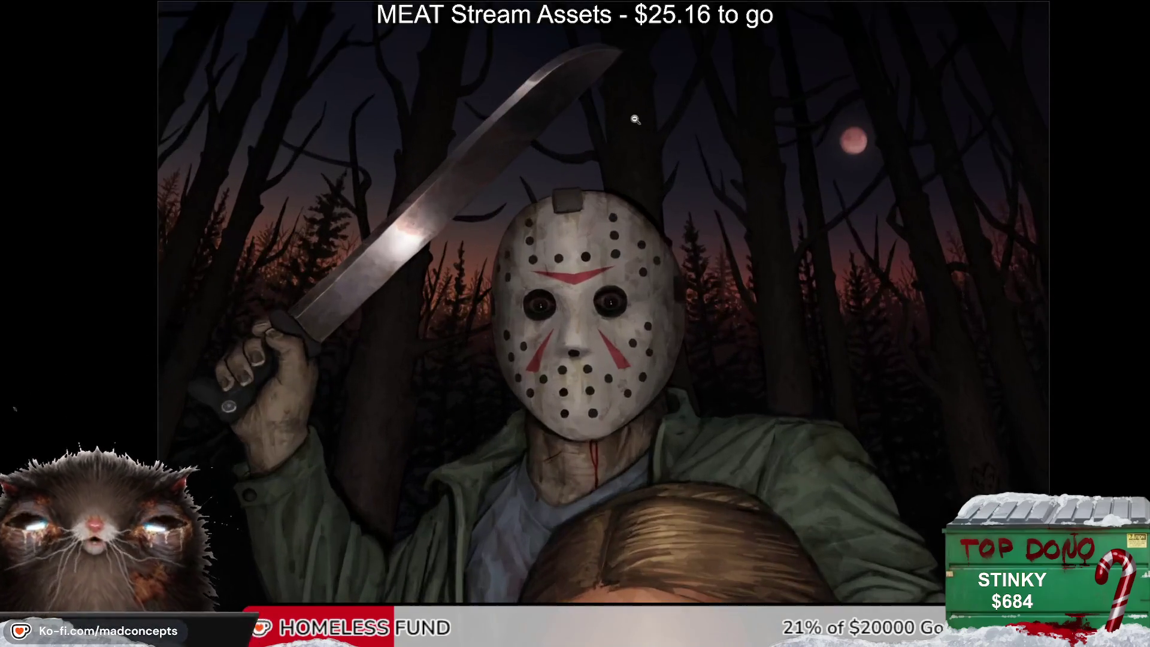
left_click(577, 279)
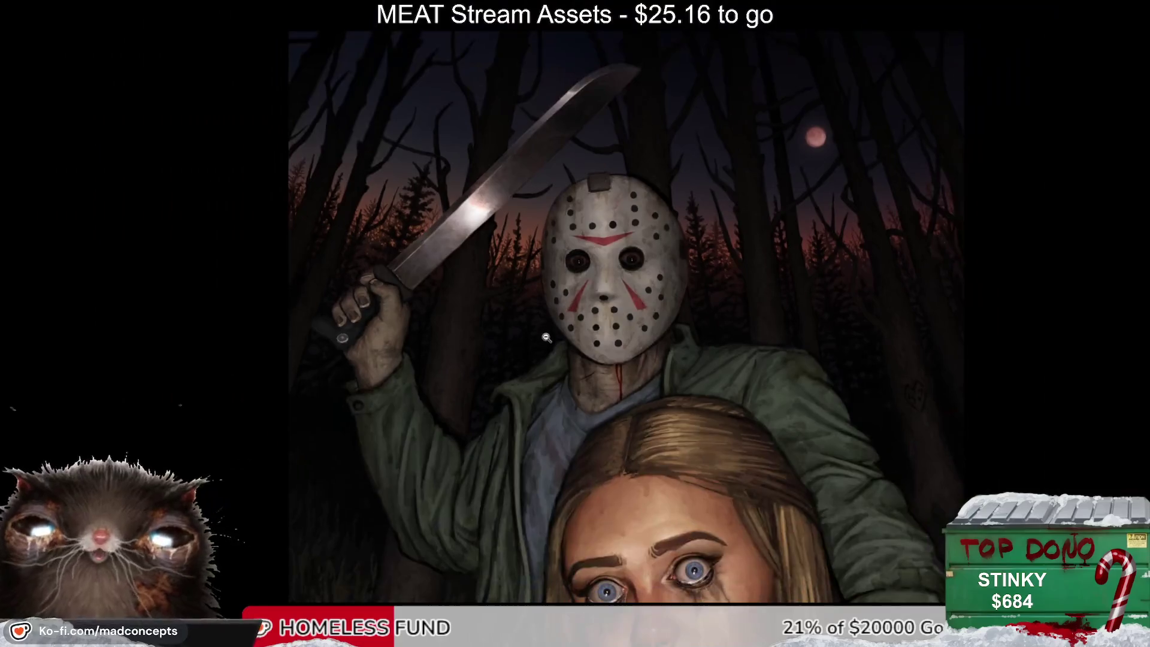
scroll(528, 402, "down", 3)
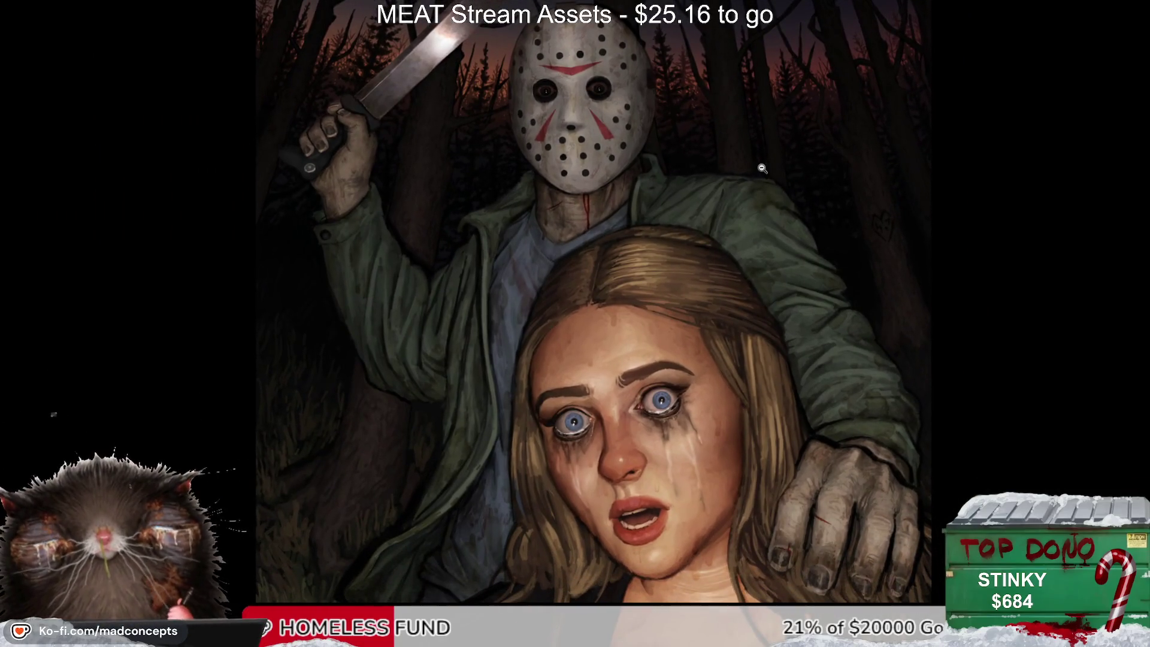
left_click(762, 169)
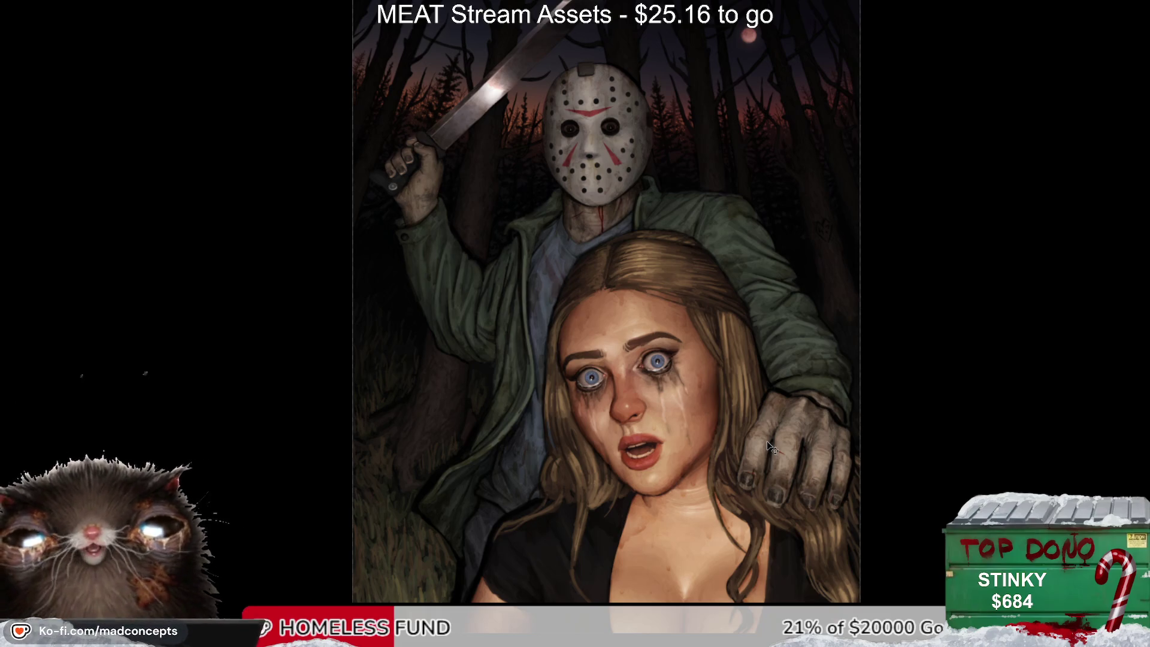
key("ctrl+z")
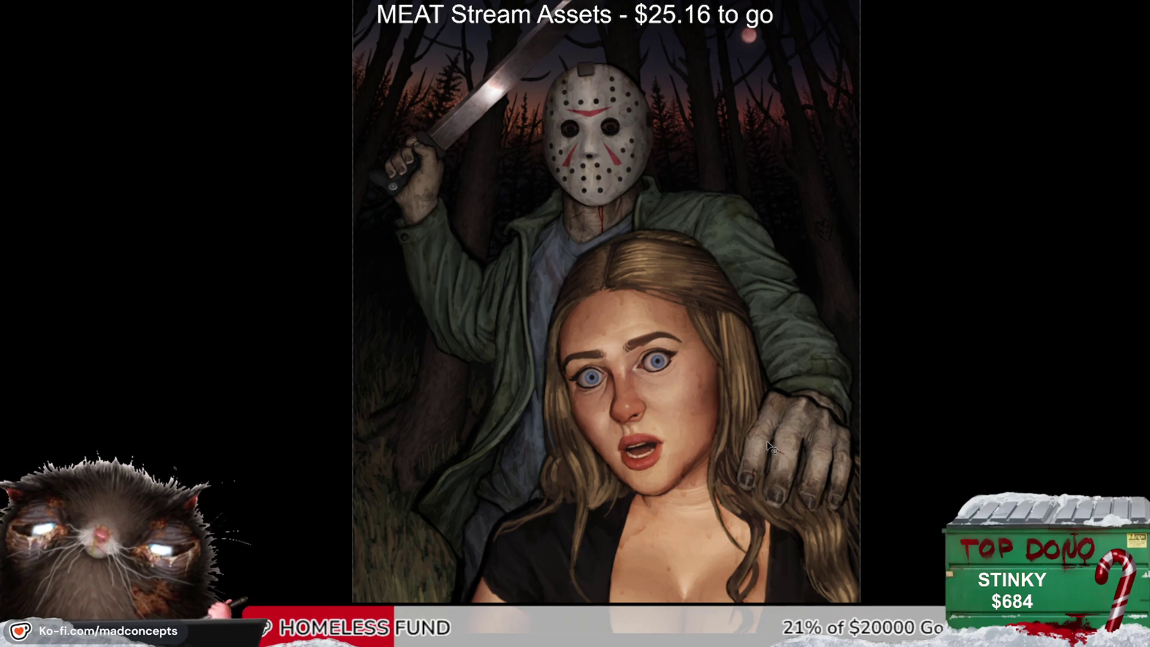
key("ctrl+shift+z")
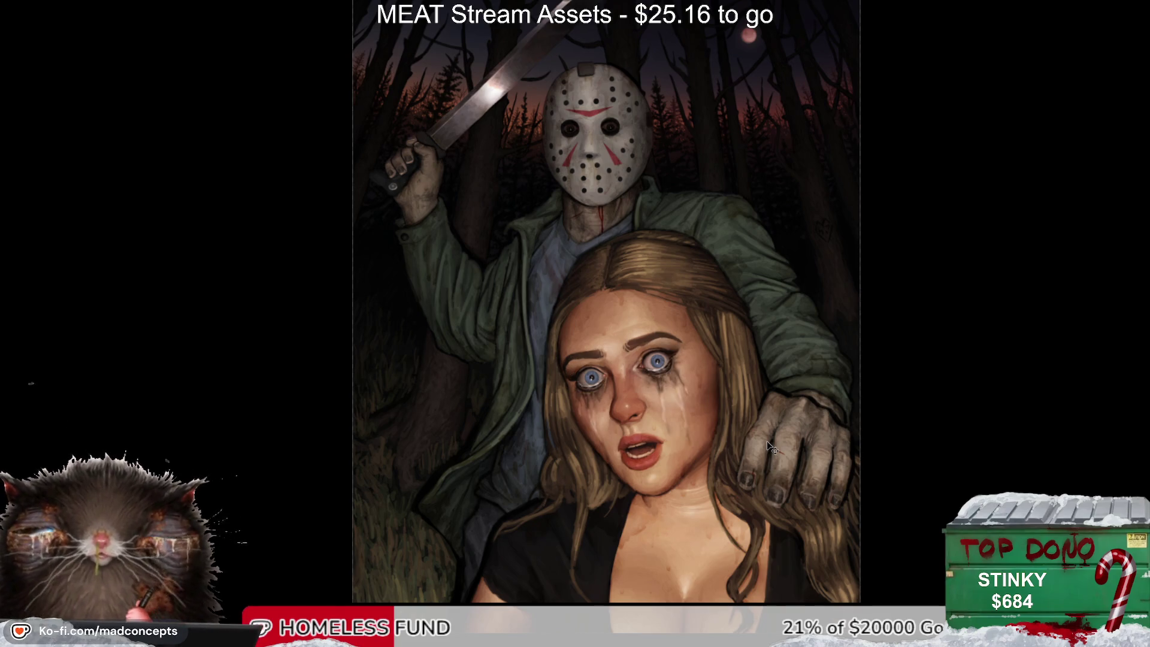
key("ctrl+z")
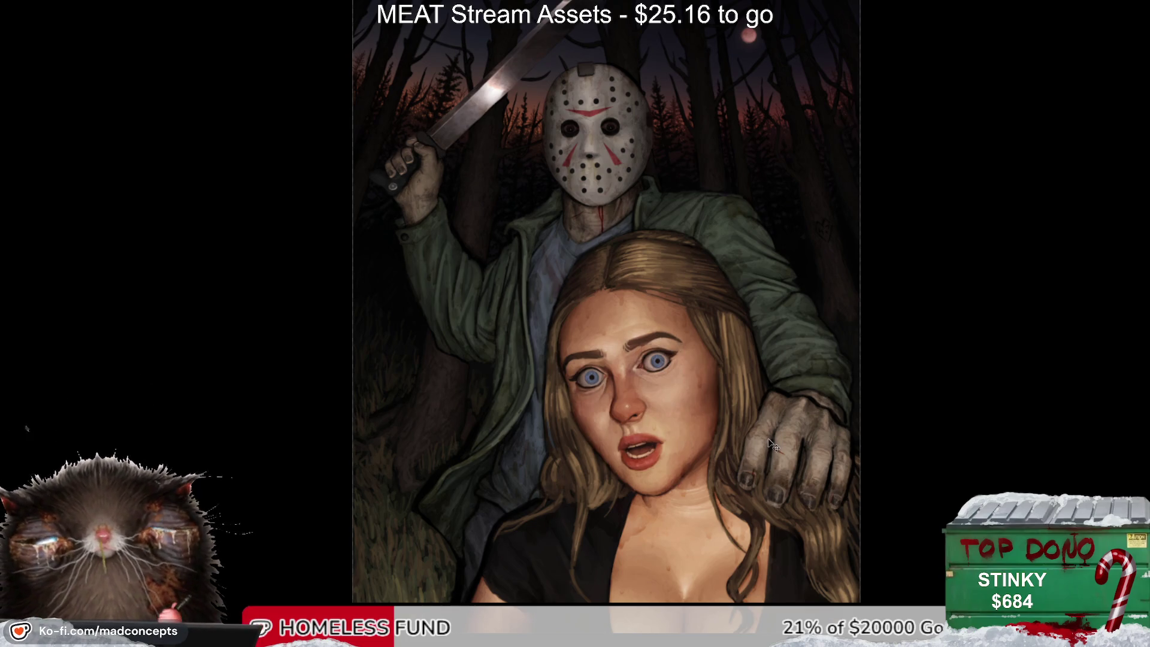
key("ctrl+shift+z")
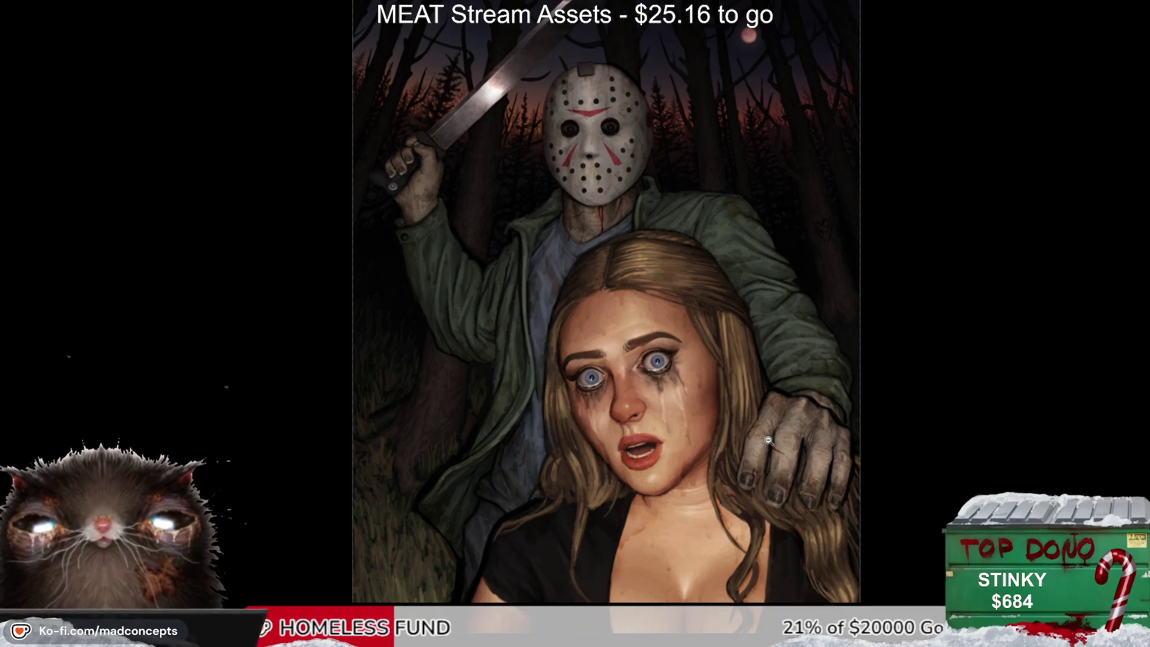
left_click(561, 270)
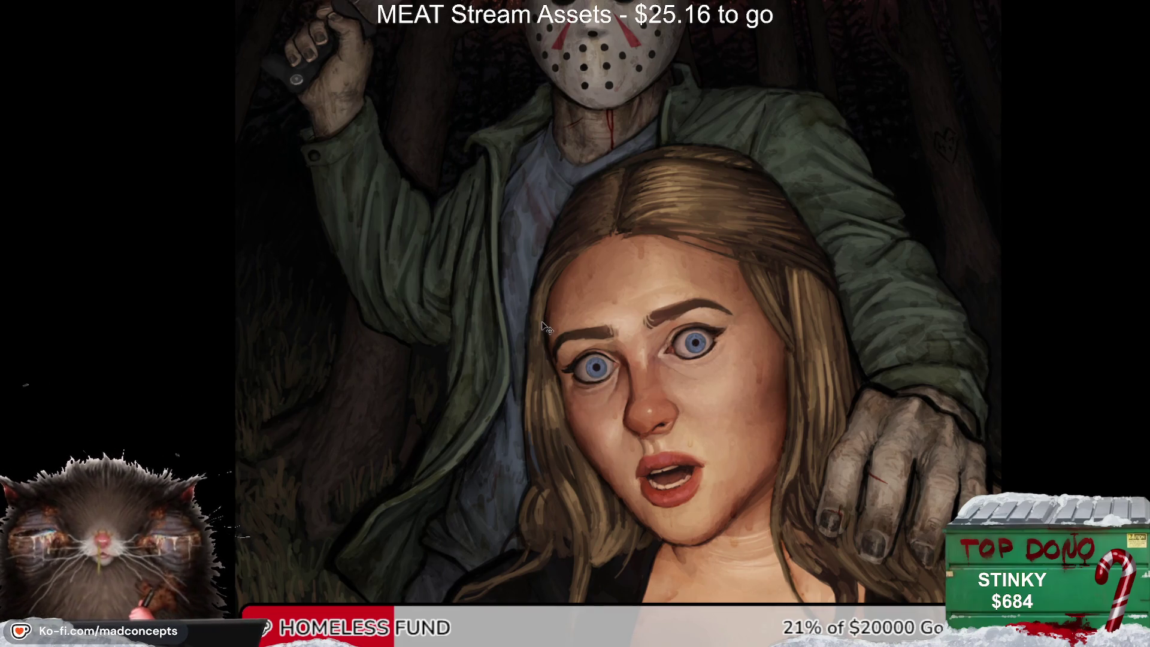
Step: Fit the picture on screen and zoom in briefly on the woman's eyes
left_click(570, 311)
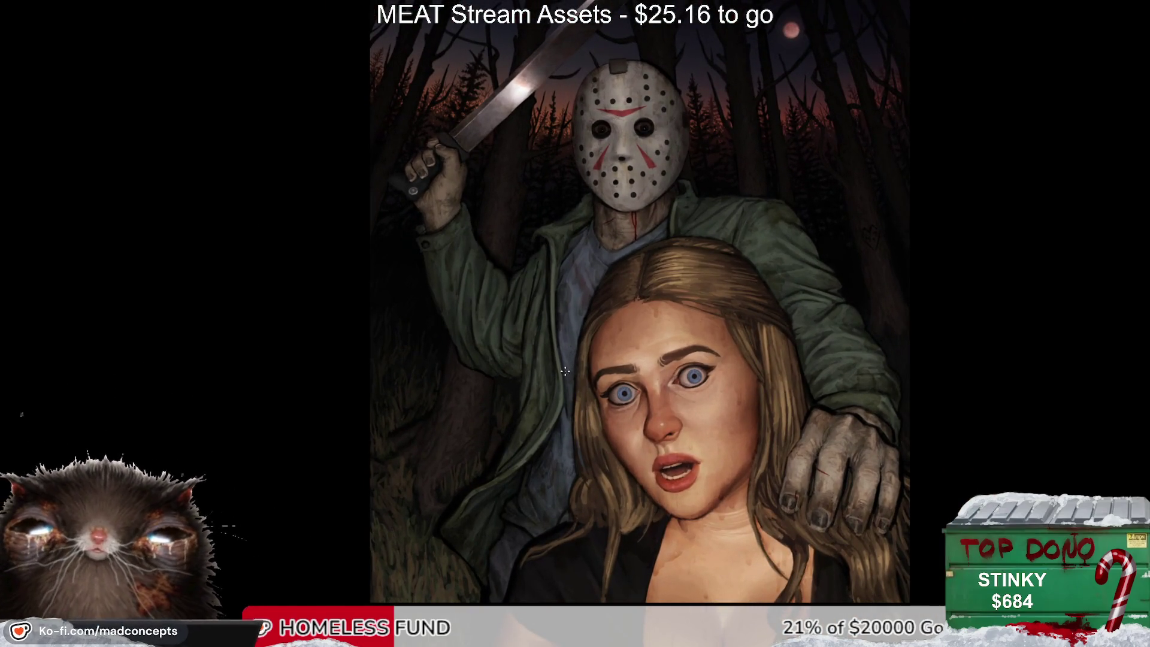
left_click_drag(551, 354, 498, 350)
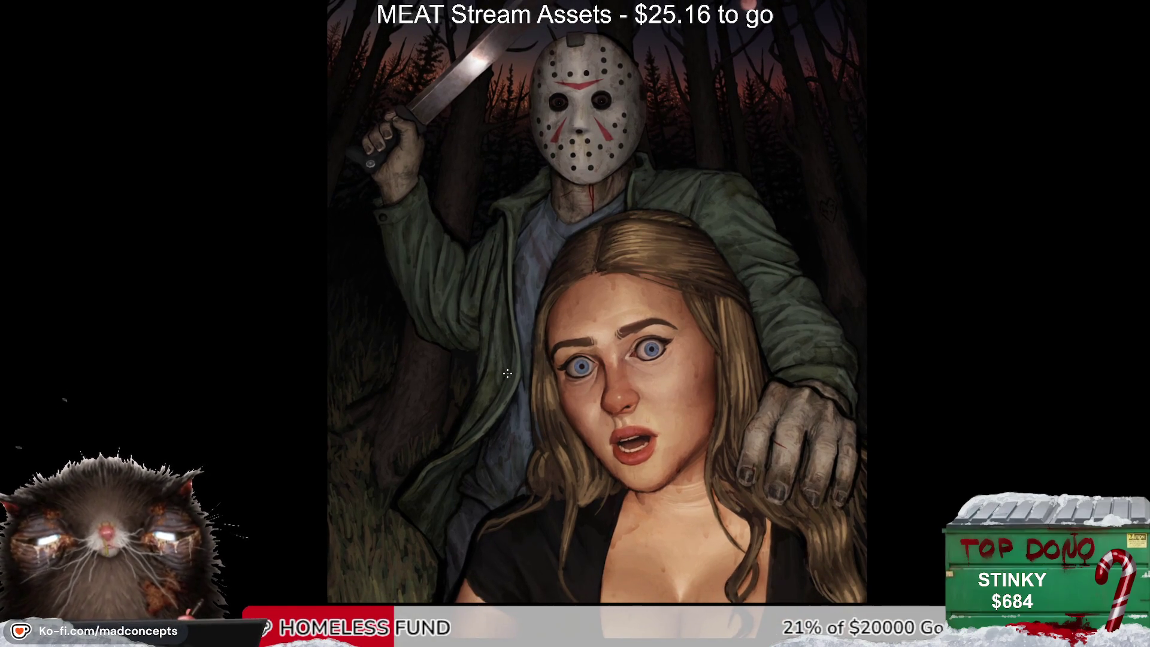
left_click(591, 376)
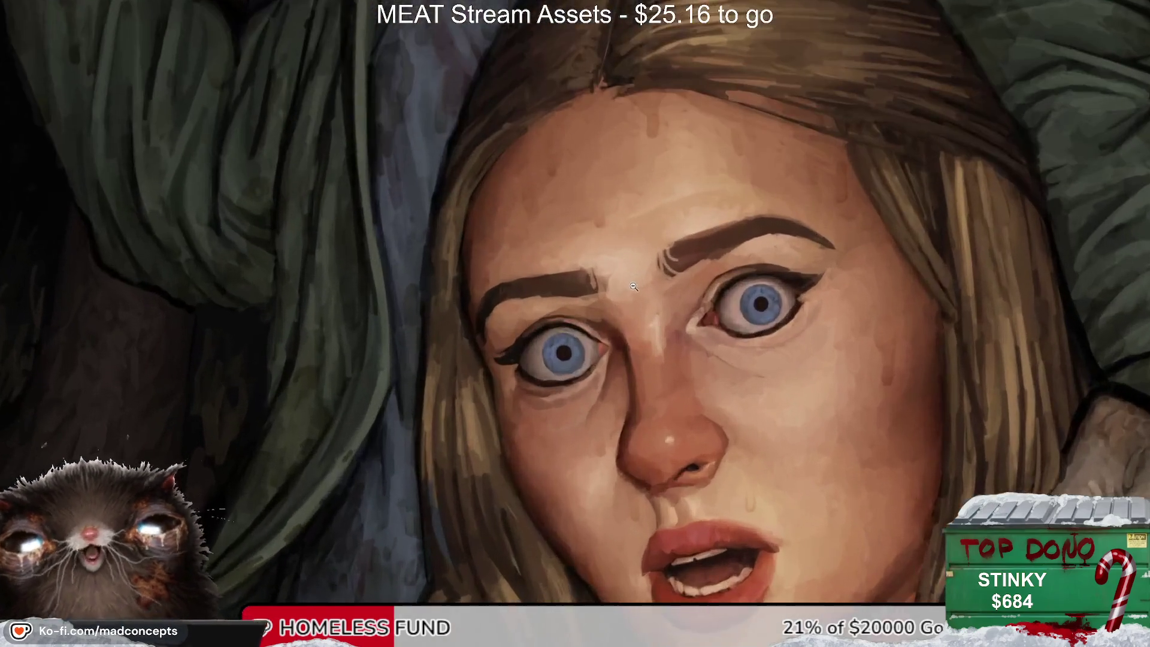
left_click(590, 315)
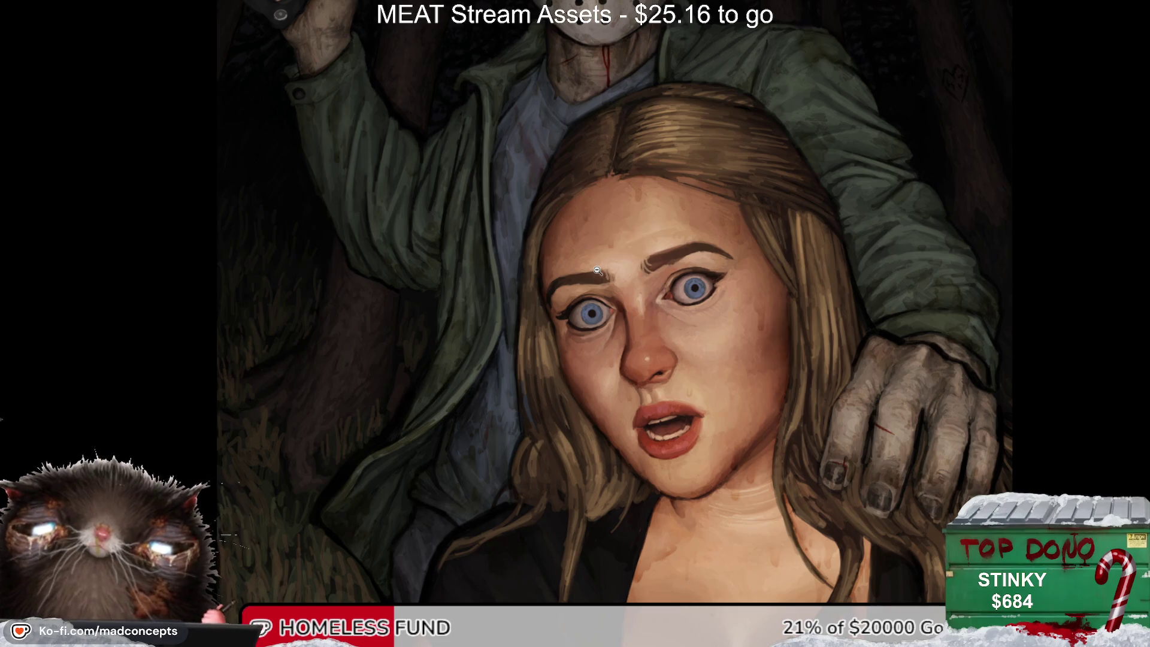
Step: Toggle between the tearless and mascara-tear versions, ending on the tear-streaked one
left_click(597, 270)
key("Right")
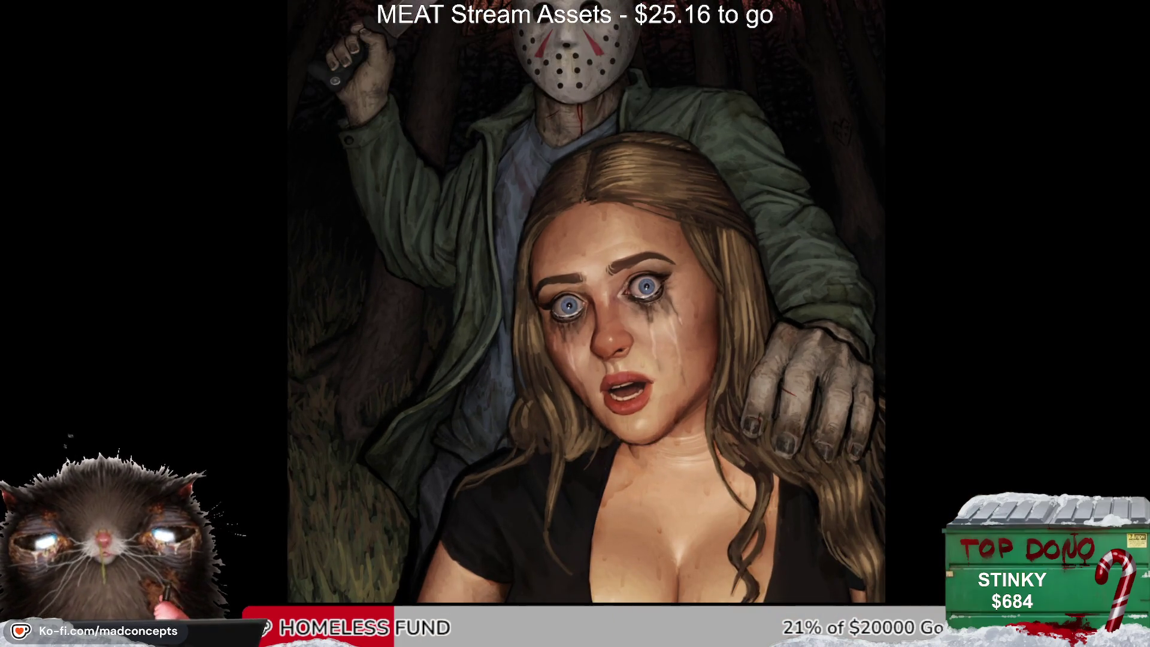
key("Left")
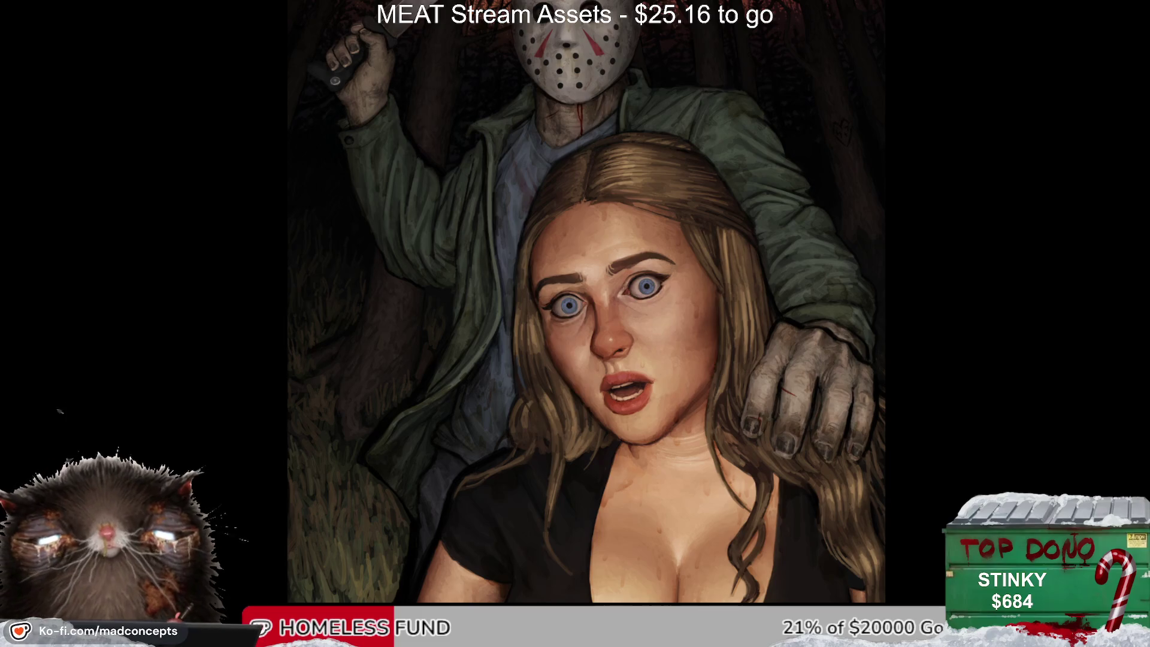
key("Right")
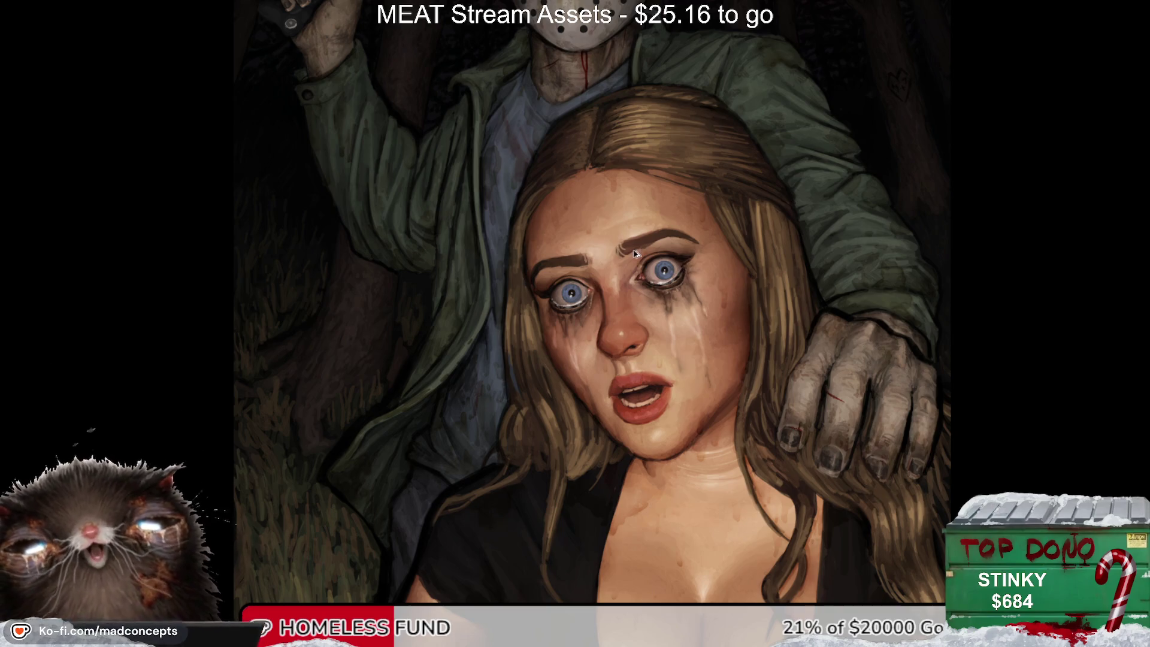
left_click_drag(650, 294, 671, 280)
scroll(671, 280, "up", 1)
scroll(660, 264, "up", 1)
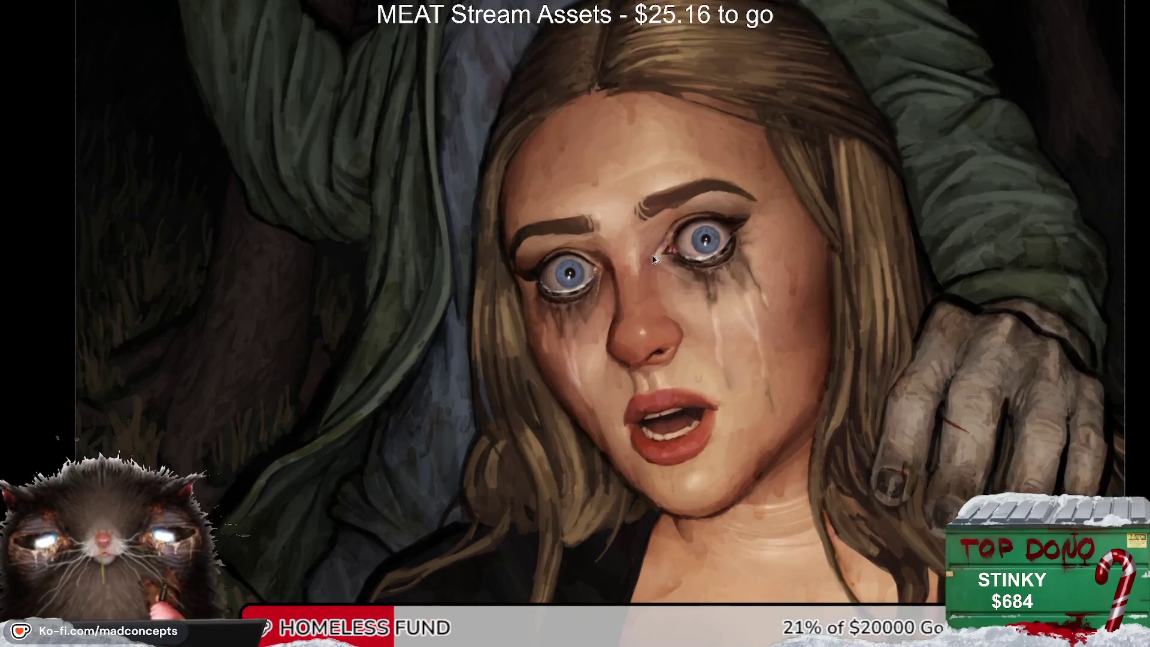
scroll(659, 264, "up", 1)
scroll(655, 257, "down", 2)
scroll(654, 257, "down", 1)
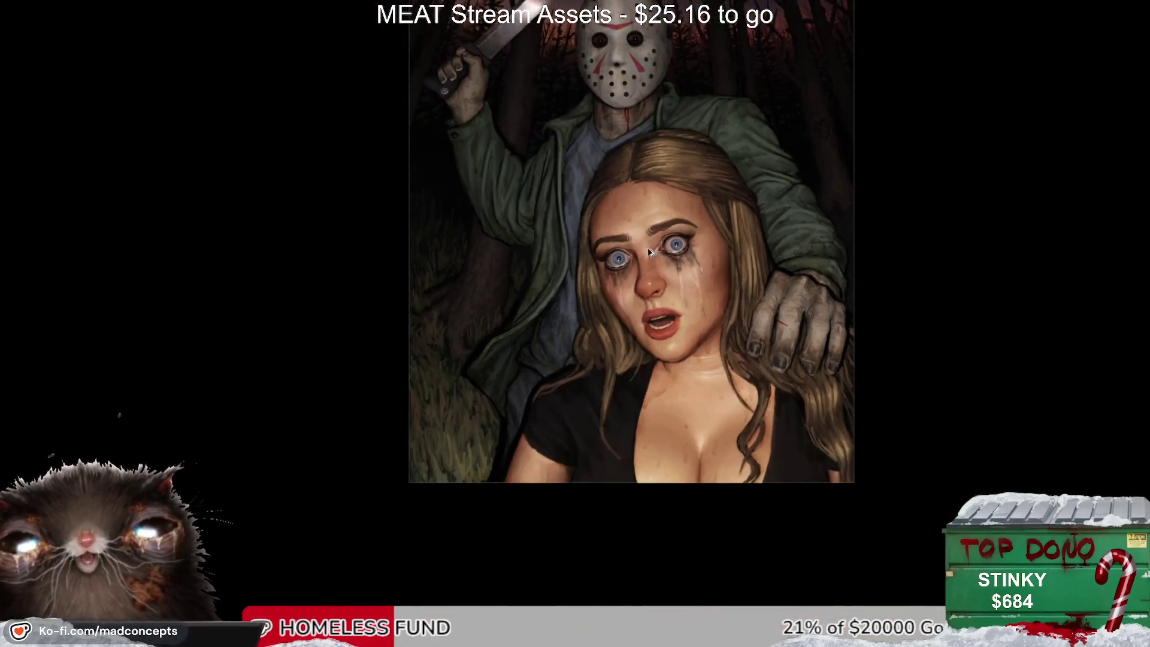
key("Right")
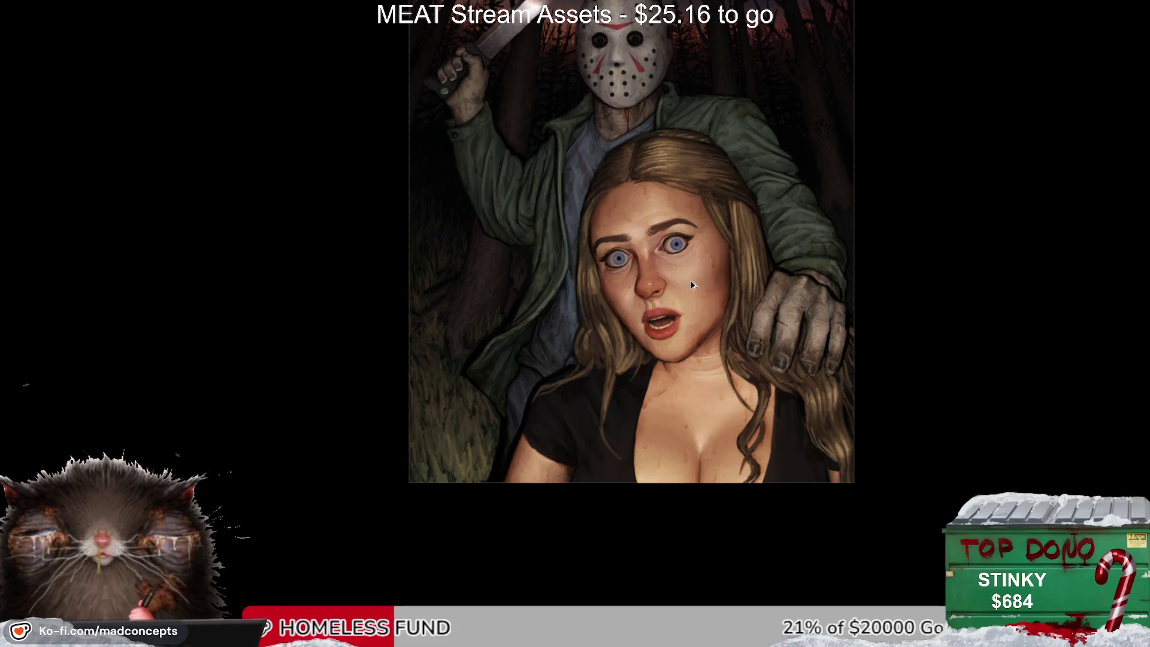
scroll(691, 278, "up", 1)
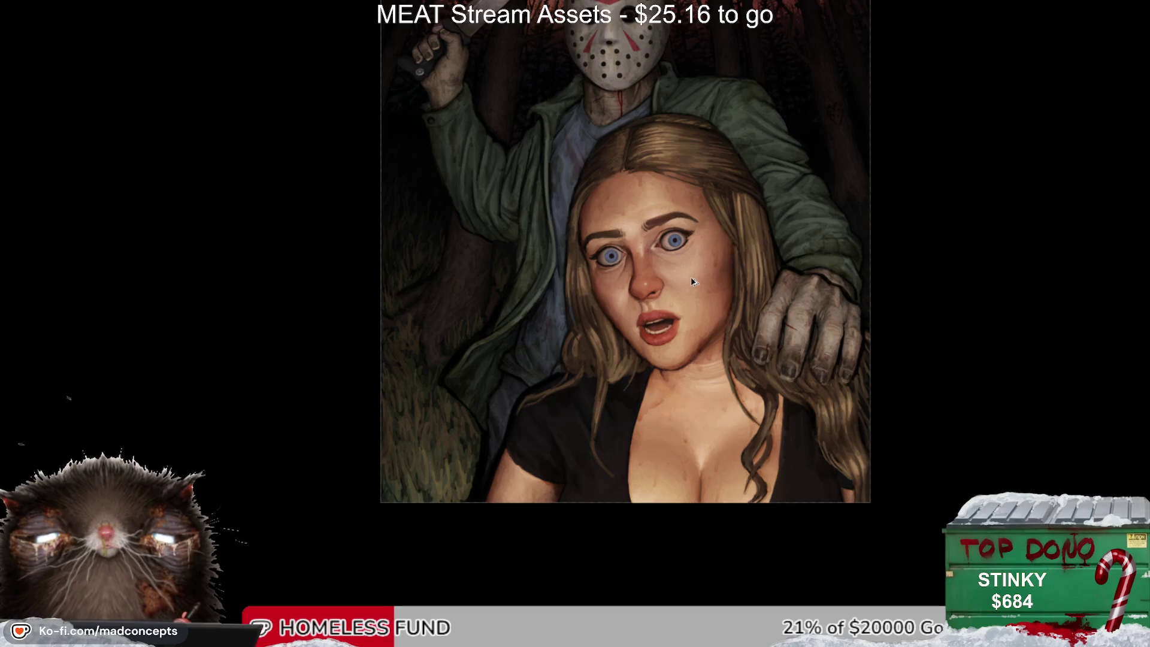
scroll(691, 277, "up", 3)
scroll(694, 275, "up", 3)
scroll(697, 270, "up", 6)
scroll(697, 267, "up", 3)
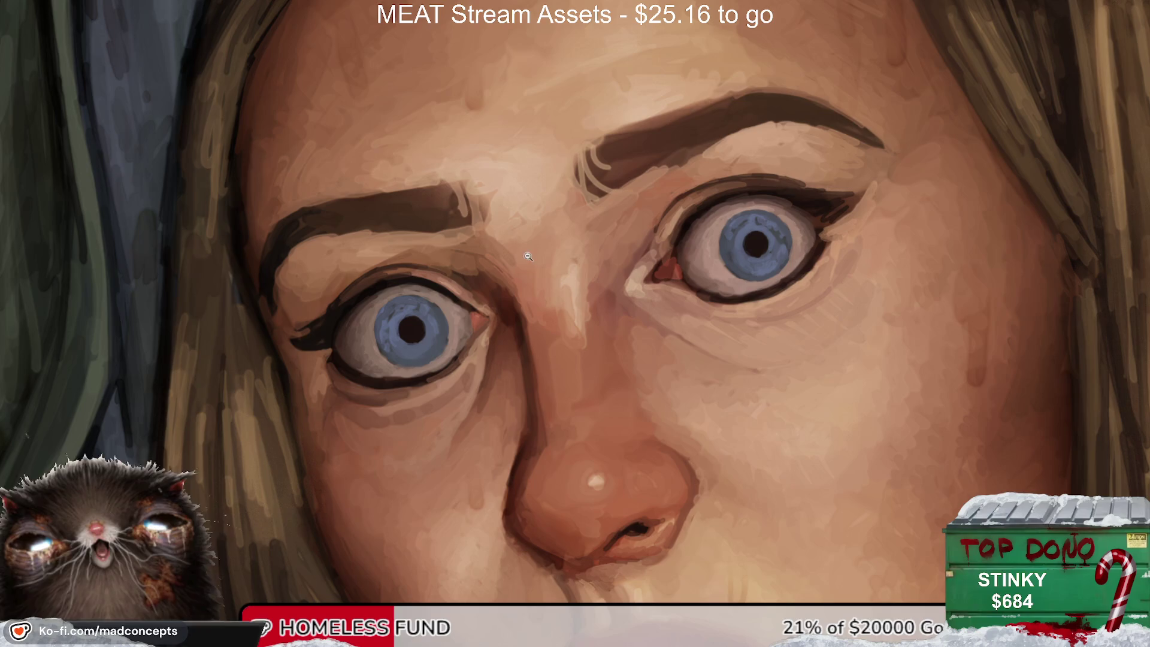
scroll(544, 261, "down", 5)
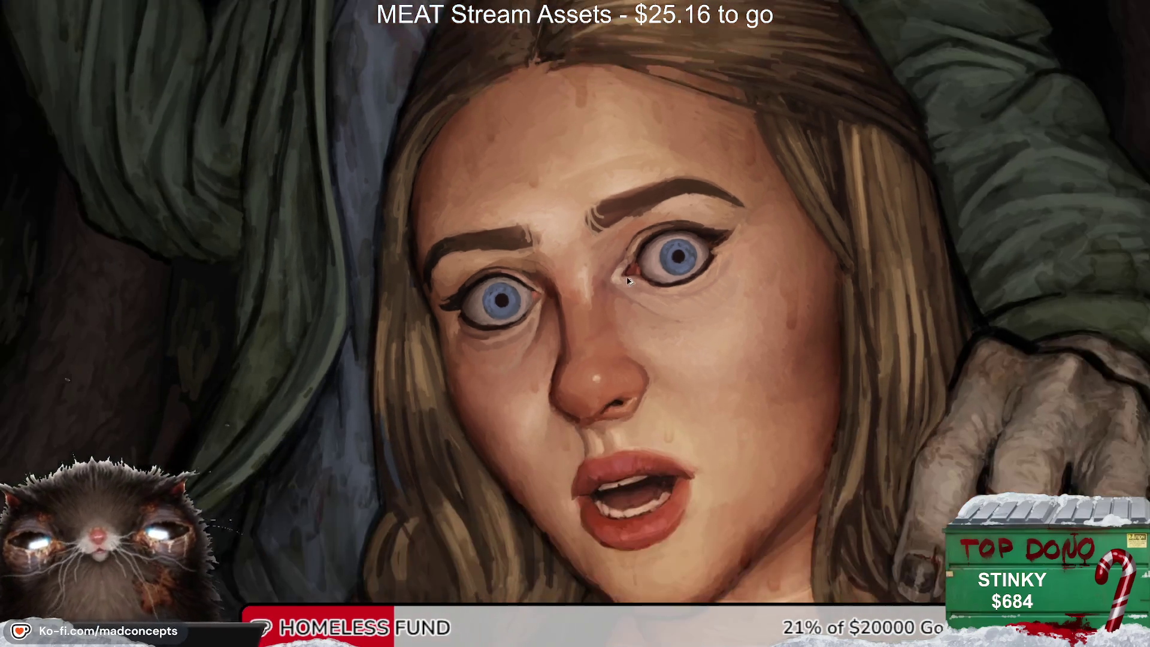
scroll(653, 298, "down", 2)
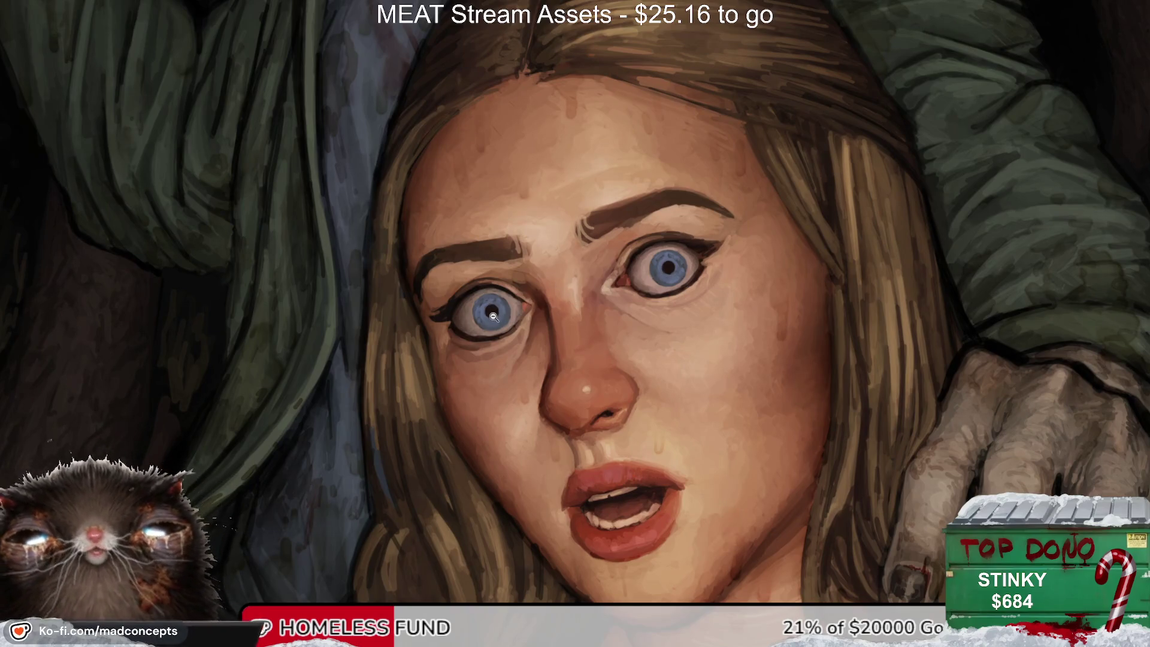
left_click(954, 437)
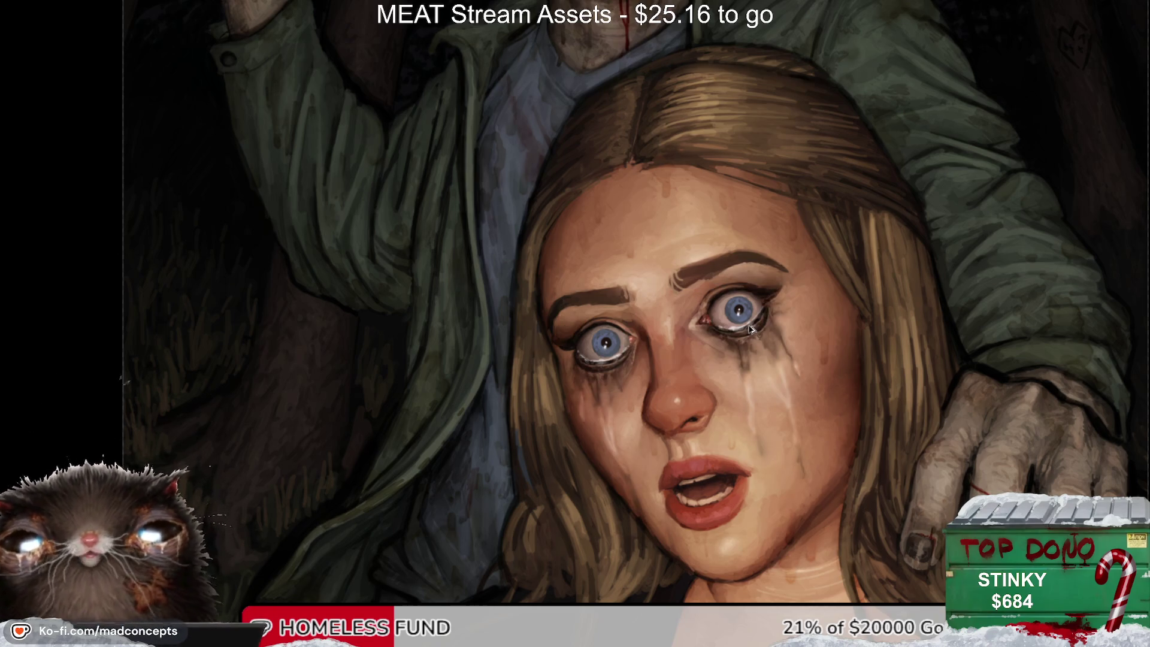
scroll(748, 330, "down", 3)
scroll(758, 321, "up", 2)
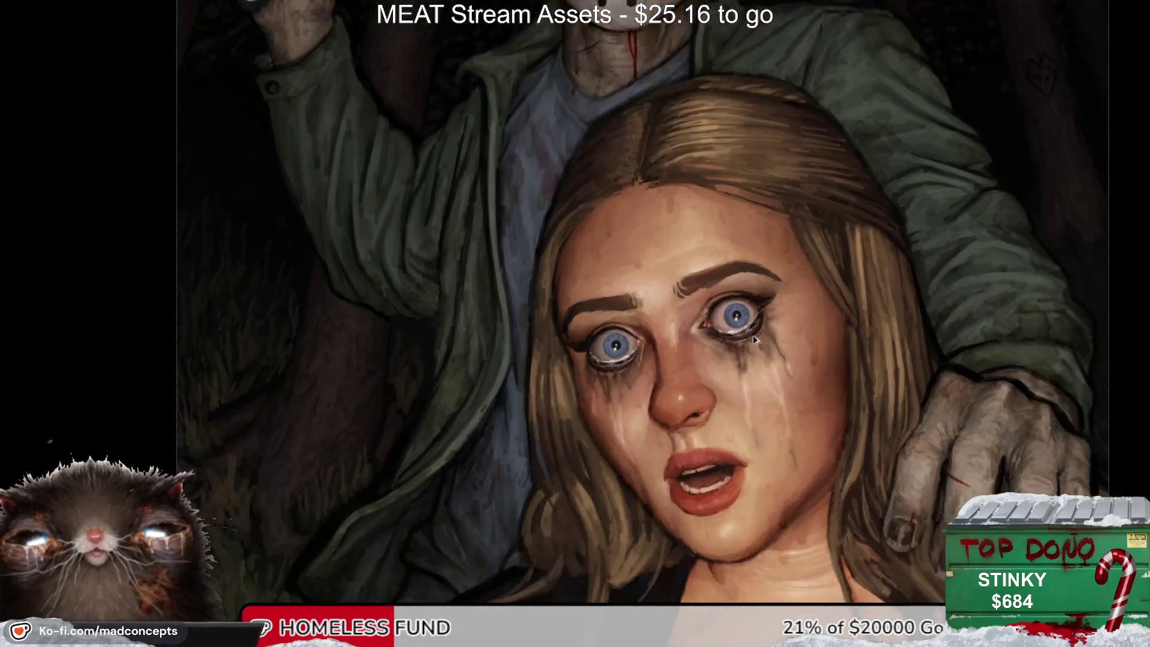
scroll(761, 318, "up", 2)
scroll(755, 400, "down", 3)
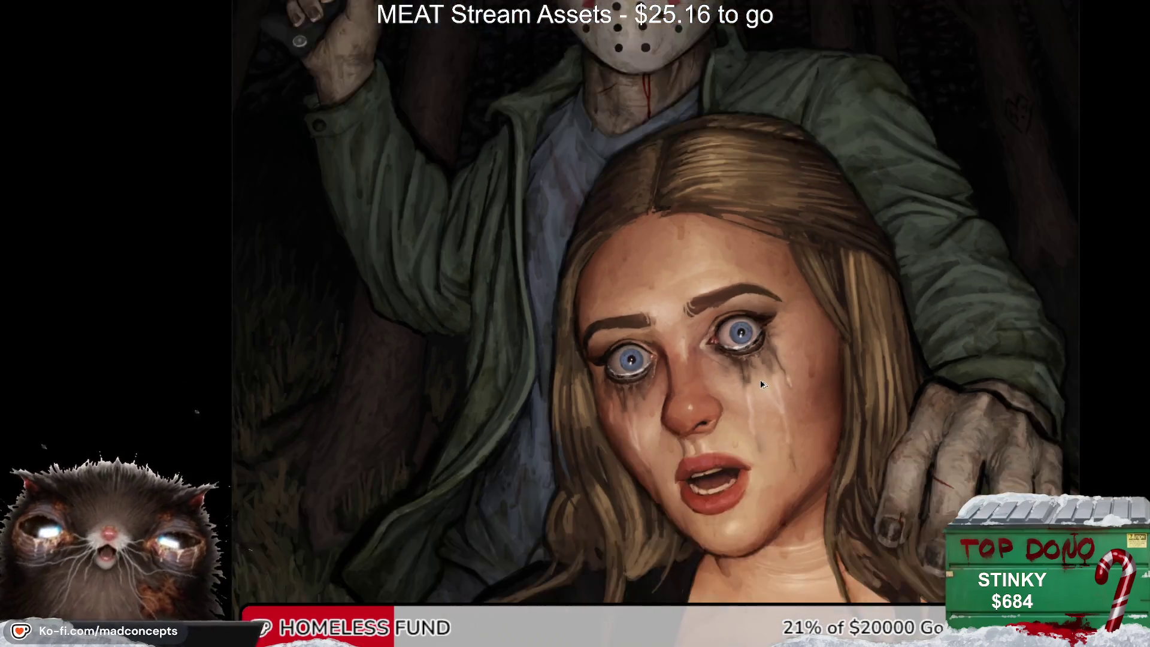
scroll(761, 379, "down", 2)
scroll(695, 369, "up", 1)
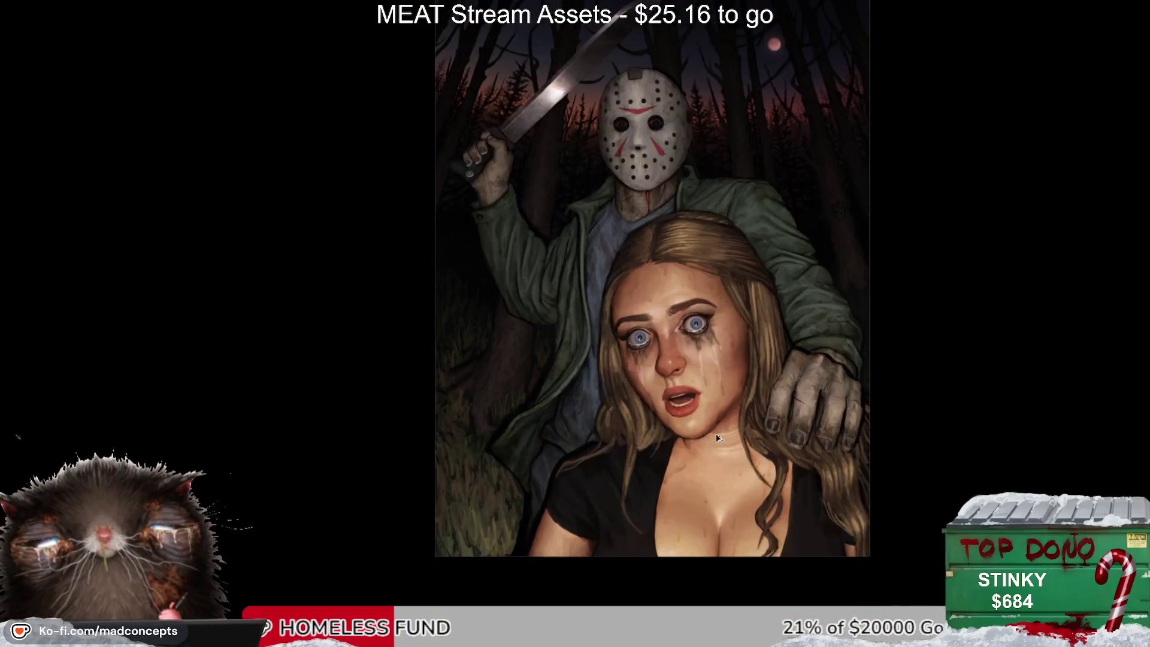
scroll(725, 349, "up", 1)
scroll(726, 349, "up", 1)
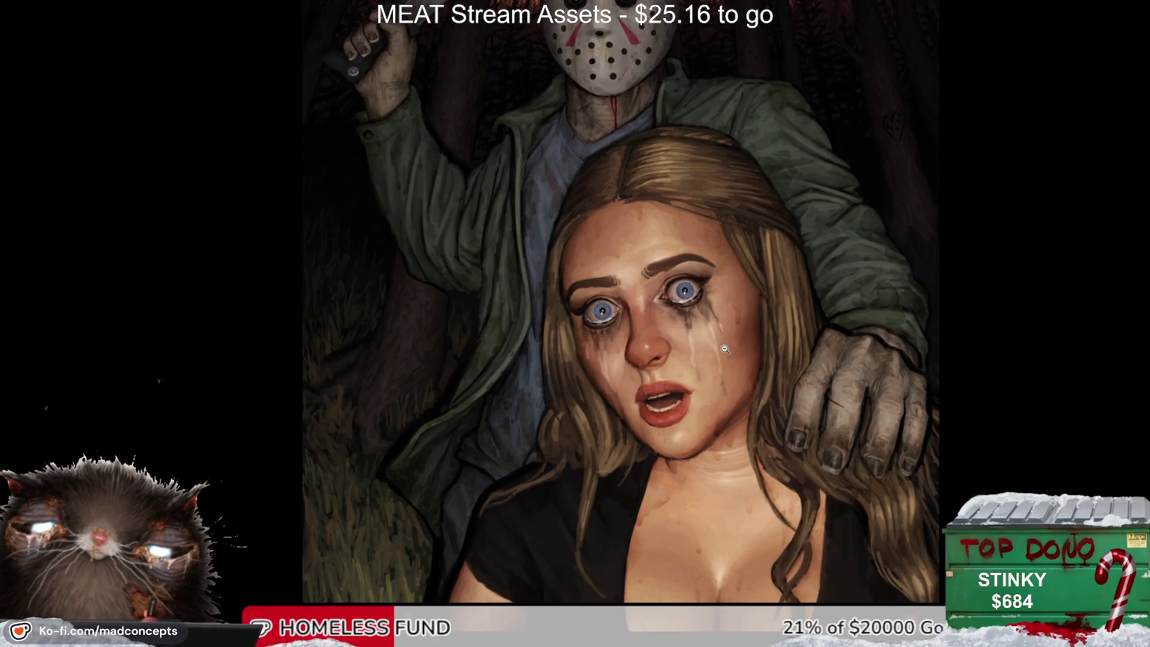
scroll(673, 422, "up", 1)
scroll(673, 422, "up", 1)
scroll(672, 422, "up", 2)
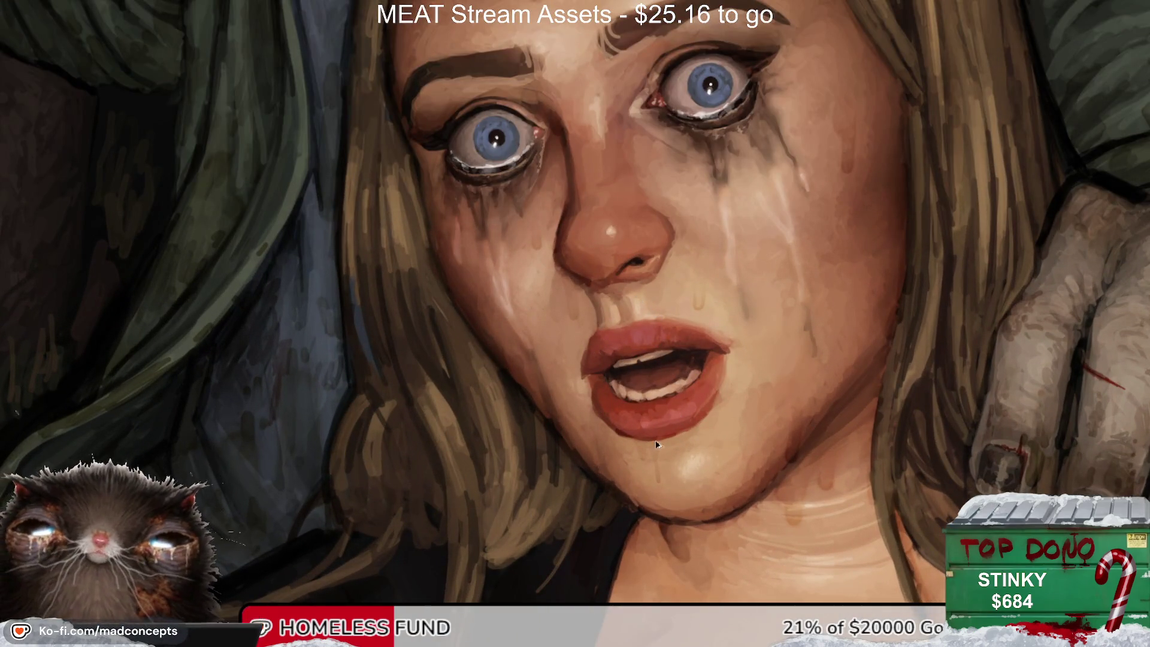
scroll(665, 390, "down", 1)
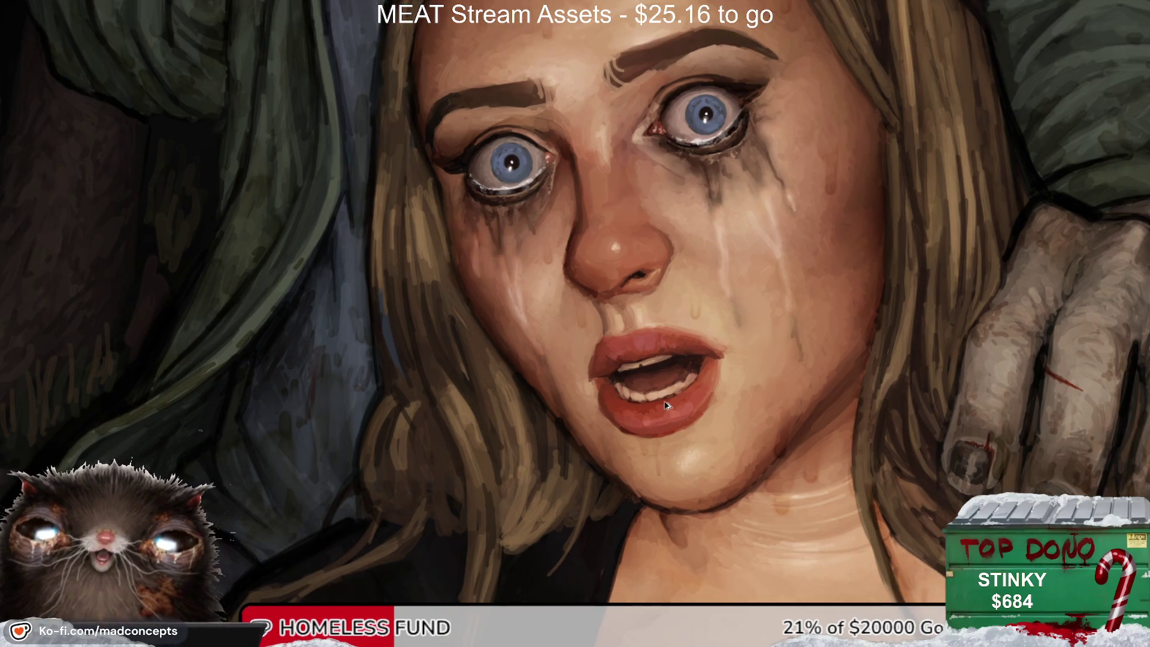
scroll(654, 405, "up", 1)
scroll(654, 404, "down", 2)
scroll(656, 405, "down", 1)
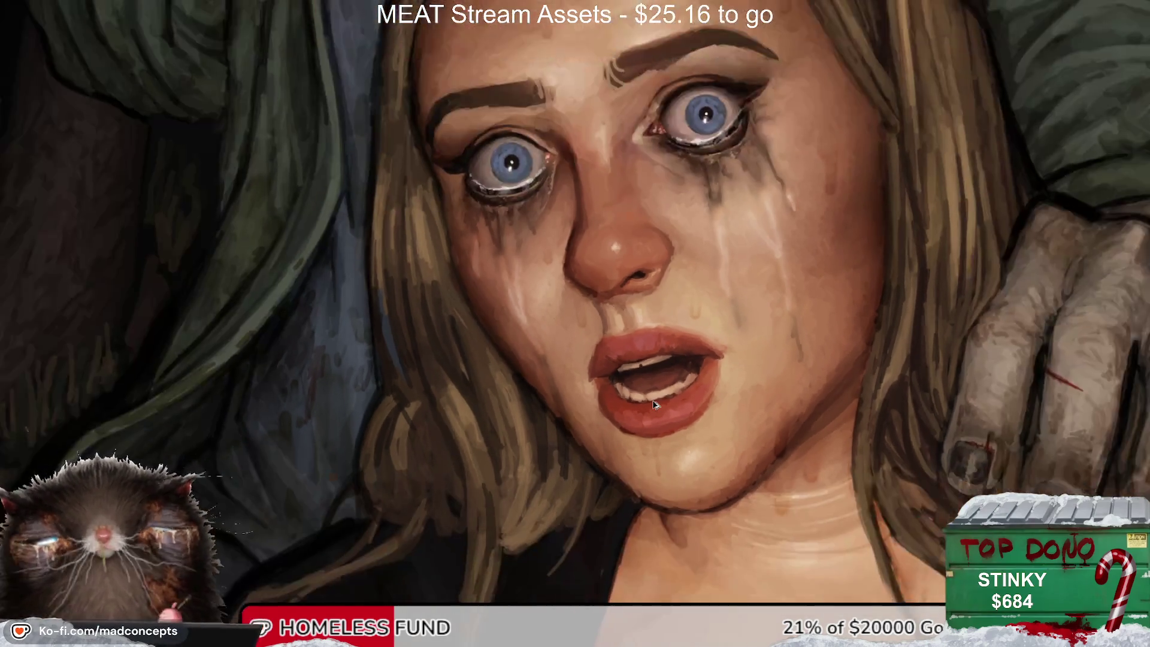
scroll(659, 407, "down", 1)
scroll(662, 407, "down", 1)
scroll(662, 407, "down", 2)
scroll(664, 408, "up", 2)
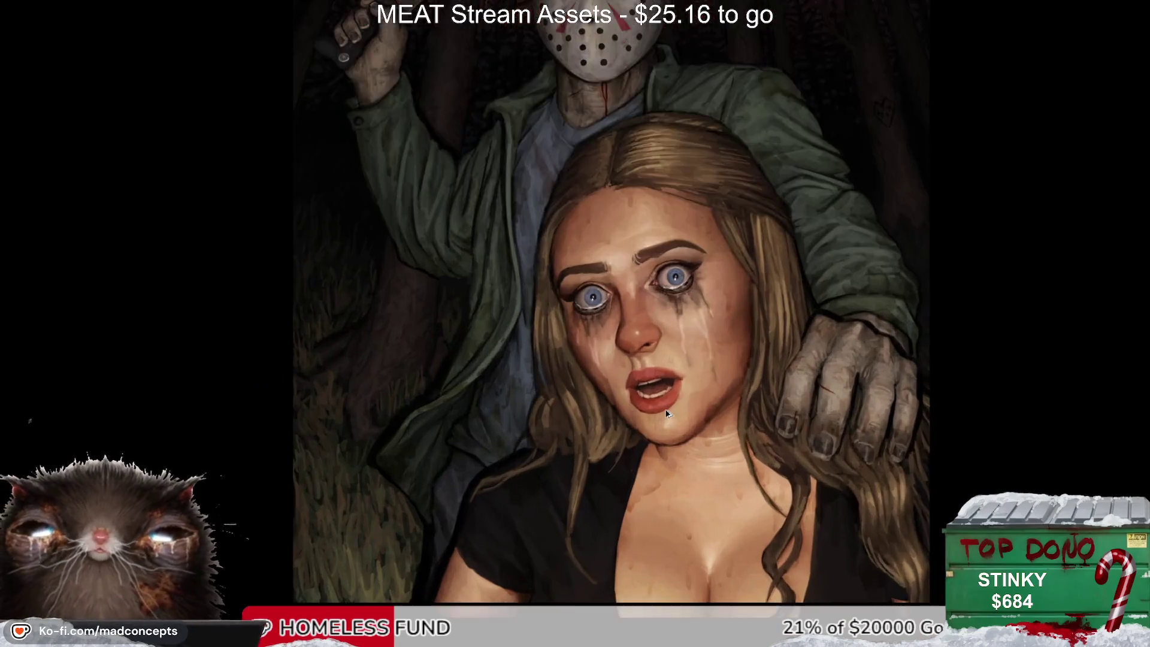
scroll(665, 410, "down", 1)
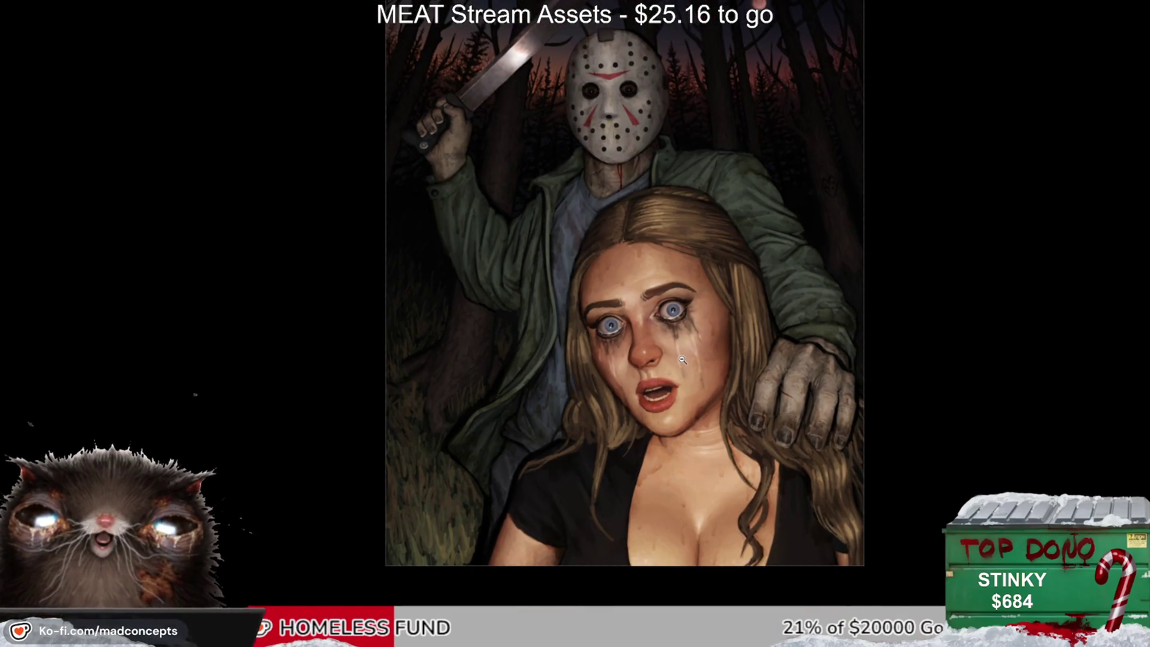
scroll(682, 358, "up", 2)
scroll(677, 327, "down", 1)
scroll(674, 310, "up", 1)
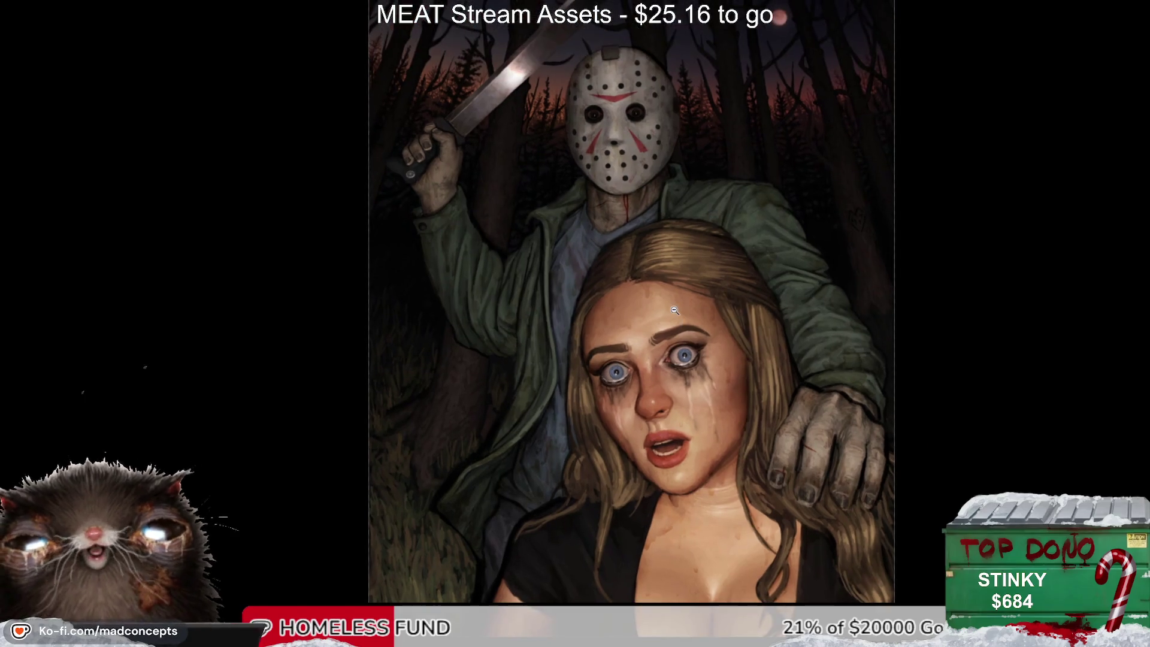
scroll(674, 312, "down", 1)
scroll(676, 314, "up", 1)
scroll(677, 316, "down", 1)
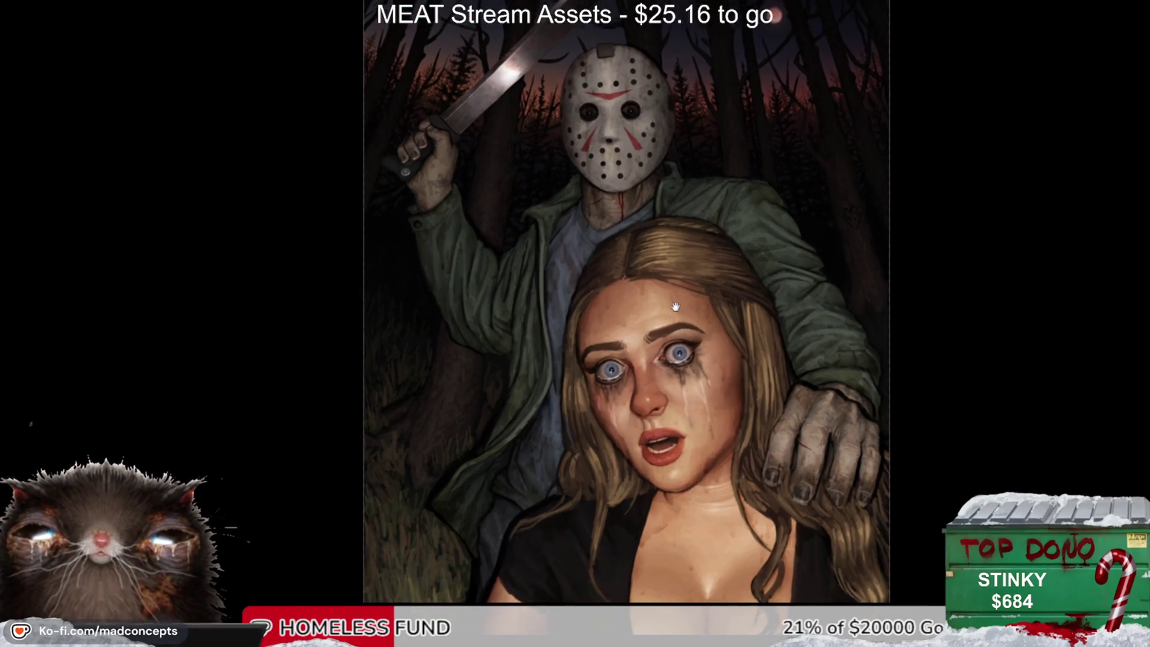
scroll(678, 319, "up", 1)
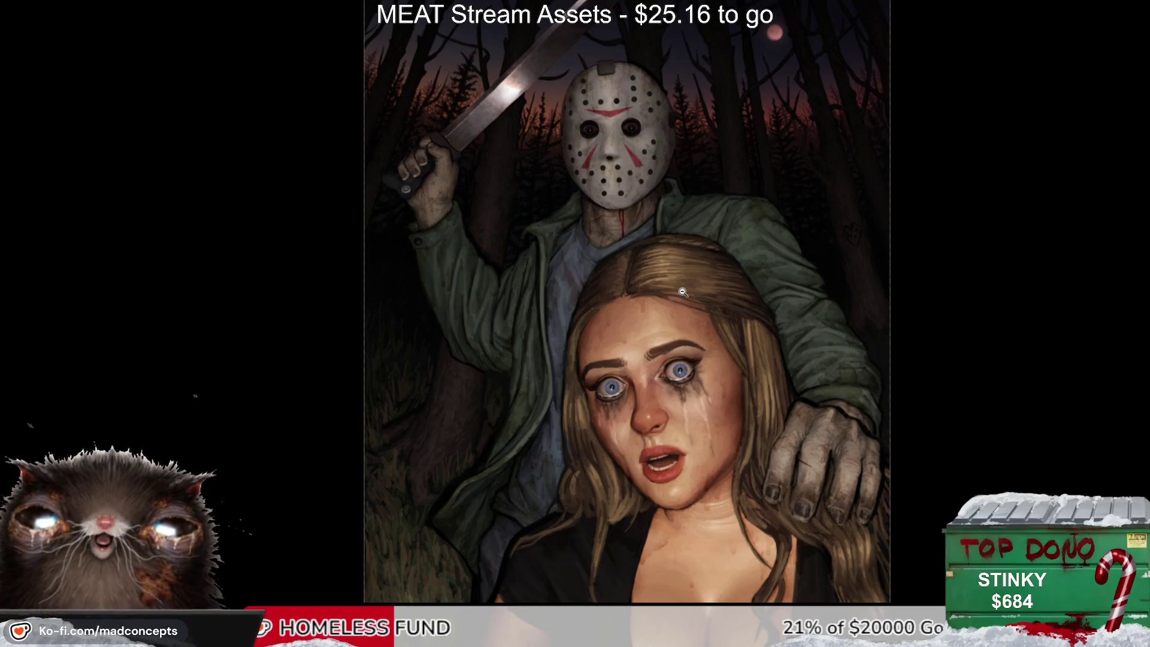
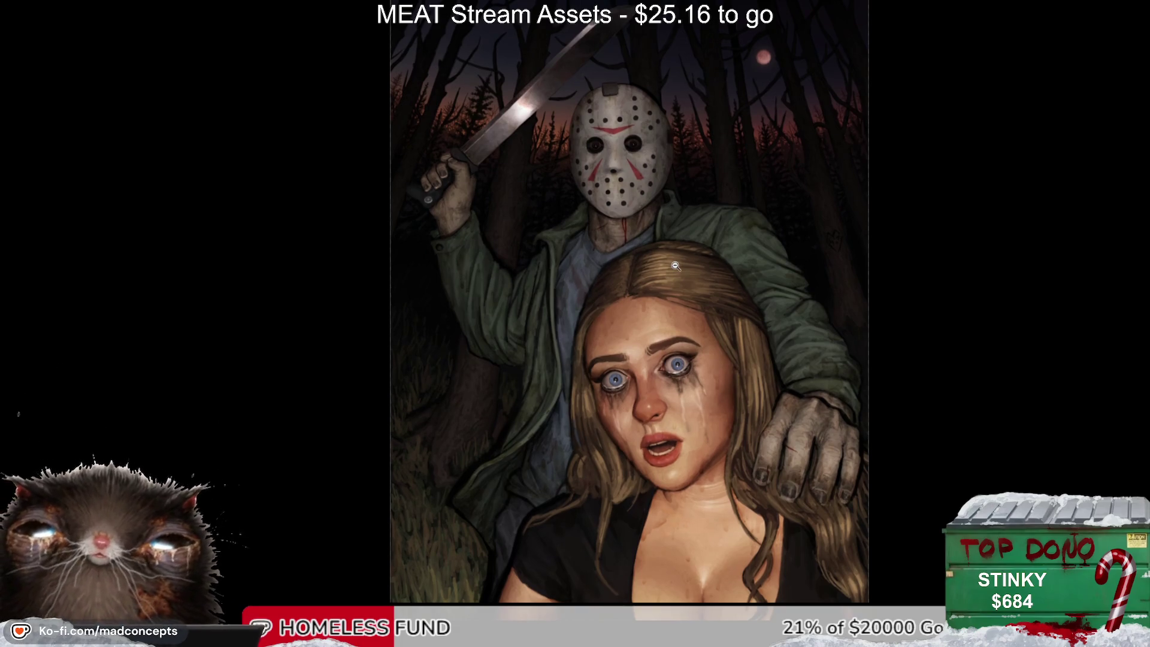
Step: Fit the painting on screen, then zoom in on Jason's chin and neck below the mask
left_click(676, 266)
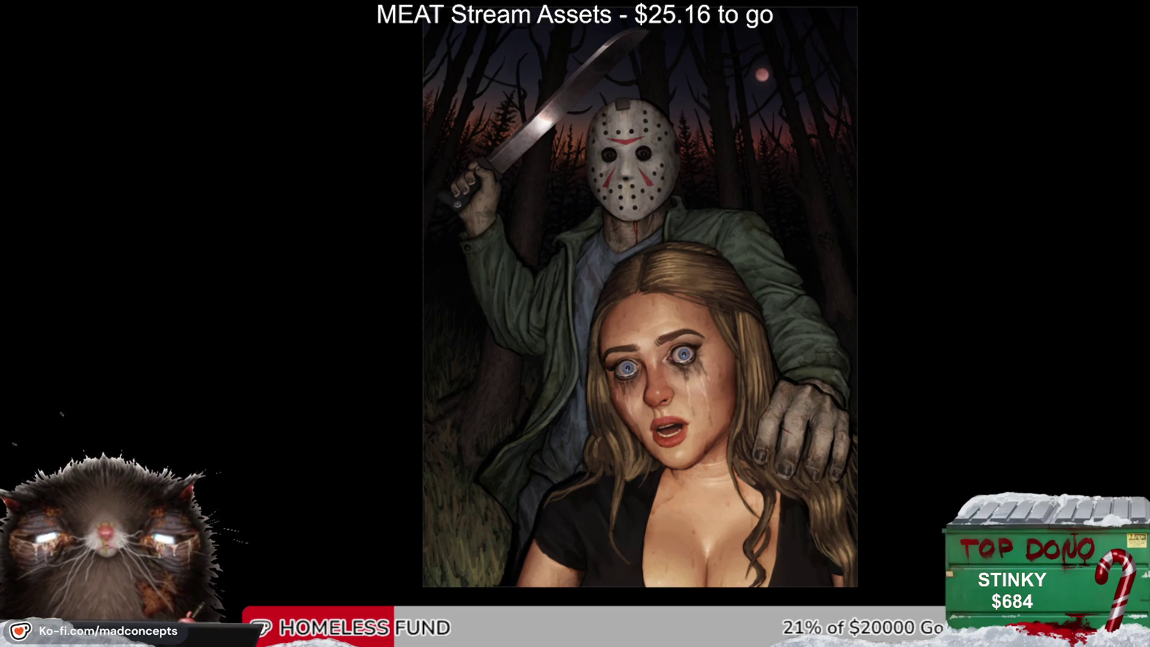
key("plus")
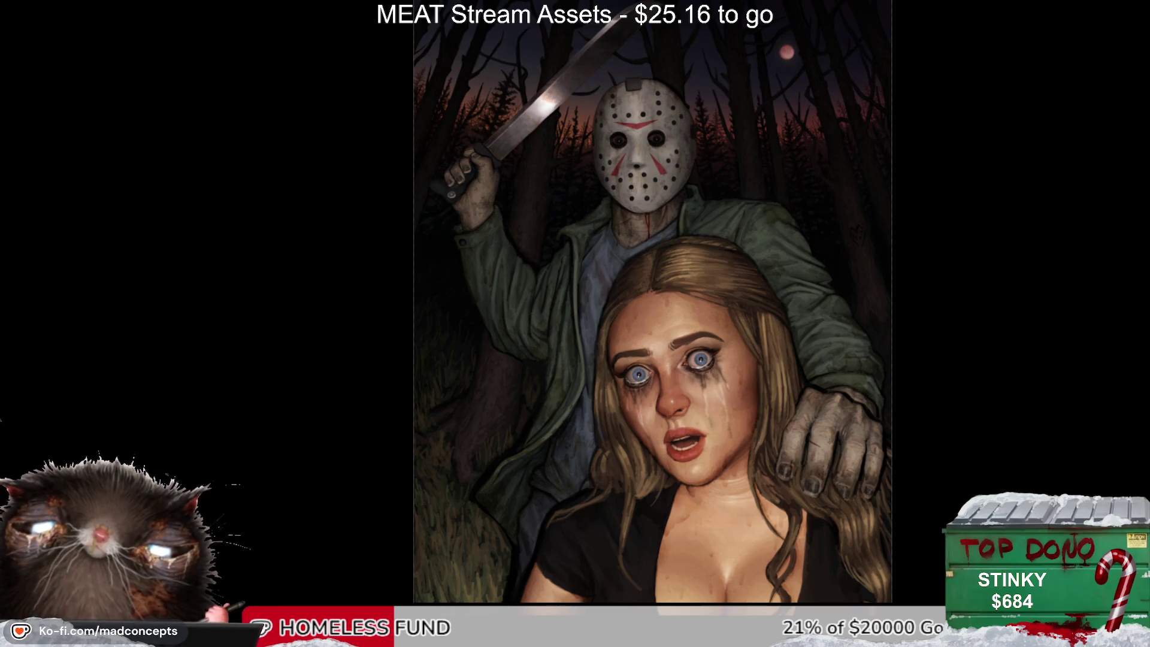
left_click(649, 250)
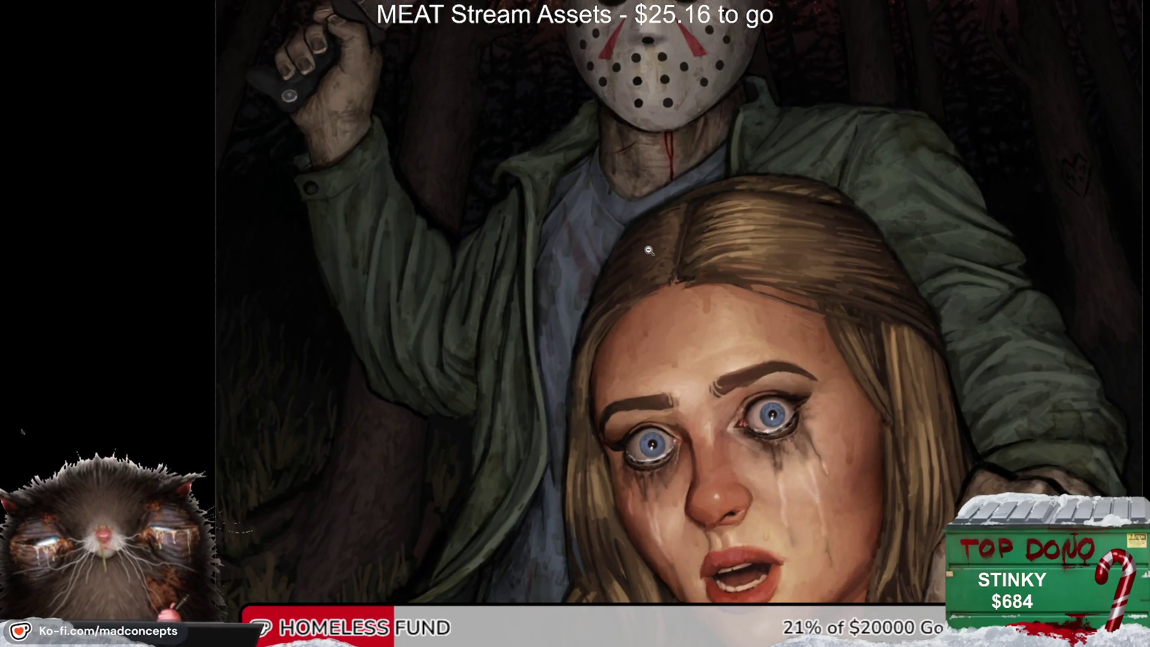
left_click(698, 68)
left_click(528, 291)
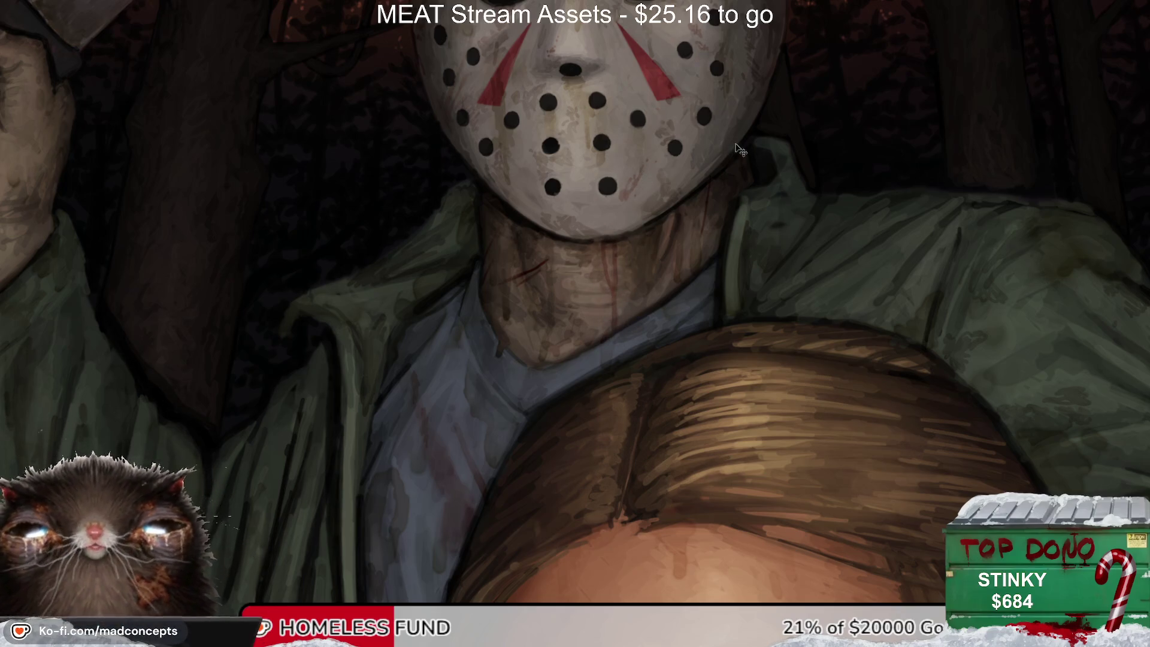
Step: Mirror and rotate the view to paint the neck drip, then fit the artwork on screen
key("m")
key("m")
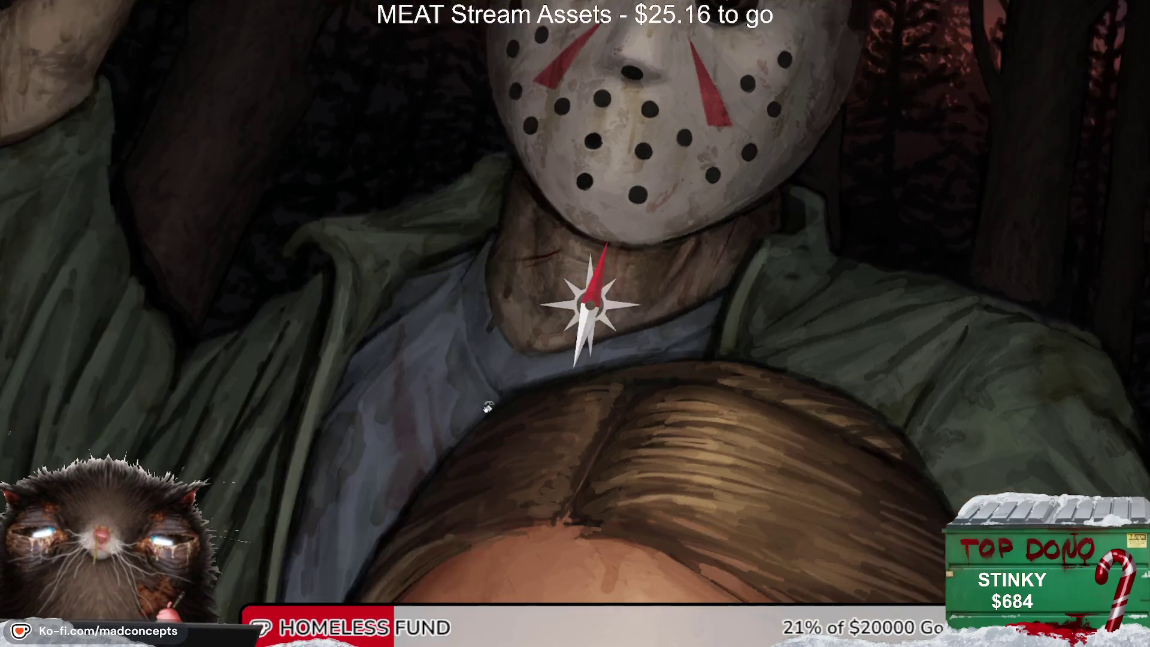
left_click_drag(521, 426, 571, 186)
key("Escape")
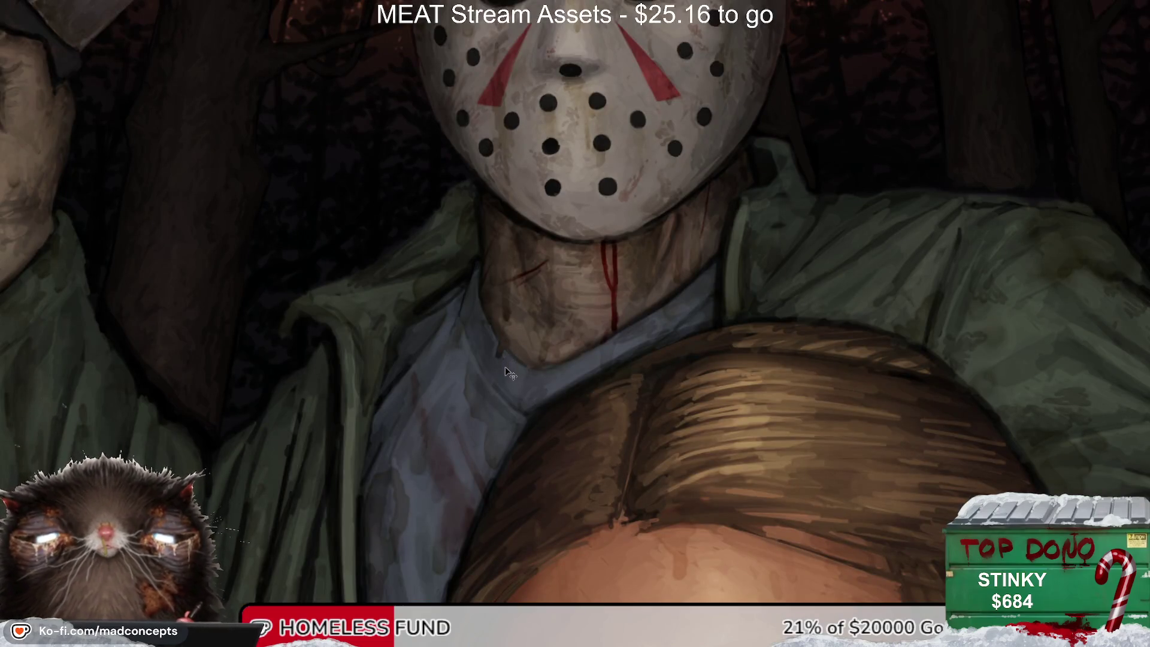
key("ctrl+0")
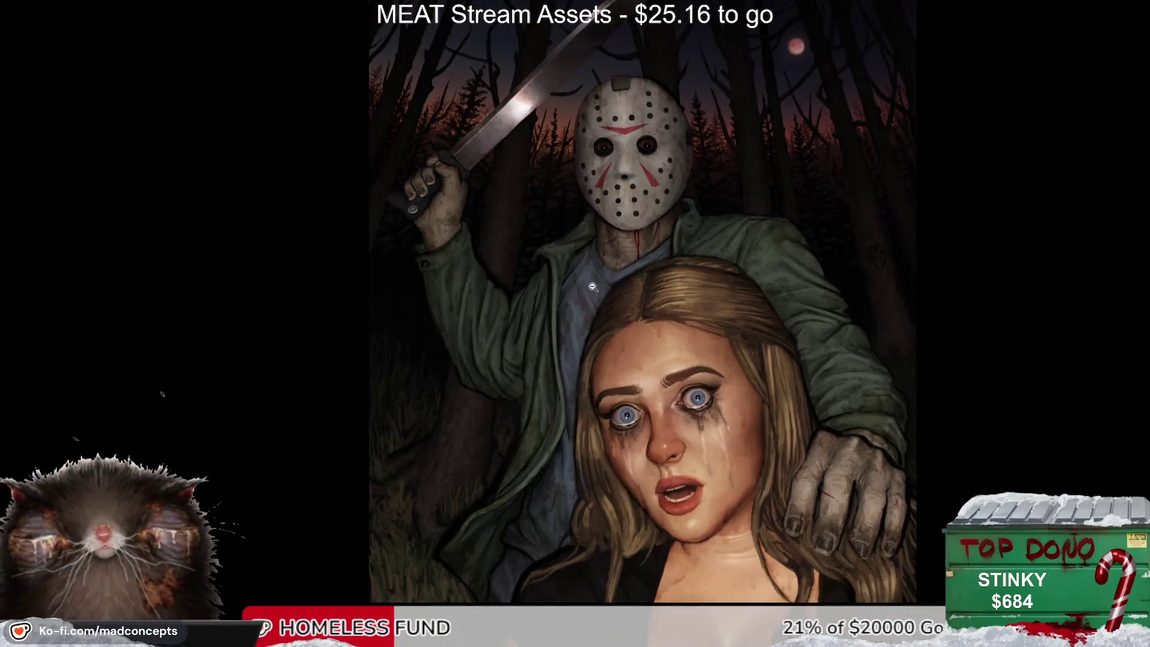
Step: Zoom in on Jason's hand and paint a thin red scratch on one finger
left_click(594, 287)
left_click_drag(525, 460, 541, 437)
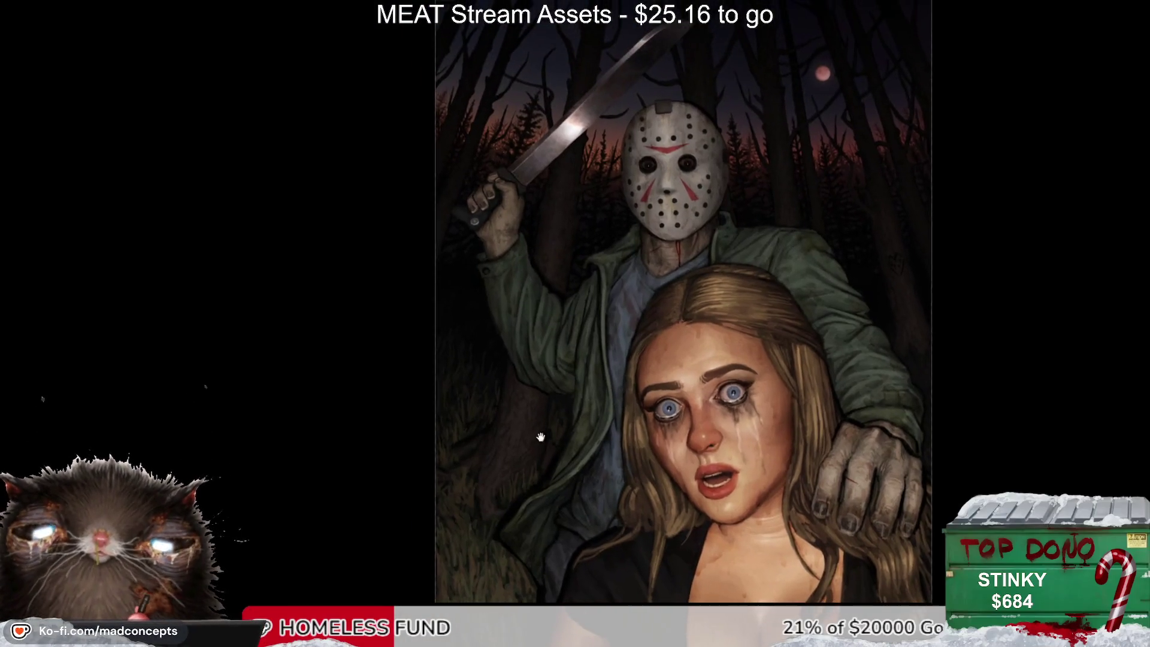
key("h")
left_click(337, 430)
mouse_move(338, 430)
left_mouse_down()
mouse_move(410, 305)
mouse_move(399, 333)
left_mouse_up()
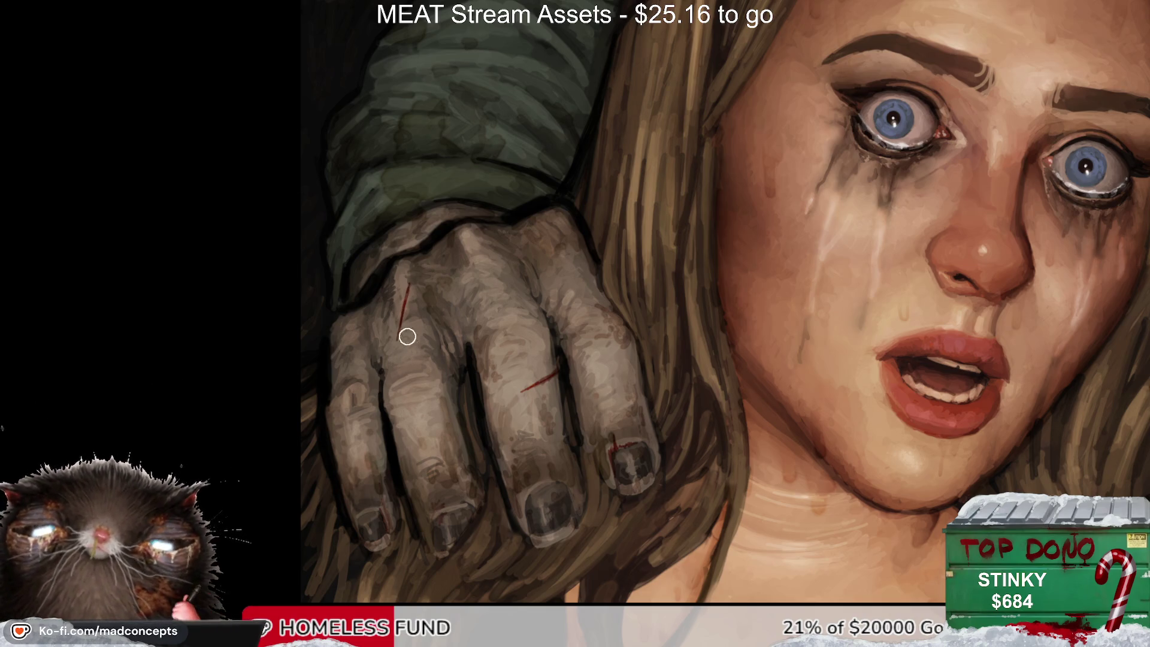
mouse_move(546, 342)
left_mouse_down()
mouse_move(359, 365)
mouse_move(371, 396)
left_mouse_up()
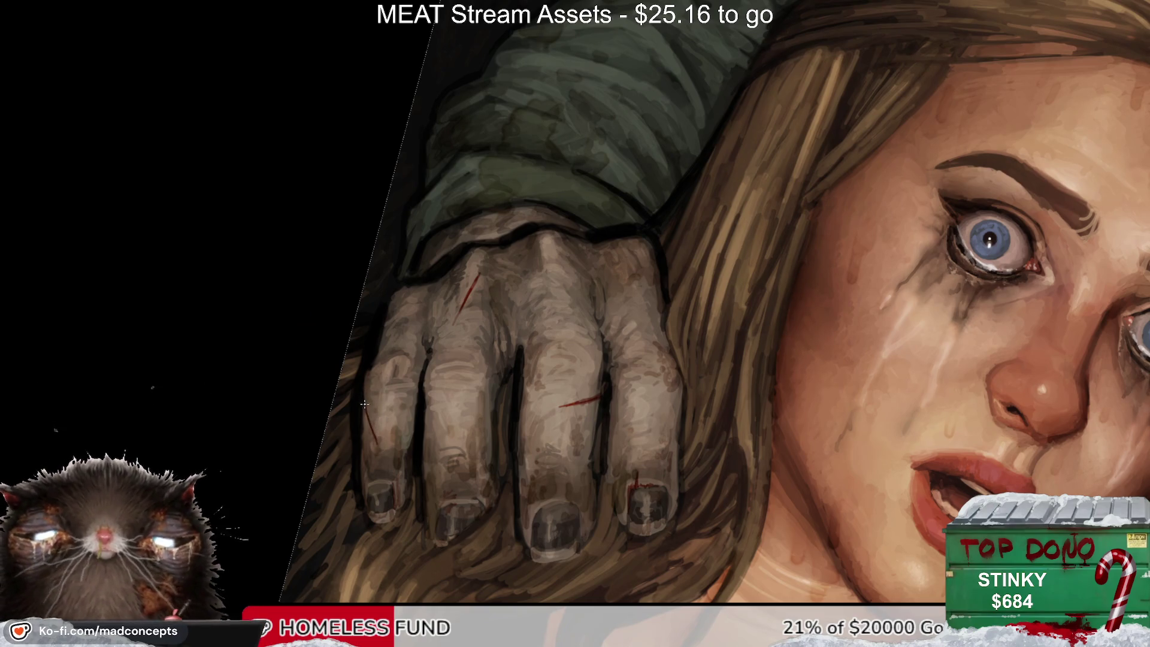
left_click_drag(363, 416, 371, 439)
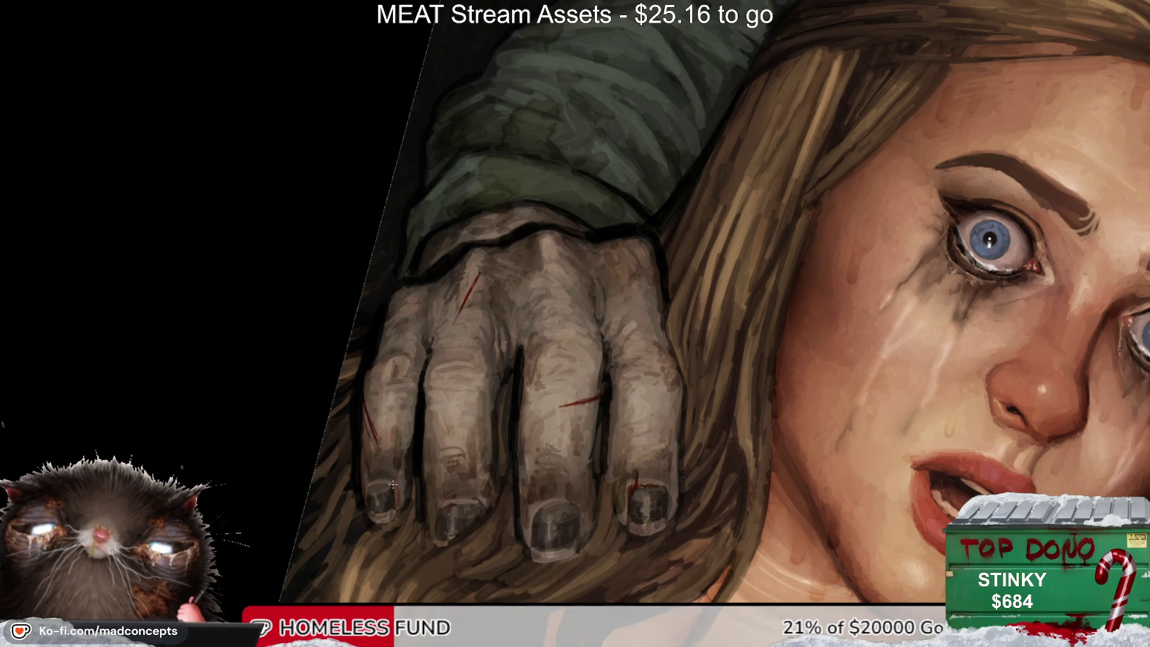
Step: Check the hand in mirrored and rotated views, then fit the painting and rotate back upright
key("m")
key("m")
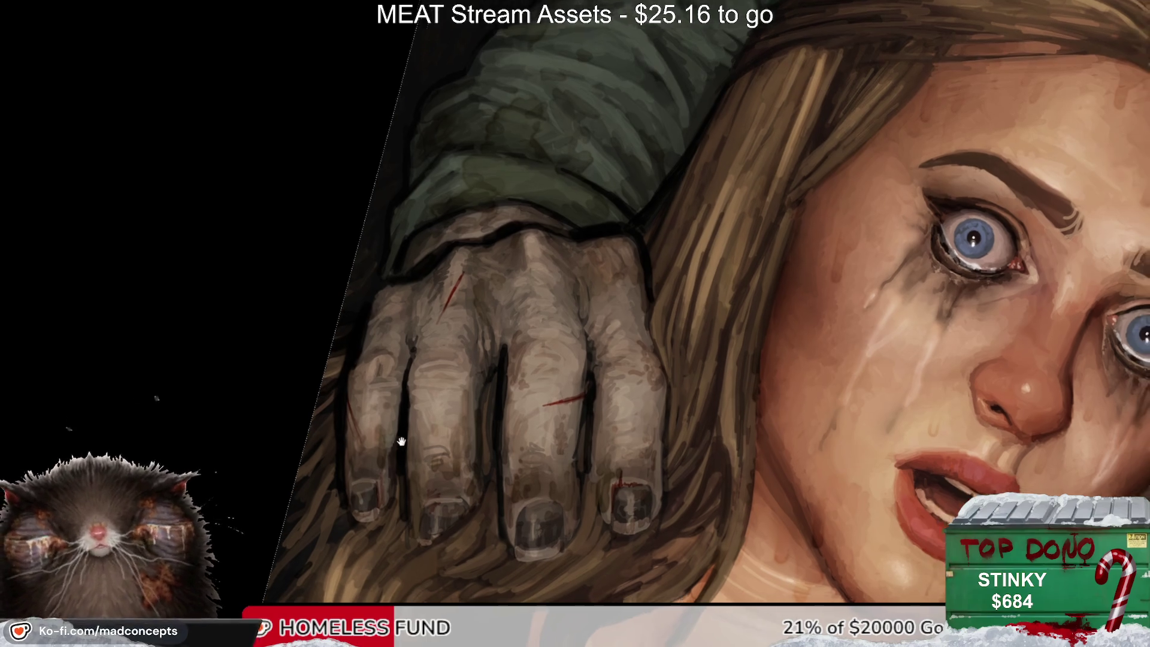
left_click_drag(375, 453, 519, 244)
left_click_drag(607, 245, 592, 234)
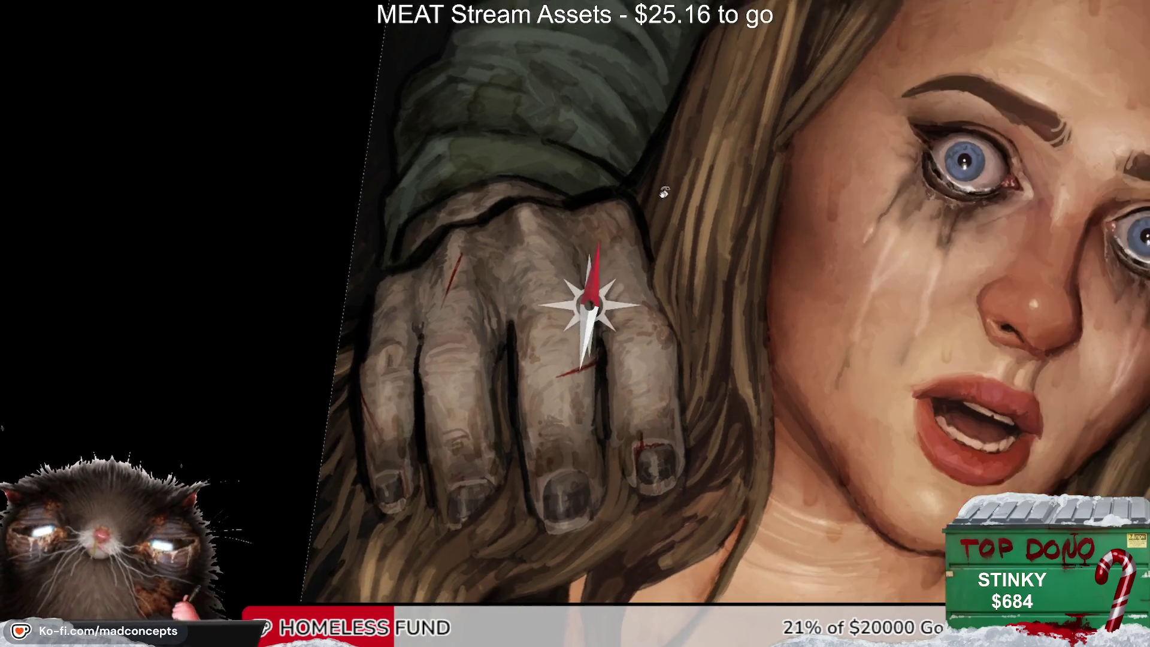
key("m")
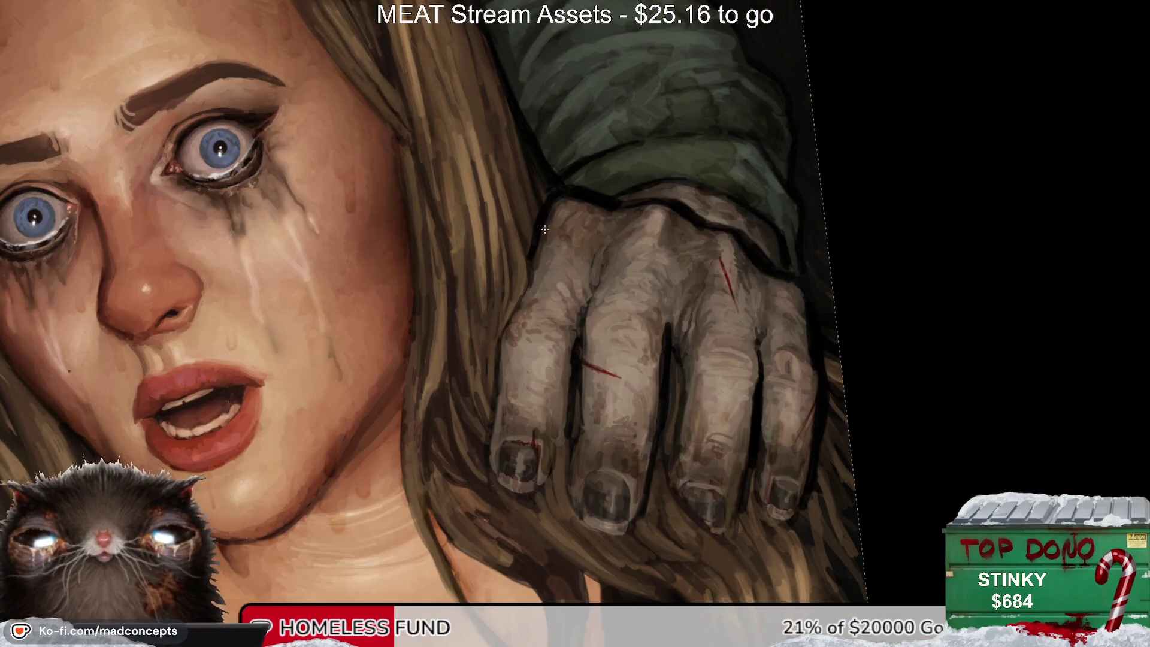
scroll(527, 337, "down", 2)
scroll(515, 330, "down", 2)
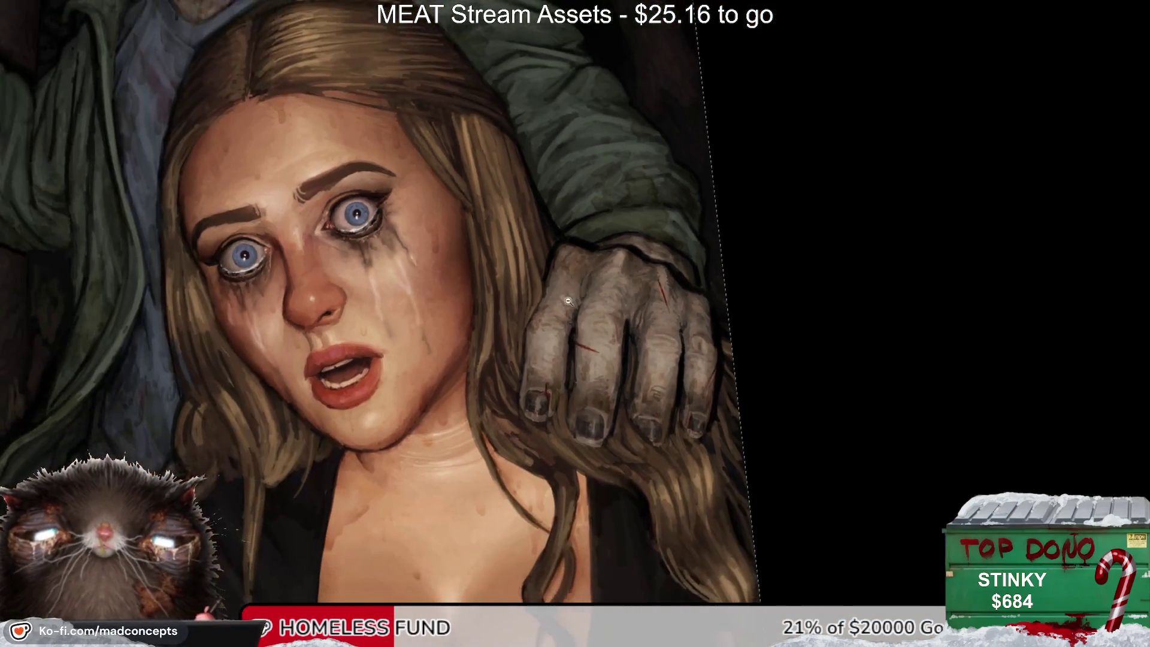
scroll(529, 377, "up", 3)
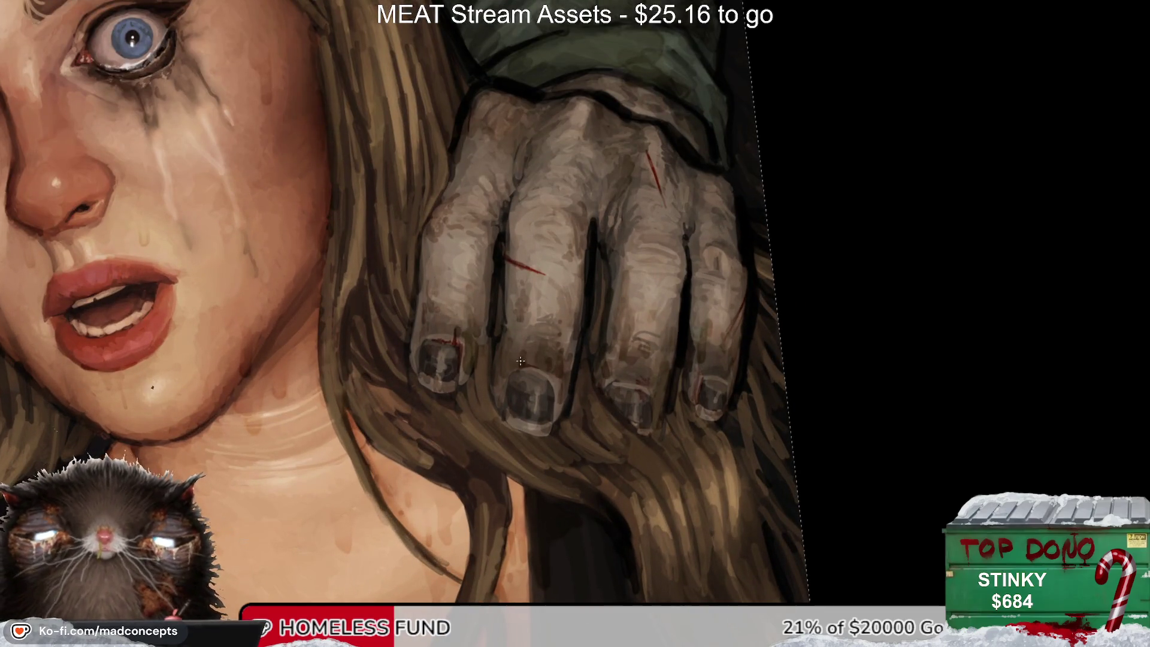
left_click_drag(520, 373, 467, 348)
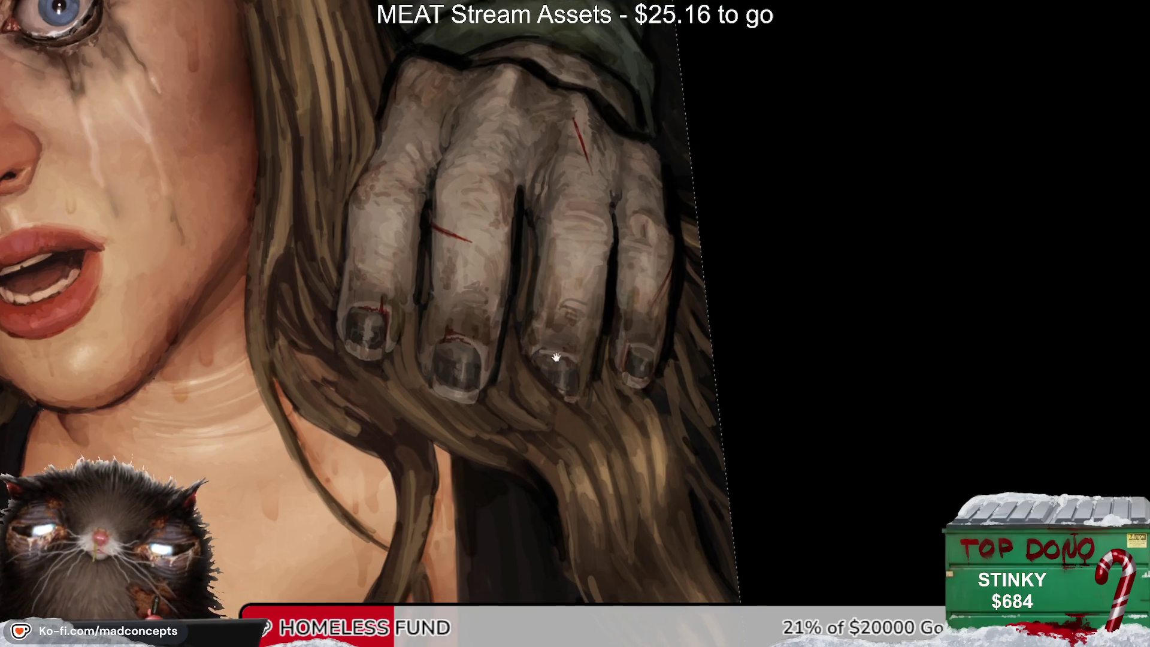
left_click_drag(599, 273, 543, 258)
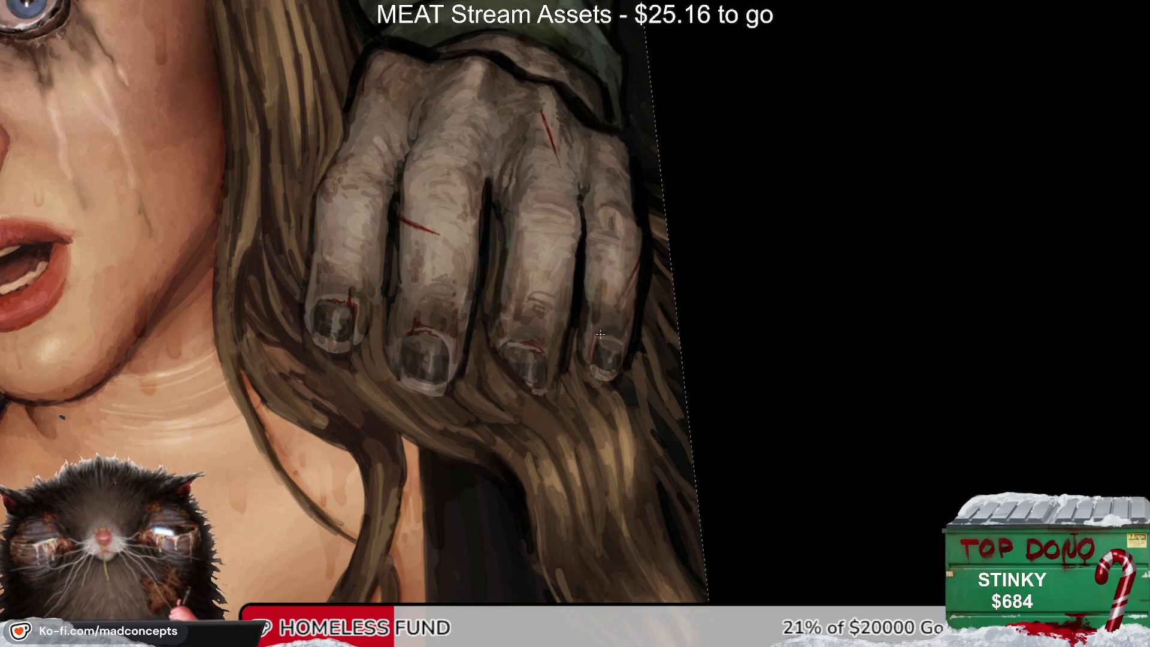
key("ctrl+0")
mouse_move(493, 367)
left_mouse_down()
mouse_move(480, 422)
mouse_move(513, 363)
left_mouse_up()
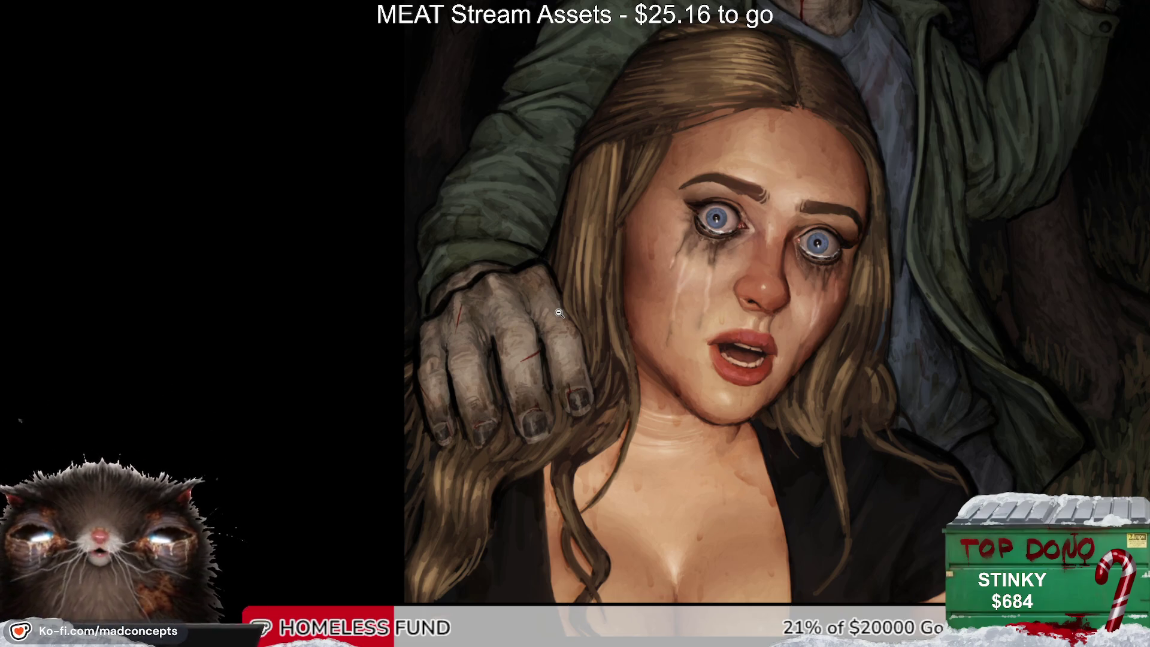
left_click_drag(579, 292, 514, 375)
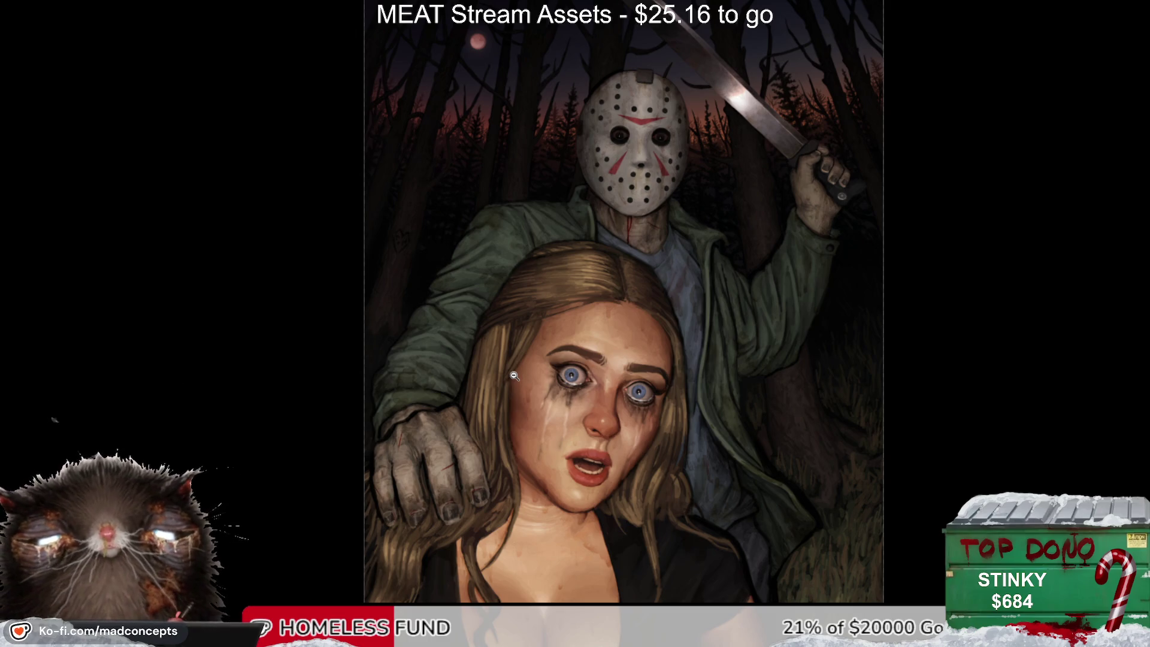
left_click(435, 374)
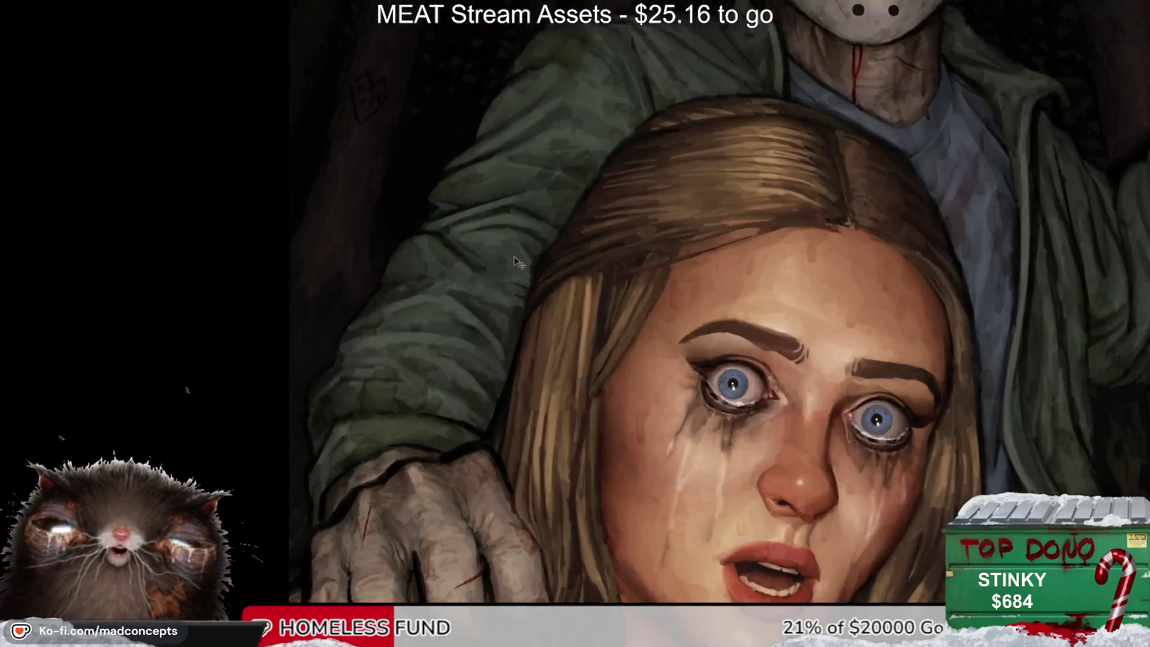
key("m")
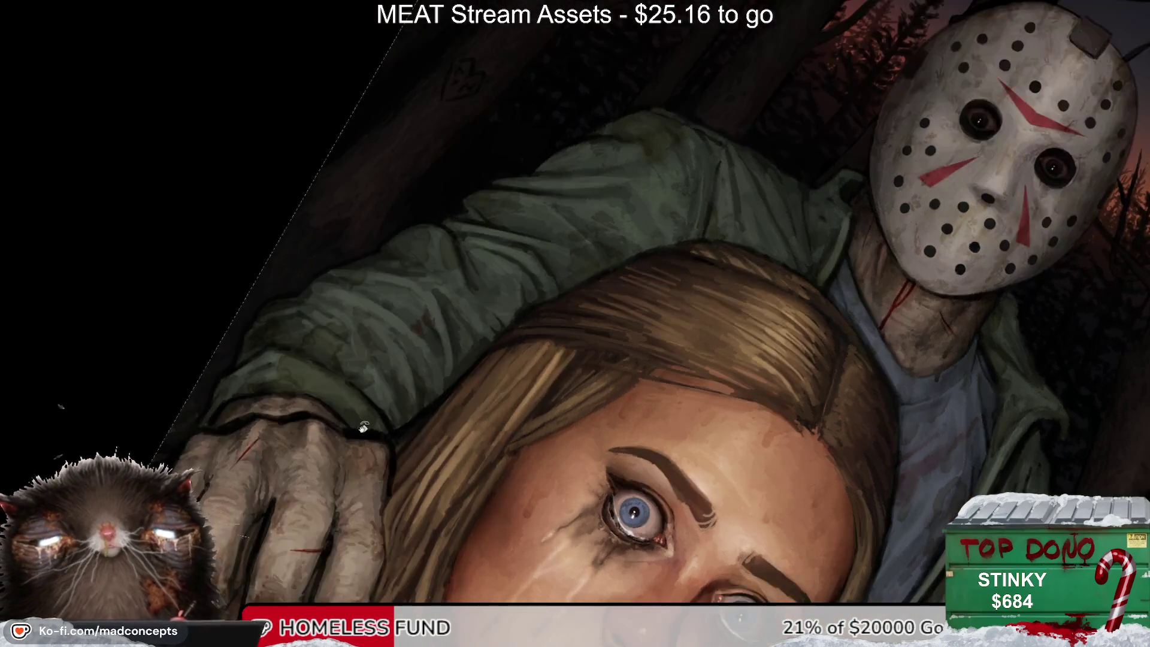
left_click_drag(420, 414, 424, 422)
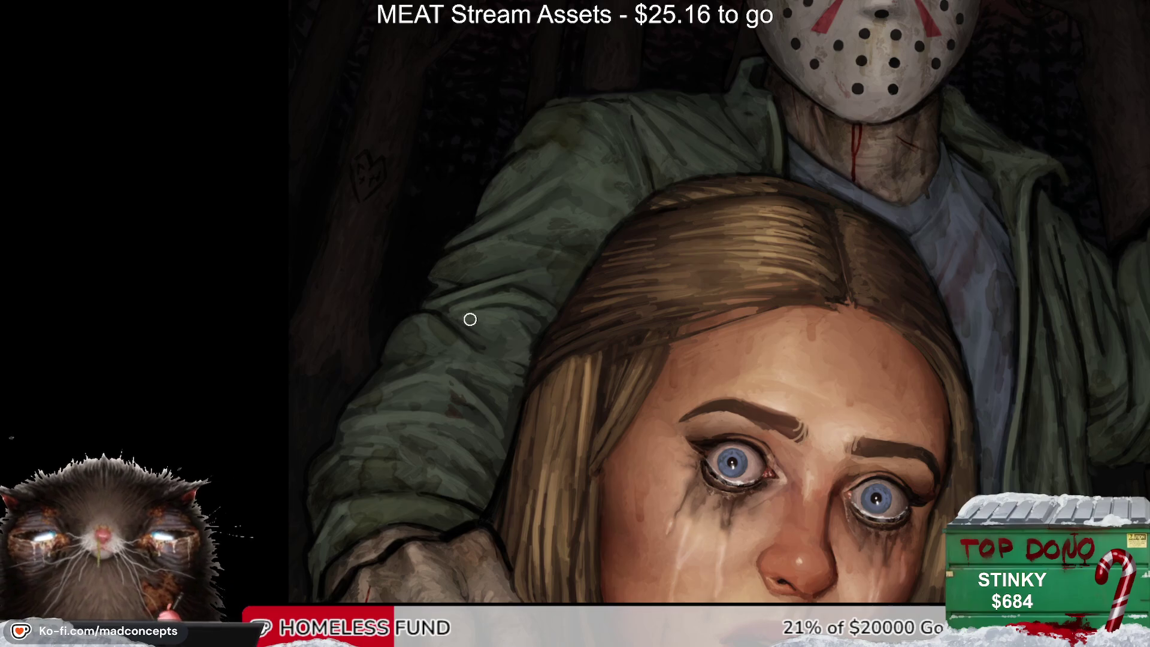
scroll(470, 319, "down", 5)
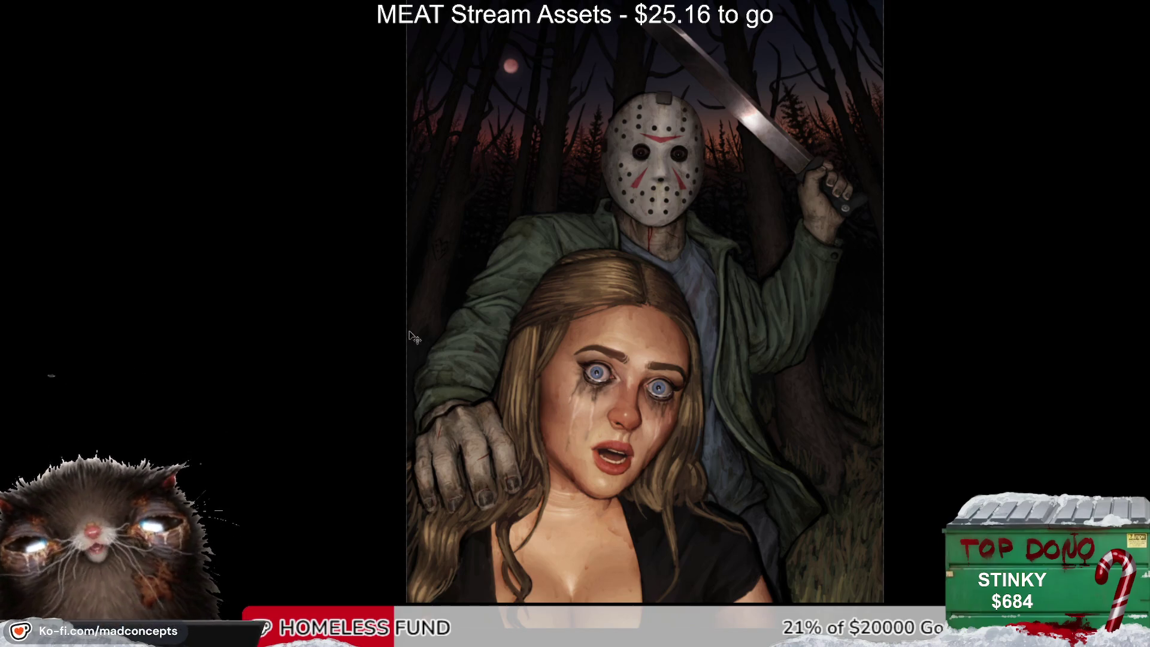
Step: Scroll from the treetops down past the mask and machete, then fit the whole illustration in the window
scroll(879, 267, "up", 3)
scroll(752, 199, "down", 2)
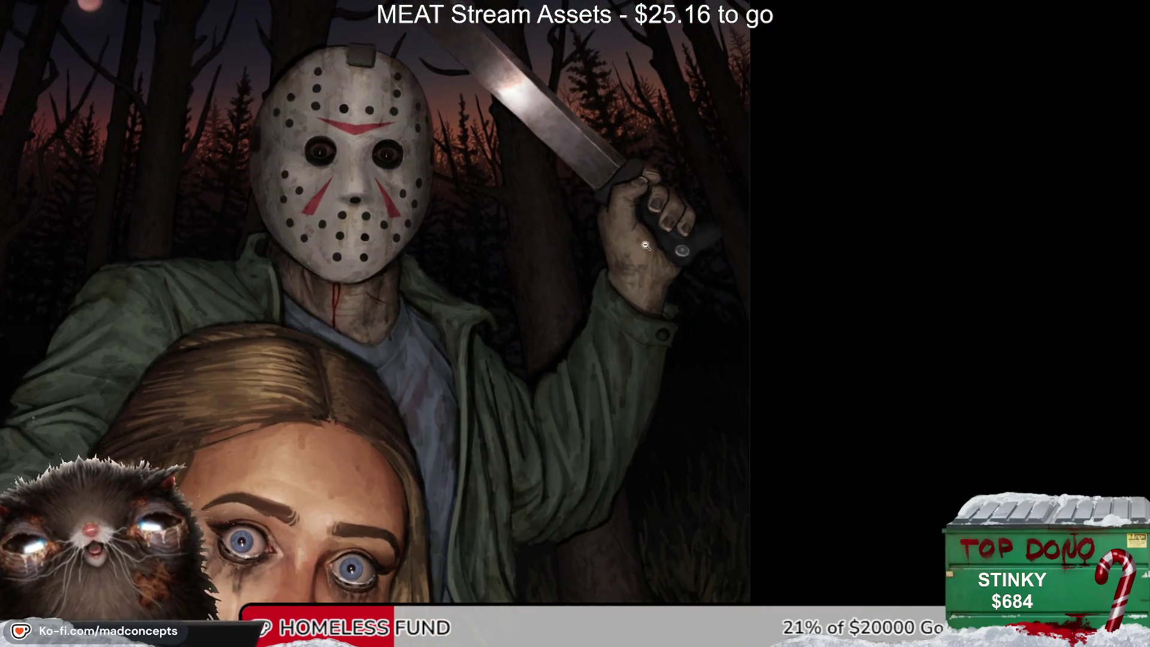
scroll(707, 335, "up", 1)
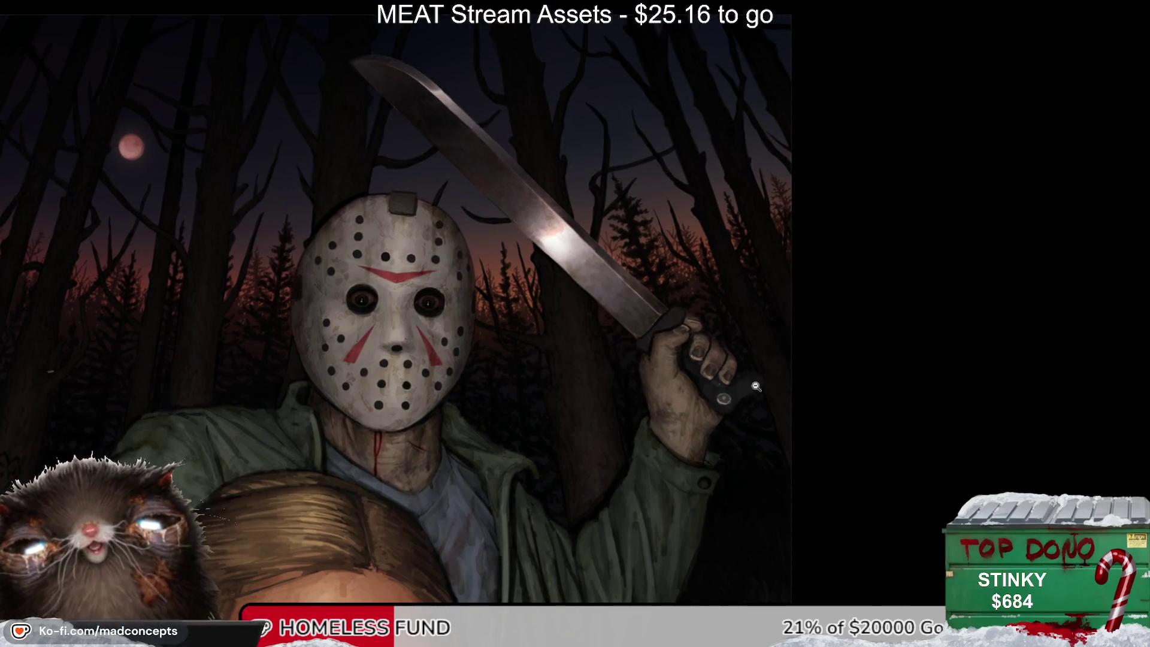
scroll(658, 483, "down", 1)
scroll(652, 392, "down", 1)
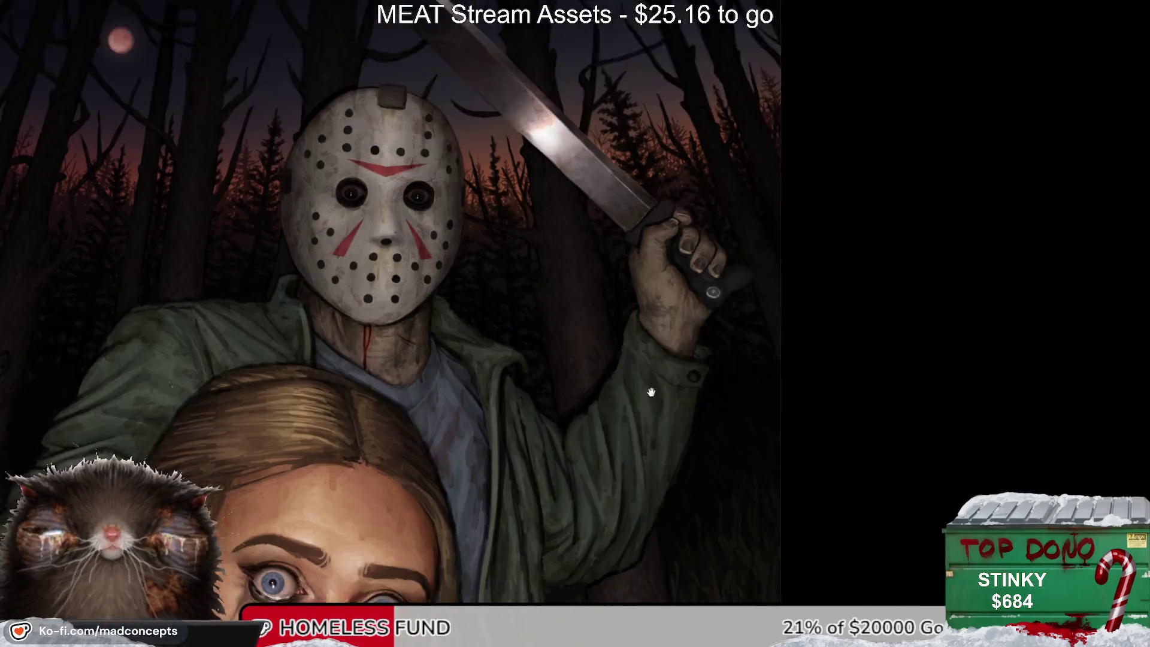
scroll(652, 392, "down", 2)
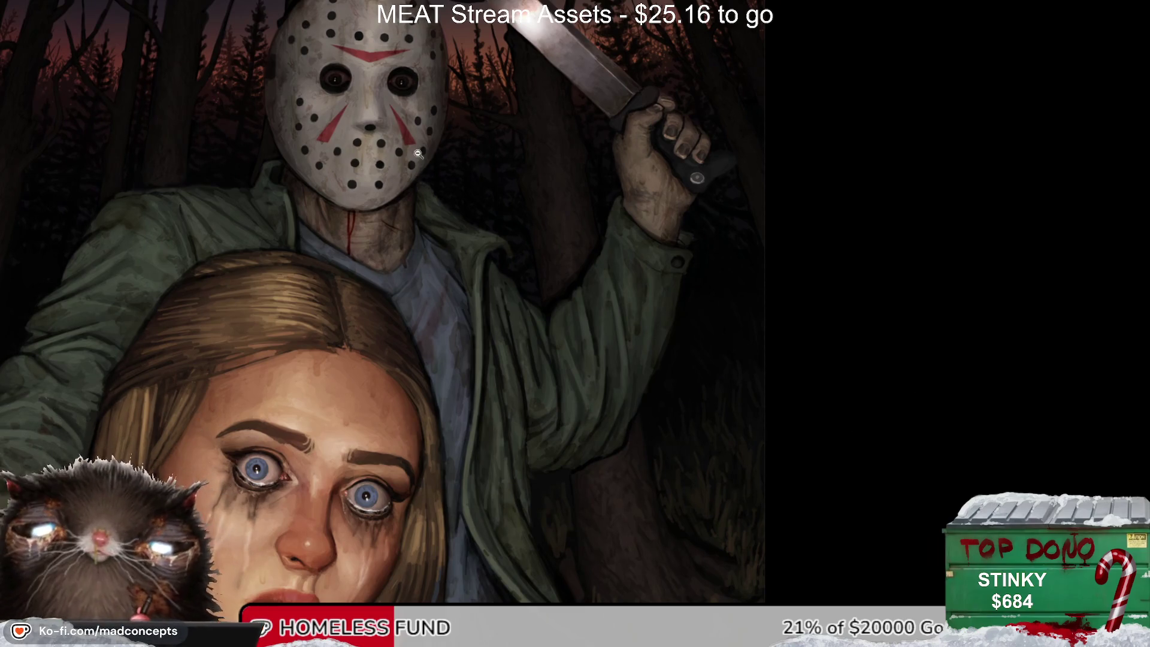
scroll(775, 347, "down", 2)
scroll(631, 219, "down", 1)
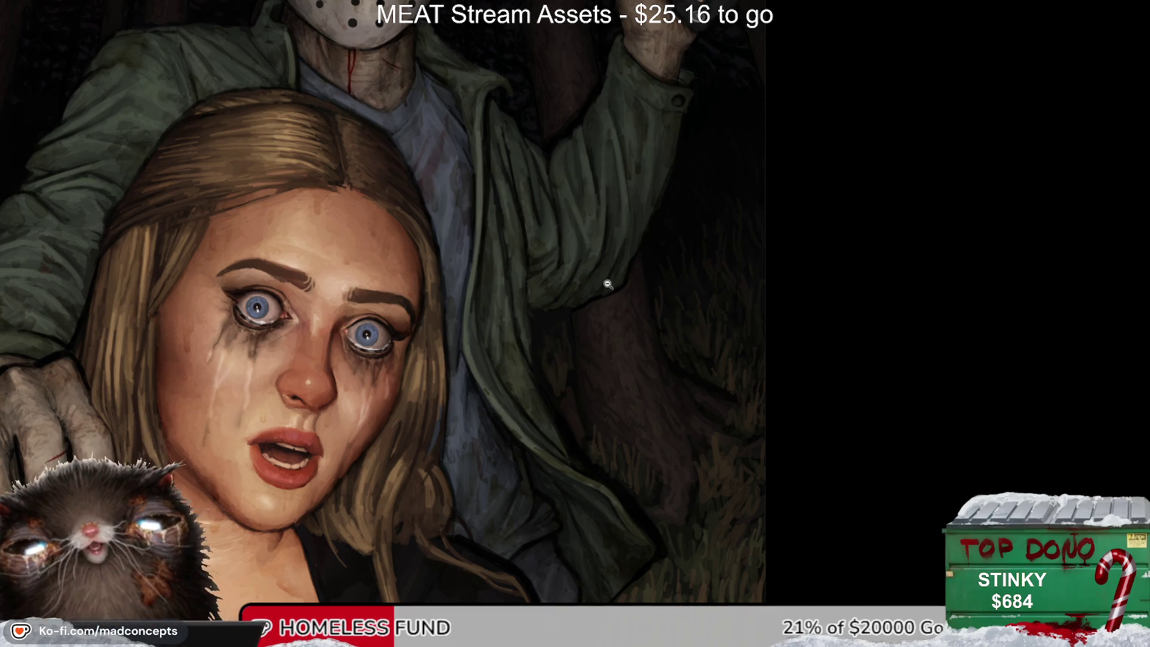
scroll(637, 326, "up", 2)
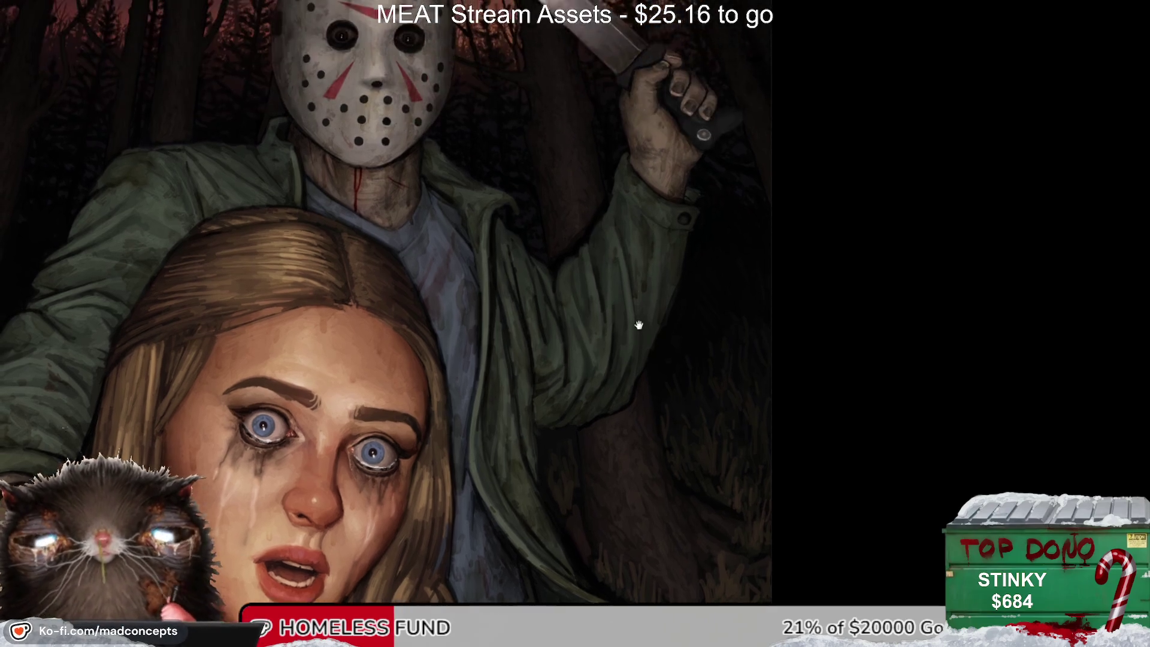
scroll(649, 400, "up", 2)
left_click(650, 399)
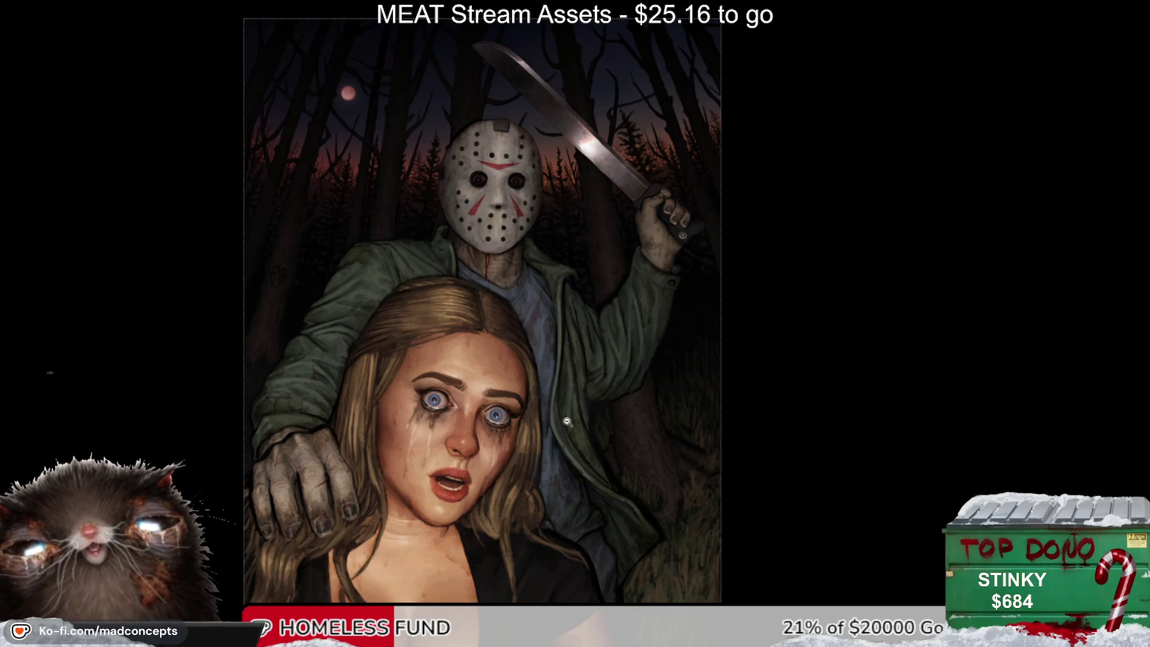
Step: Fit the artwork in the window, then zoom and pan to bring the mask and machete into view
scroll(563, 425, "down", 1)
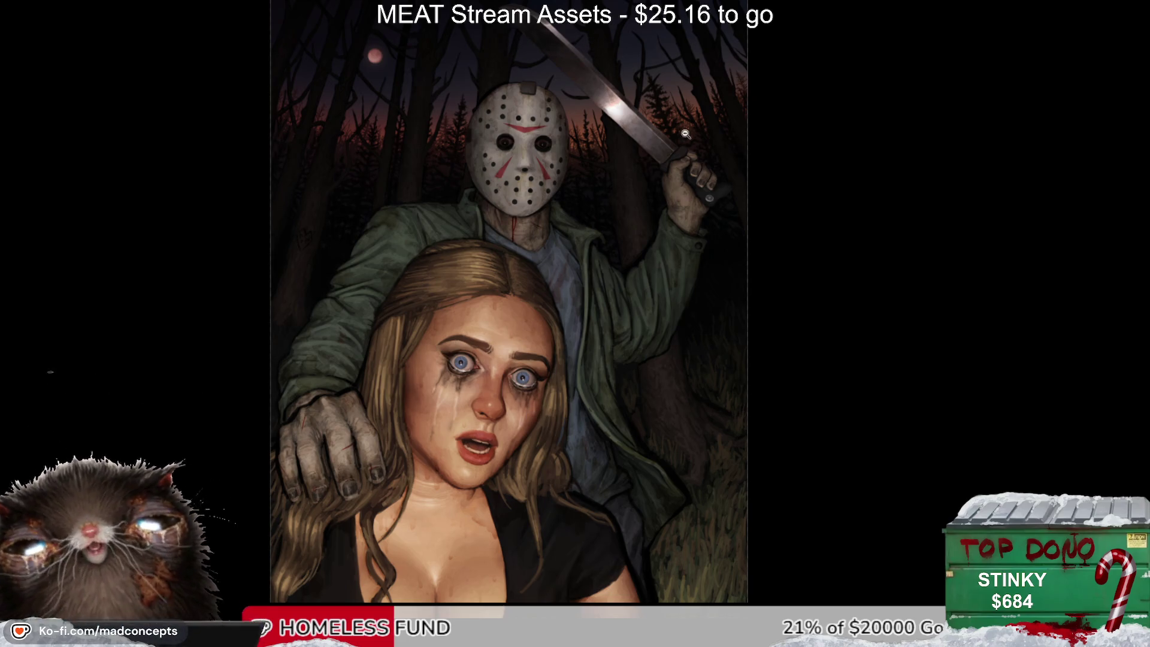
left_click(624, 283)
scroll(624, 283, "up", 1)
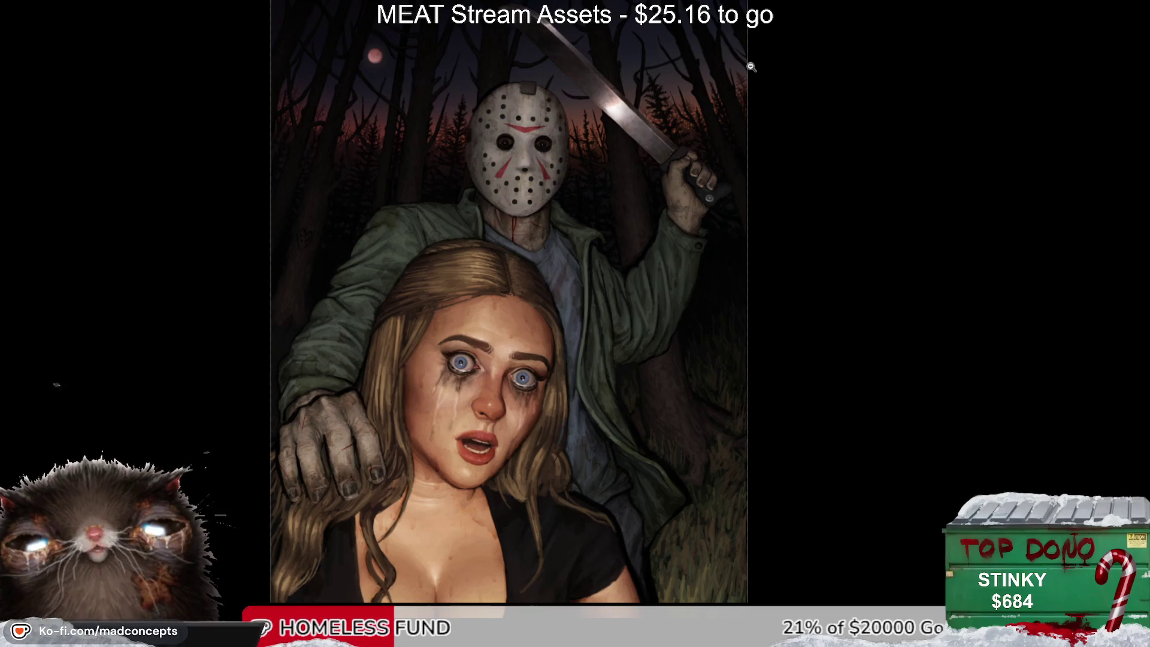
scroll(685, 236, "down", 1)
scroll(684, 237, "up", 1)
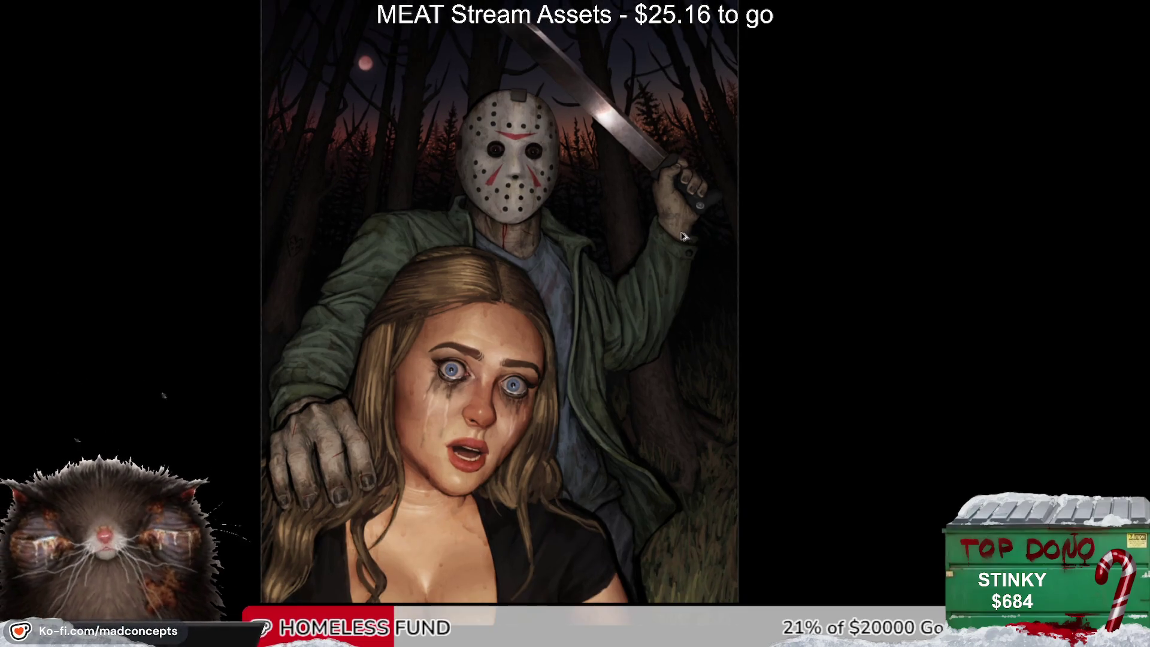
scroll(725, 368, "up", 1)
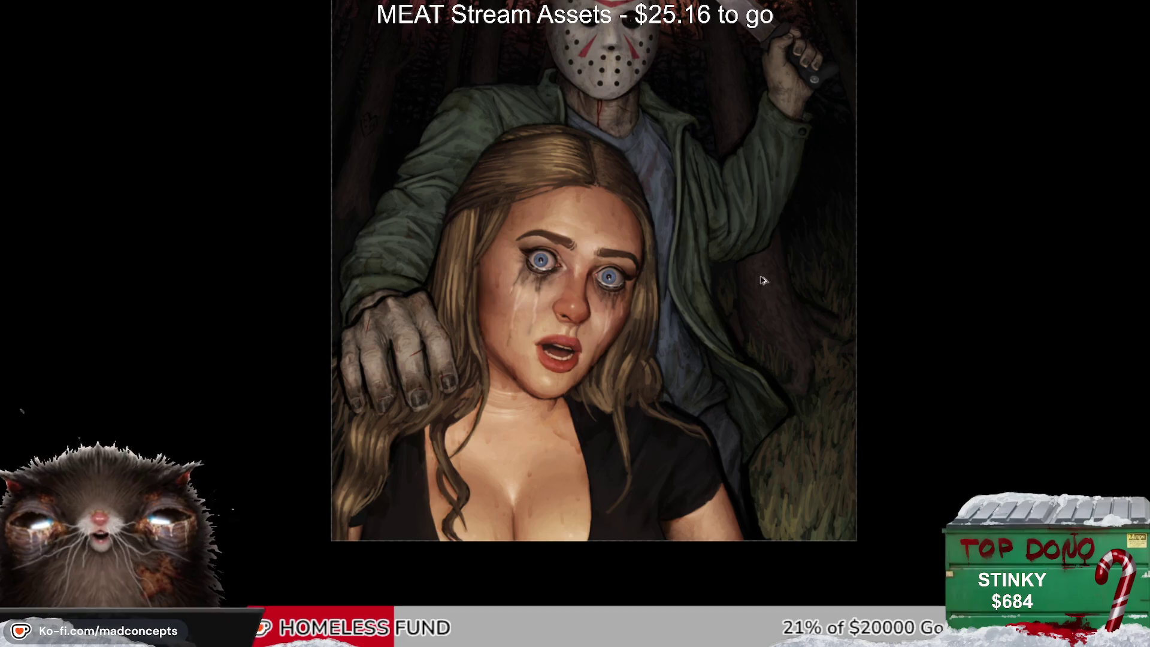
scroll(767, 258, "up", 1)
left_click_drag(820, 211, 689, 281)
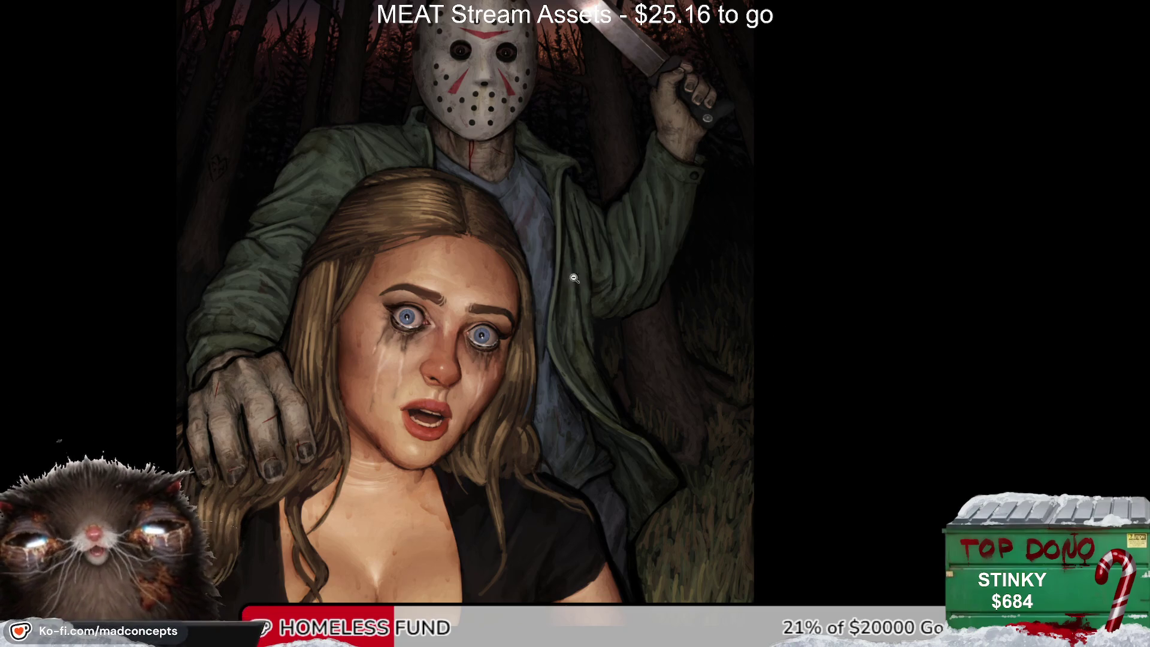
Step: Zoom around the mask, briefly flipping the view horizontally to check the composition
scroll(579, 369, "up", 1)
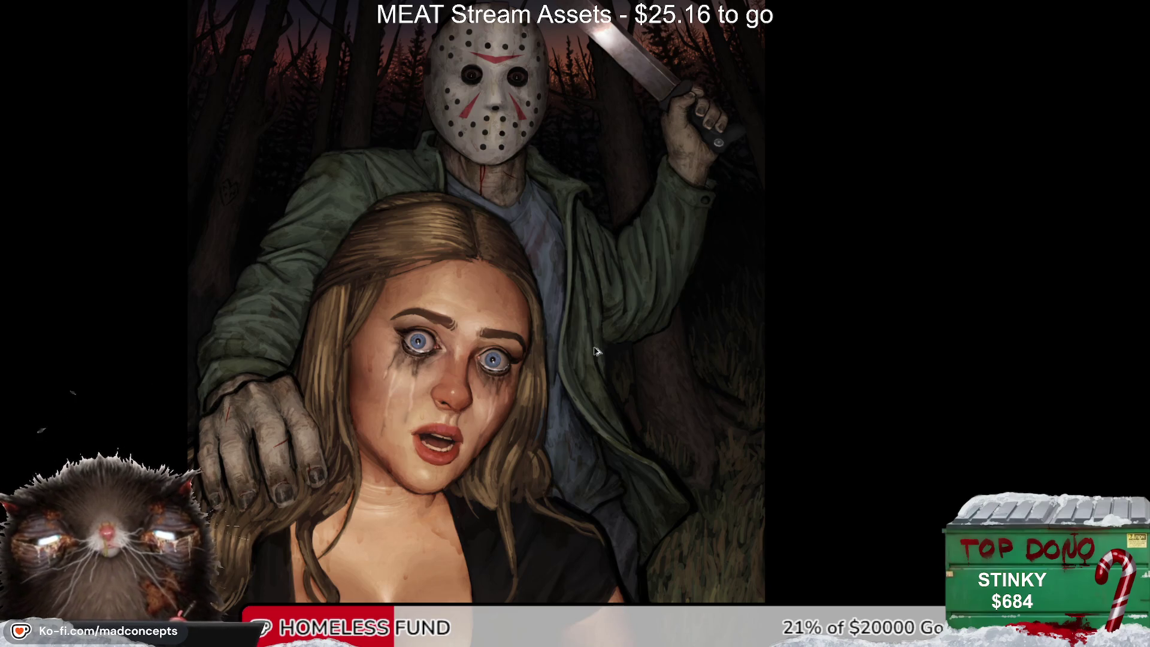
scroll(596, 352, "down", 1)
scroll(596, 352, "down", 1)
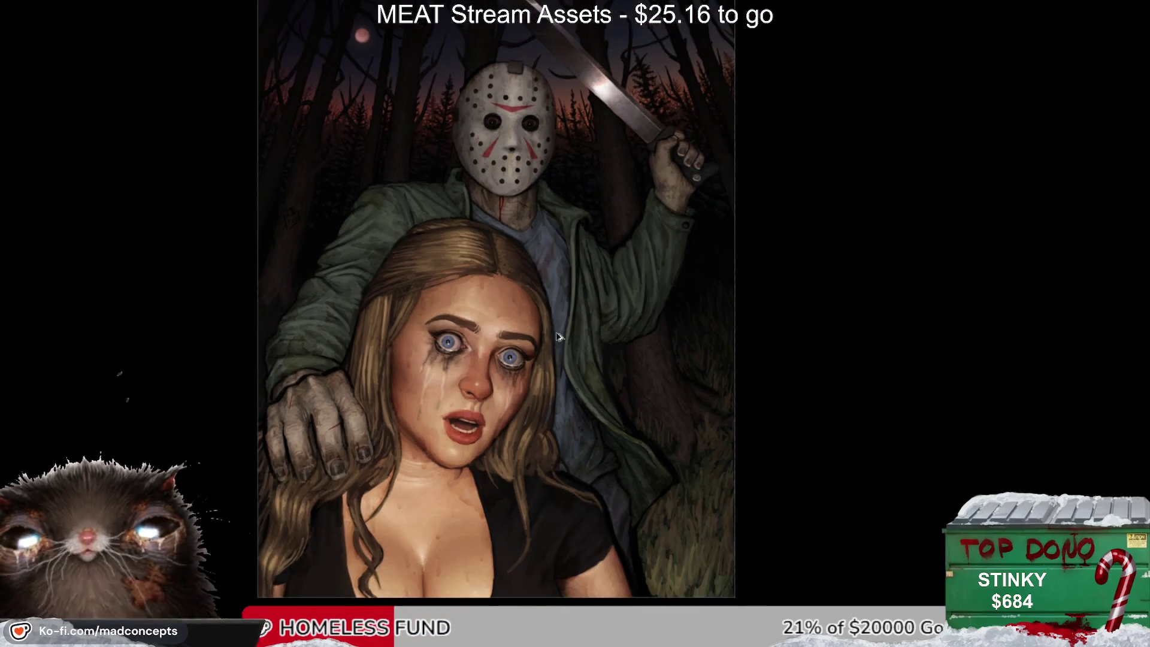
scroll(564, 339, "up", 1)
scroll(545, 332, "down", 1)
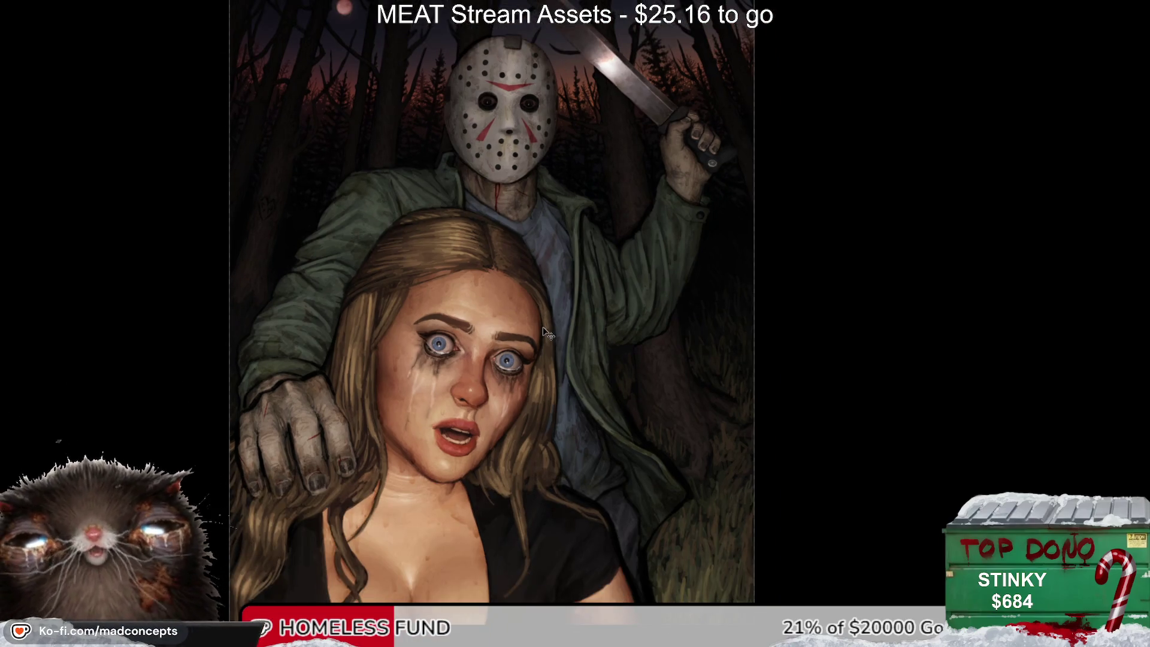
scroll(543, 327, "down", 1)
scroll(544, 329, "down", 2)
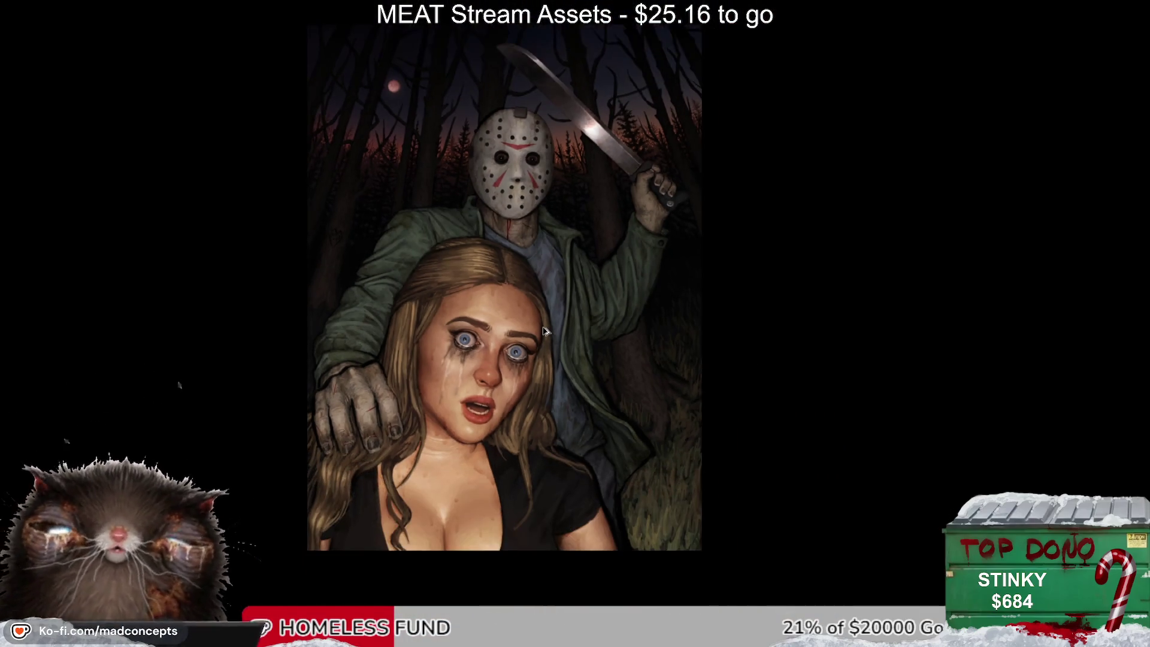
scroll(407, 339, "up", 3)
key("alt+shift+h")
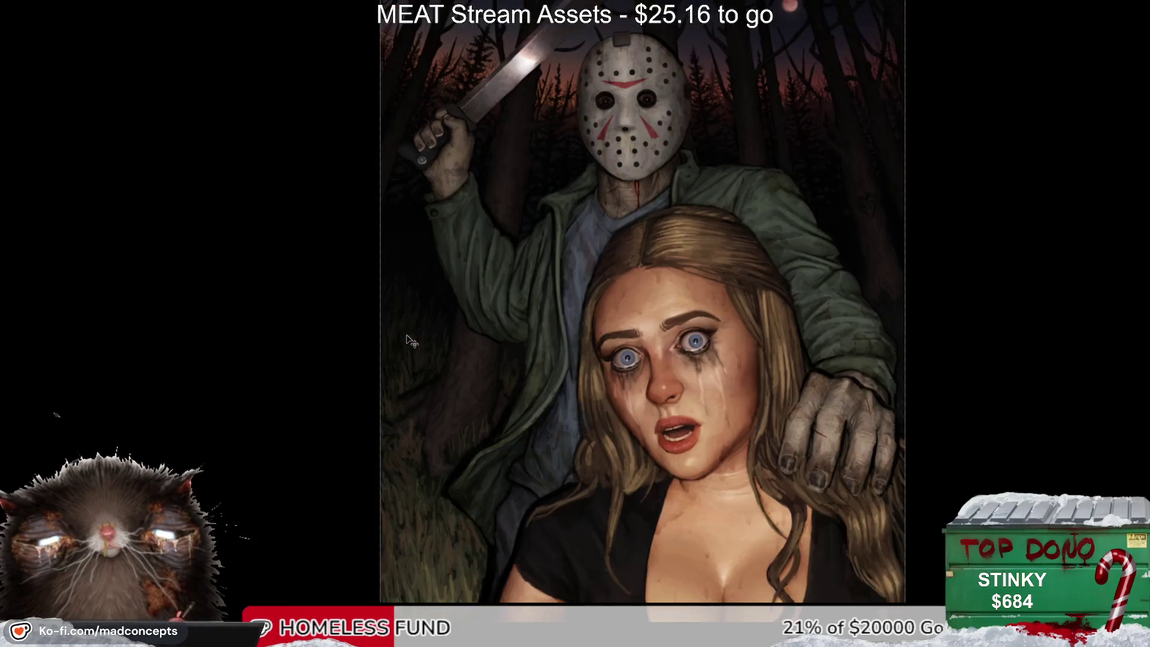
key("alt+shift+h")
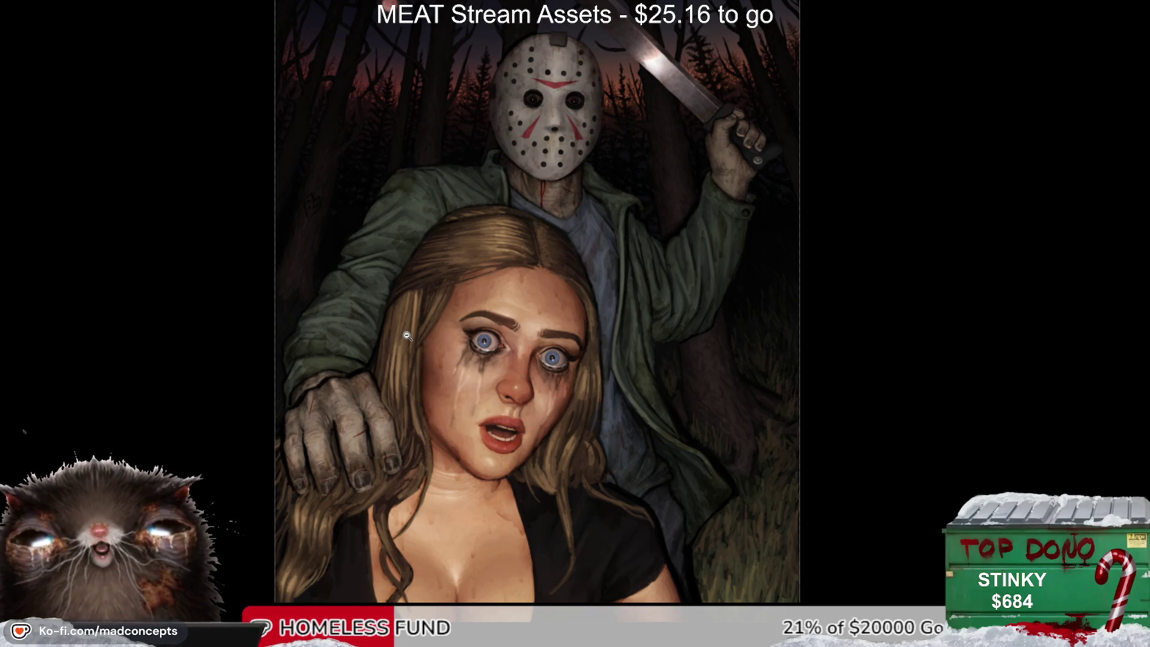
Step: Zoom in and centre on the girl's face and the jacket beside her eye
scroll(407, 336, "down", 1)
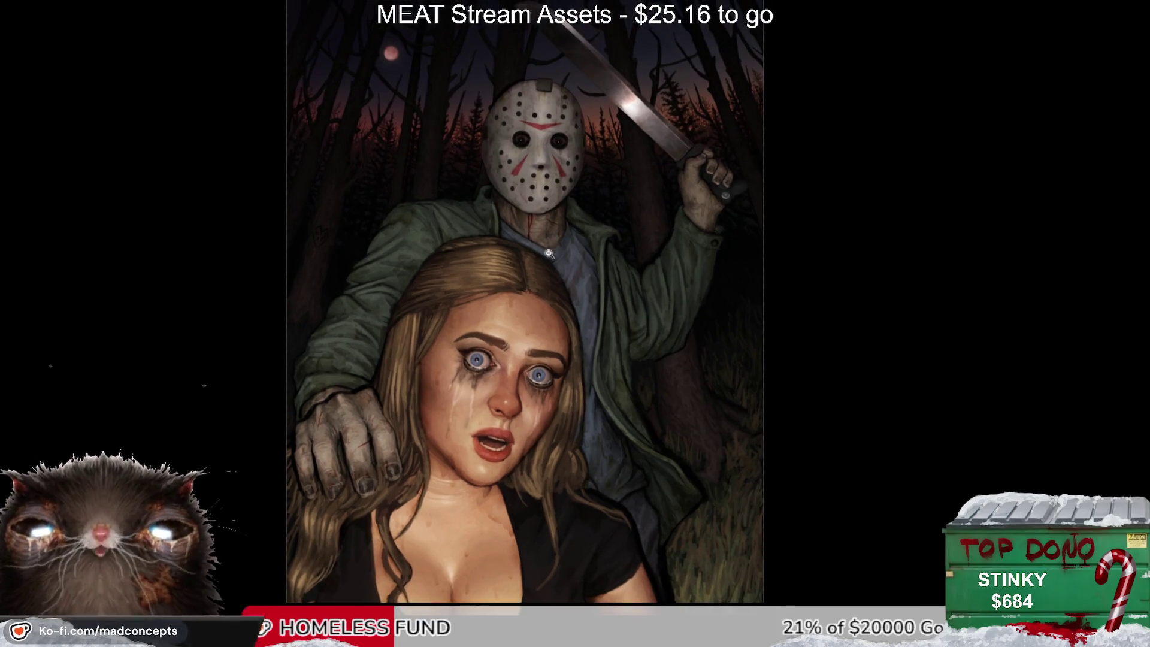
scroll(699, 329, "up", 1)
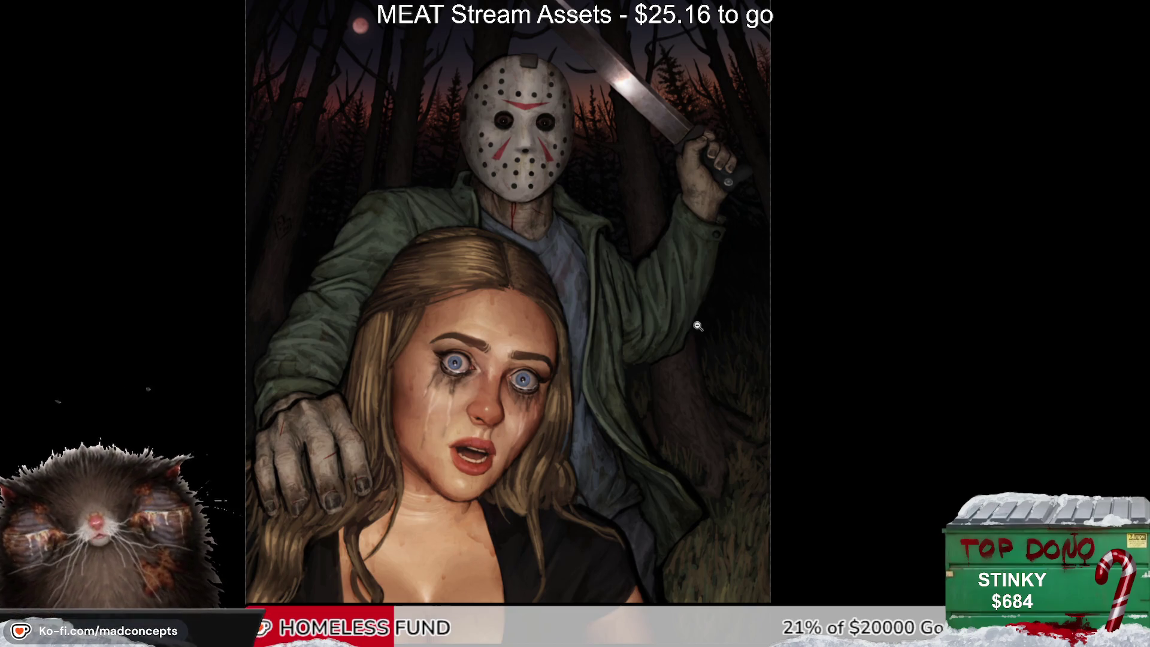
scroll(699, 326, "down", 1)
scroll(698, 327, "up", 1)
left_click_drag(600, 322, 682, 362)
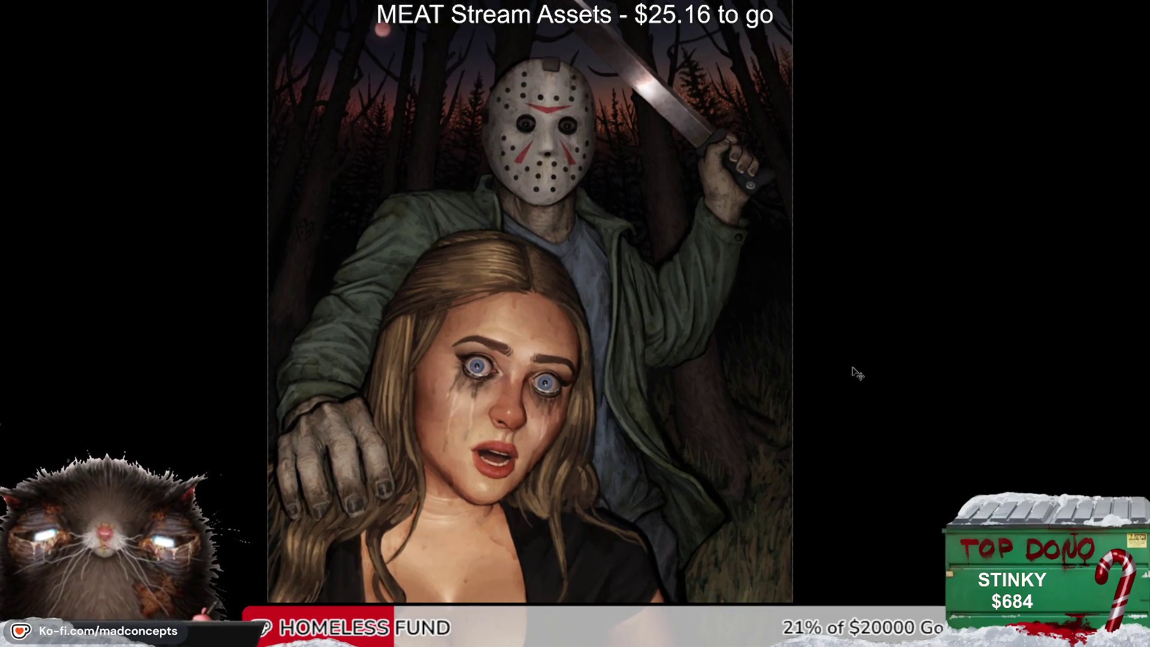
scroll(515, 322, "up", 1)
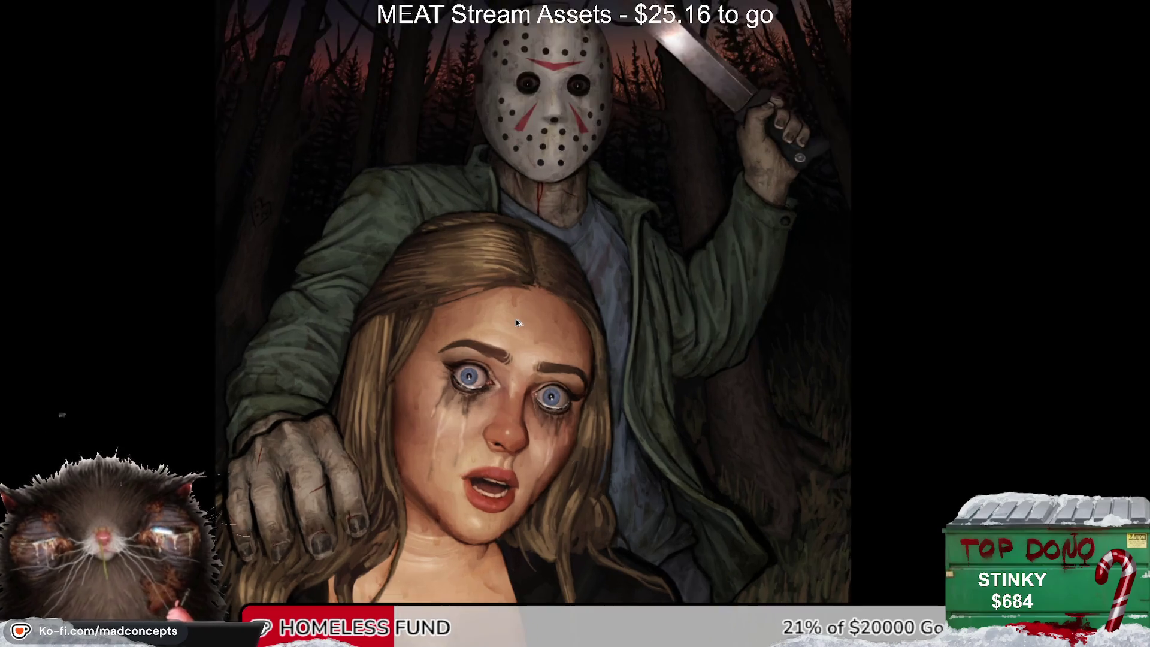
scroll(478, 285, "up", 1)
scroll(478, 284, "up", 1)
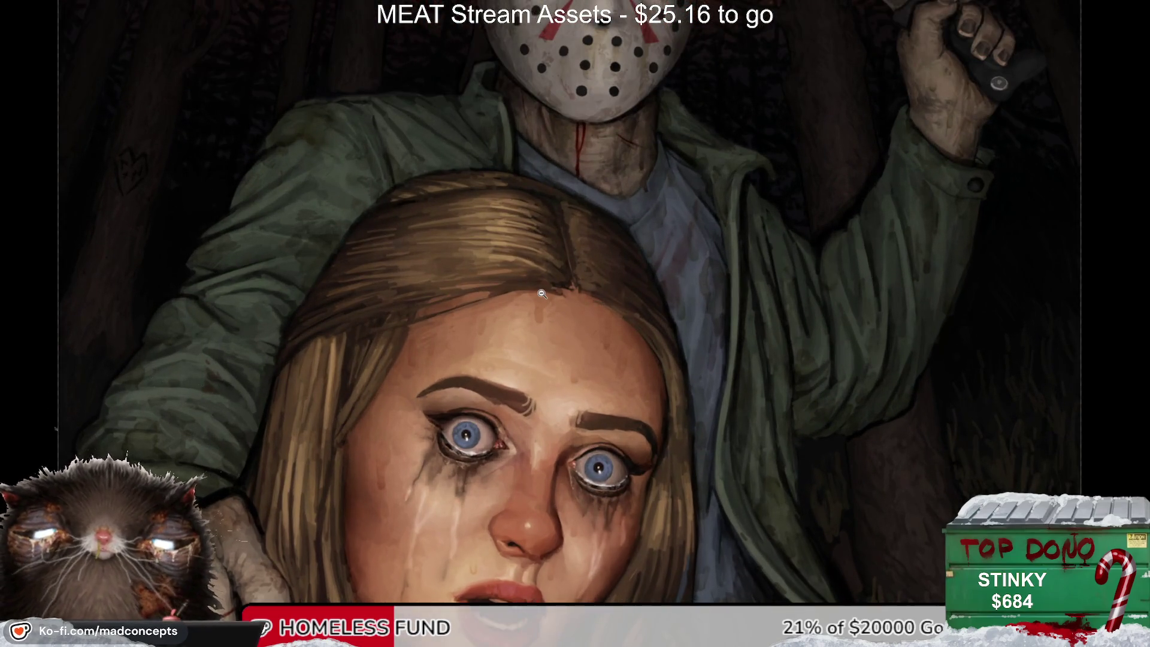
left_click_drag(407, 378, 552, 300)
scroll(340, 286, "up", 2)
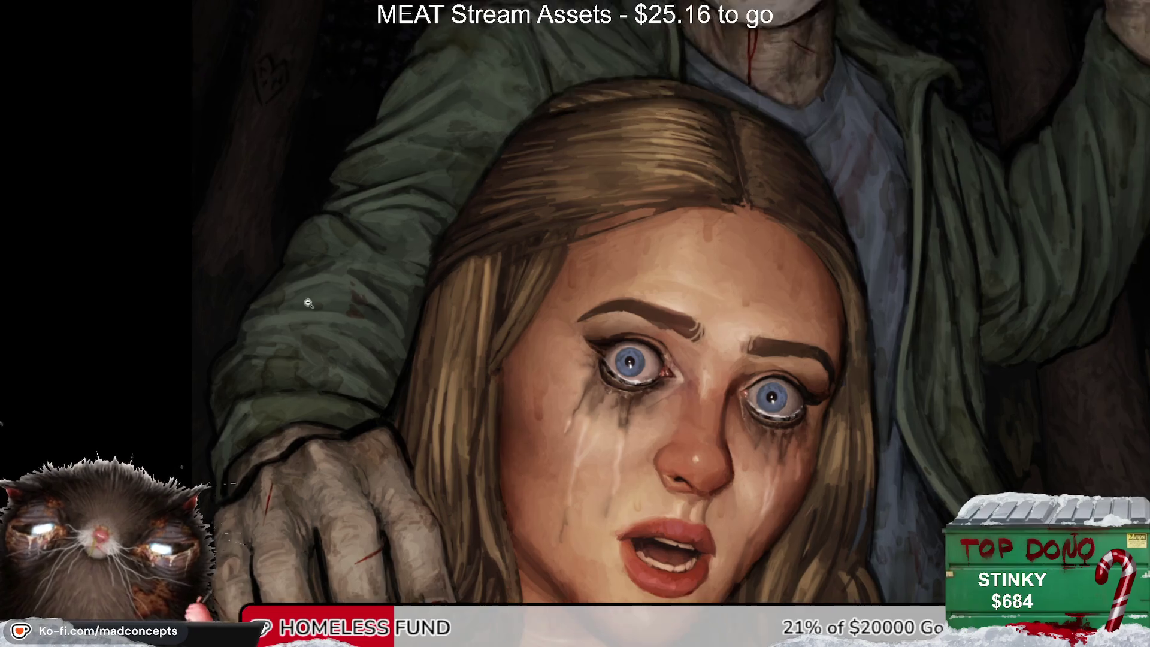
left_click_drag(699, 218, 565, 370)
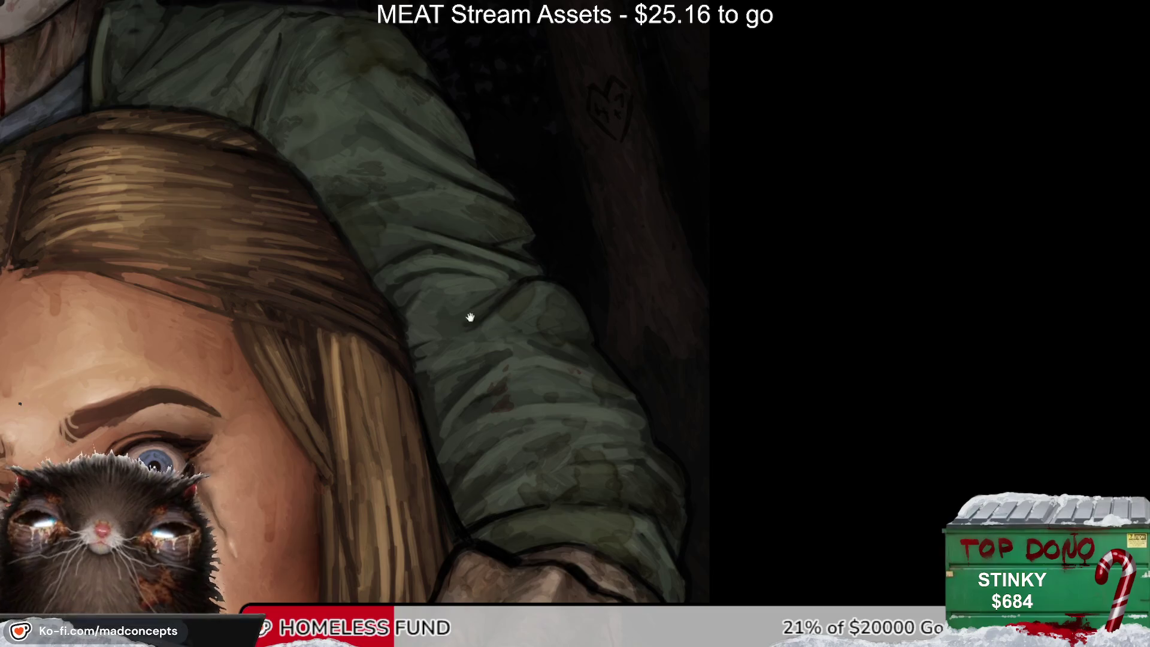
scroll(541, 335, "up", 3)
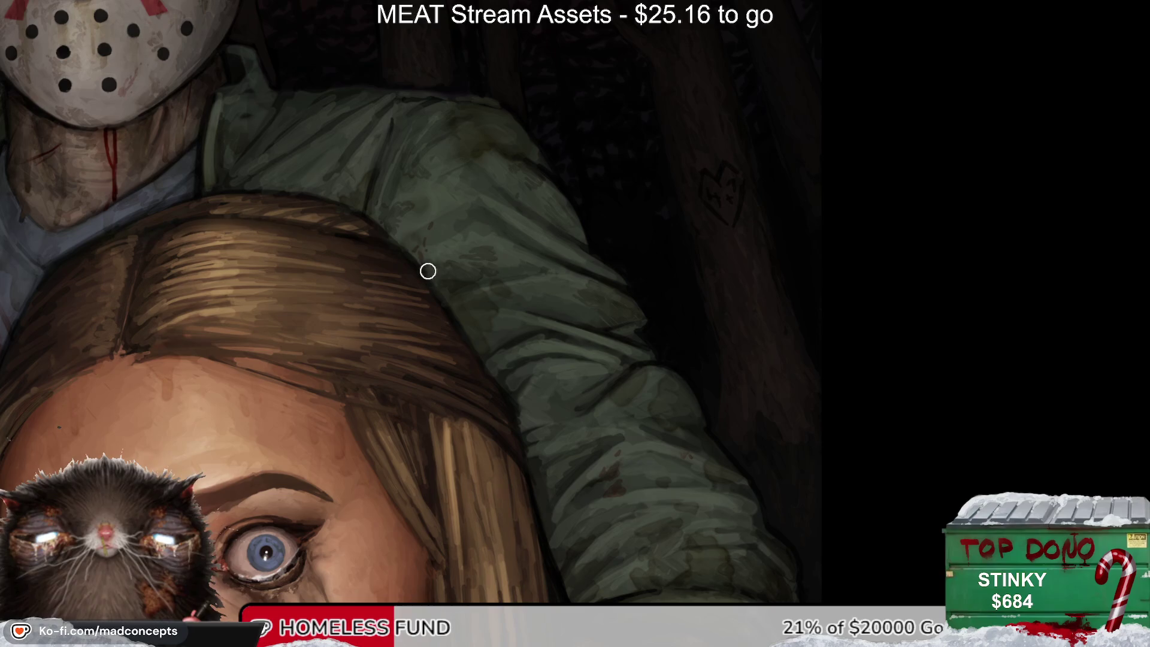
Step: Mirror the view horizontally and centre it on the mask and shoulder
key("m")
left_click_drag(480, 254, 399, 301)
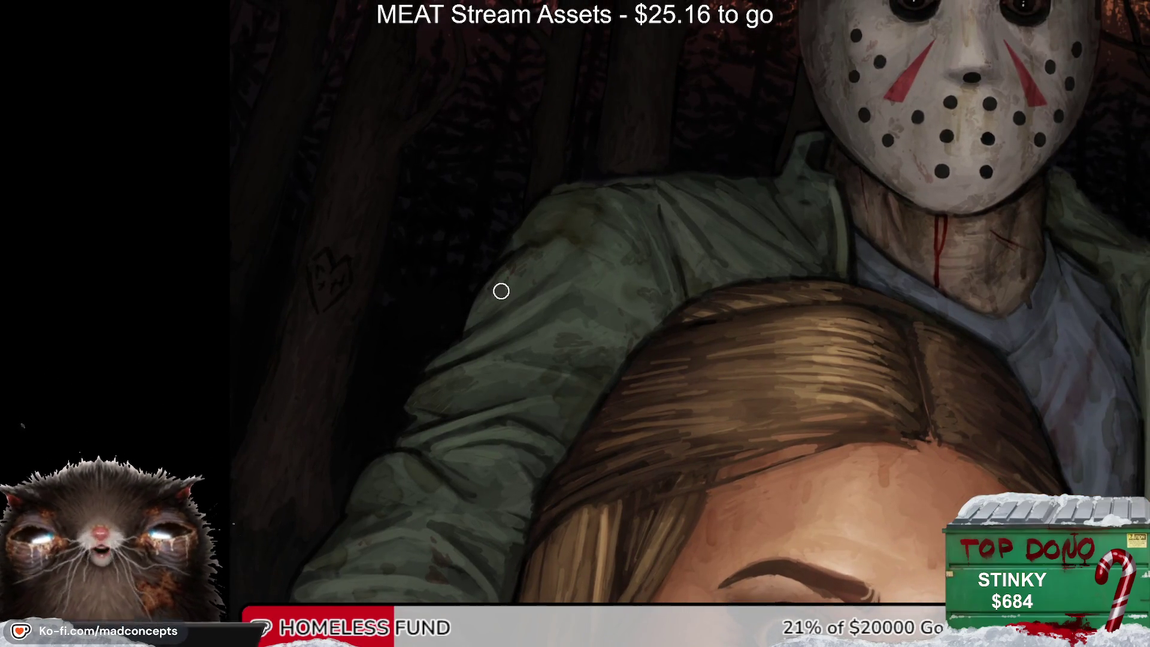
left_click_drag(553, 304, 457, 301)
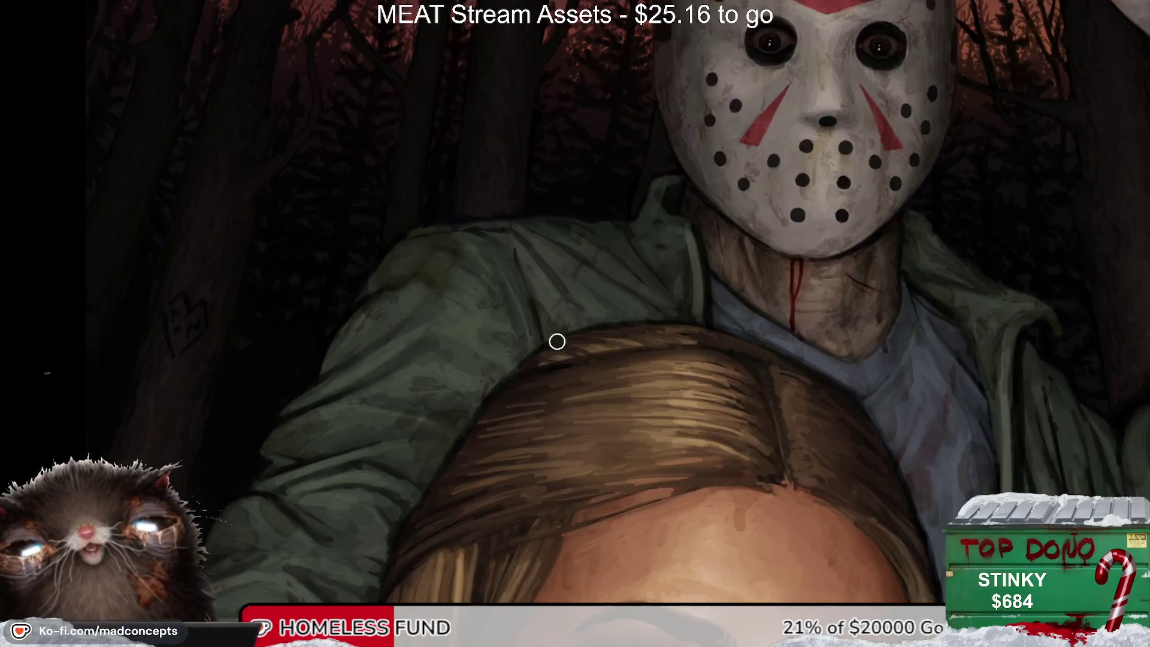
mouse_move(557, 341)
left_mouse_down()
mouse_move(531, 315)
mouse_move(558, 296)
left_mouse_up()
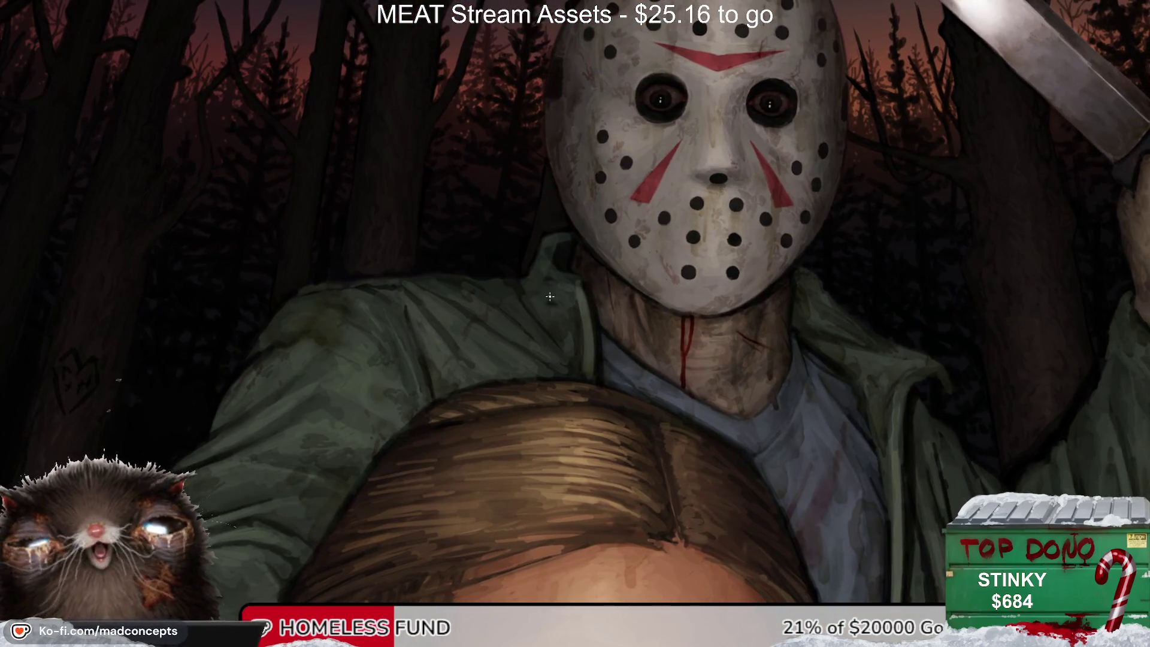
scroll(550, 296, "down", 5)
scroll(542, 240, "up", 3)
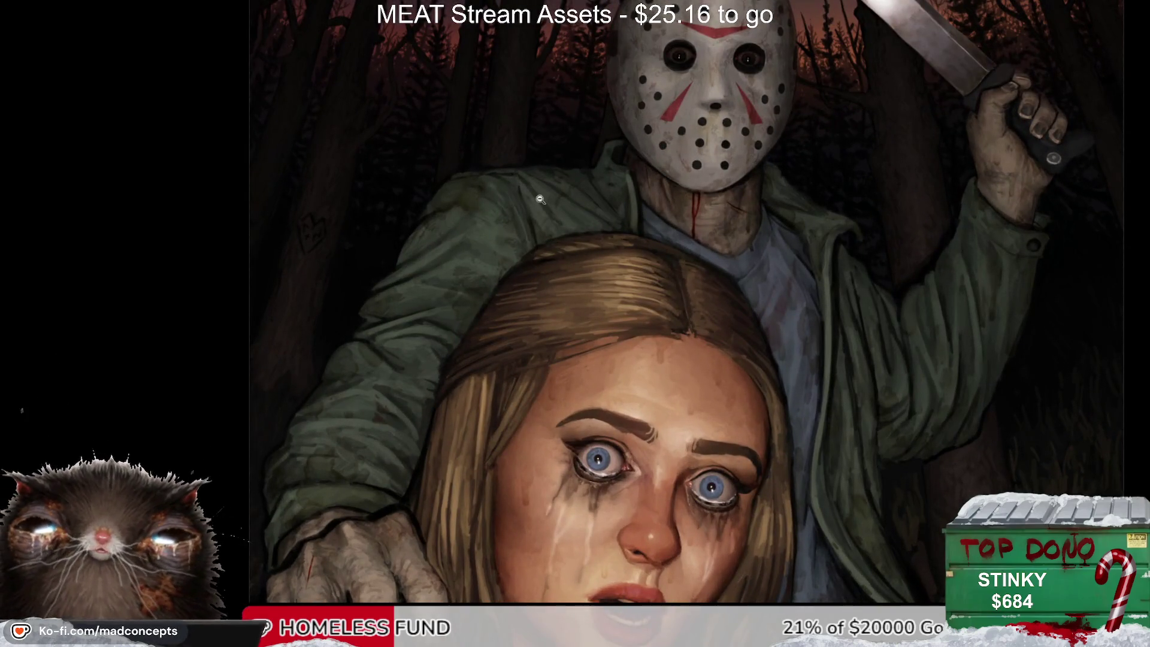
scroll(508, 340, "down", 3)
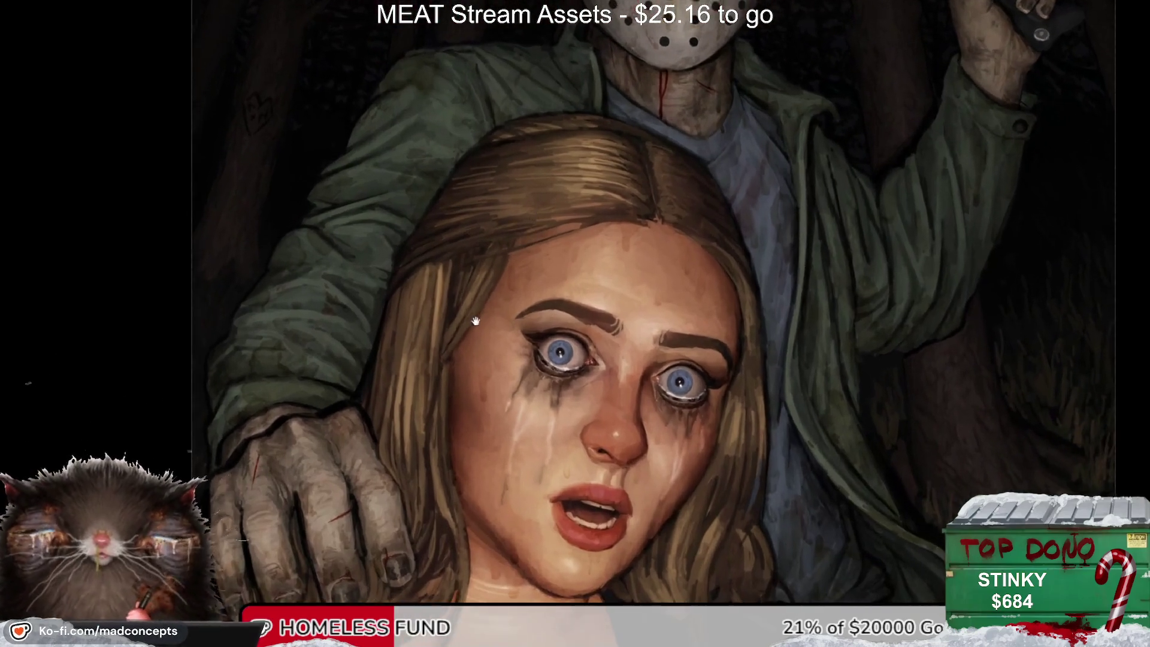
Step: Move the mirrored view to the girl's face and hand and scroll around them
left_click_drag(476, 322, 514, 193)
scroll(431, 332, "down", 2)
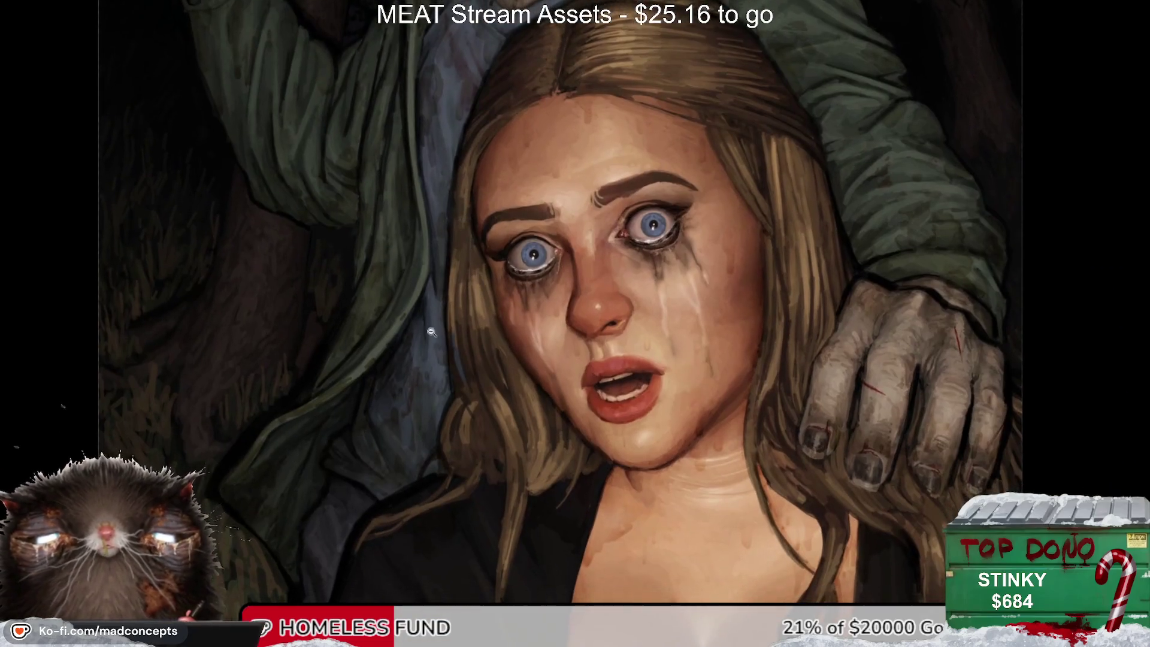
scroll(431, 332, "up", 3)
scroll(488, 213, "down", 2)
scroll(439, 382, "down", 1)
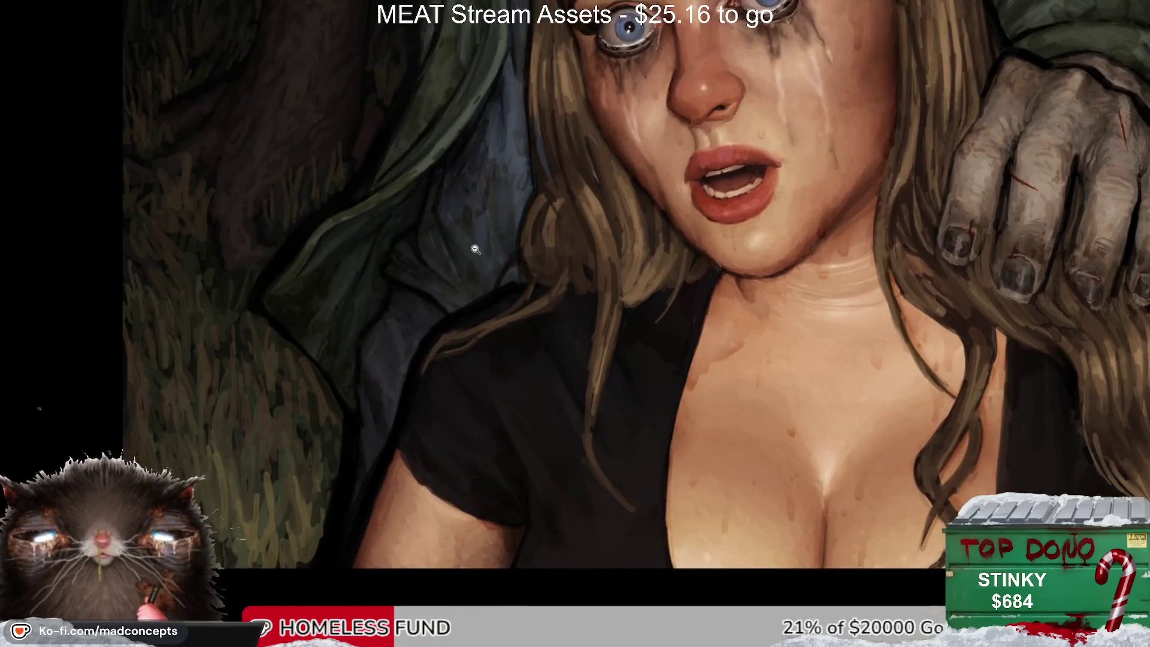
scroll(475, 249, "down", 2)
scroll(477, 226, "down", 2)
scroll(452, 361, "down", 1)
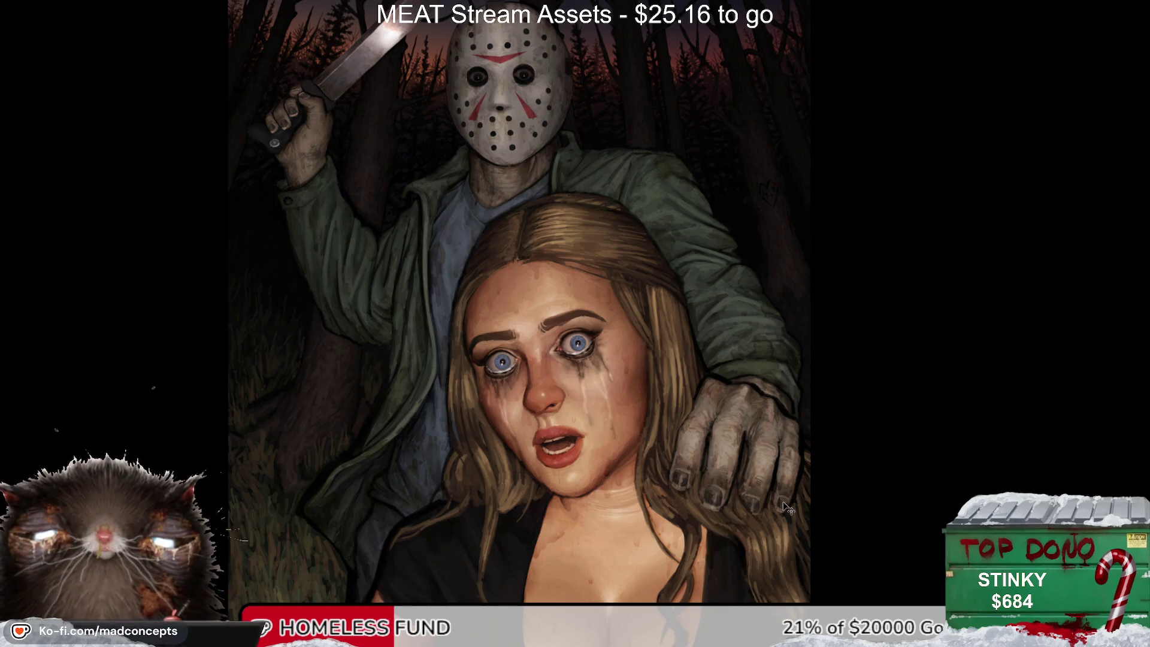
Step: Restore normal orientation, zoom in stepwise on Jason's raised arm and jacket, then zoom back out
key("Right")
left_click(558, 384)
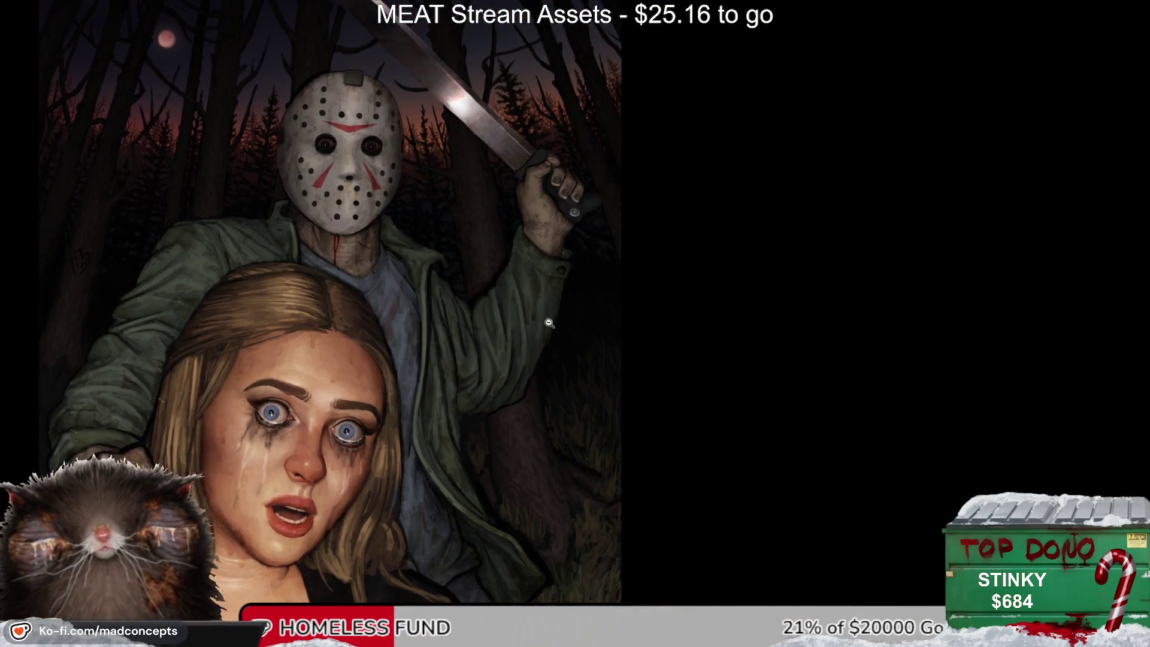
left_click(550, 323)
left_click(531, 315)
left_click(573, 290)
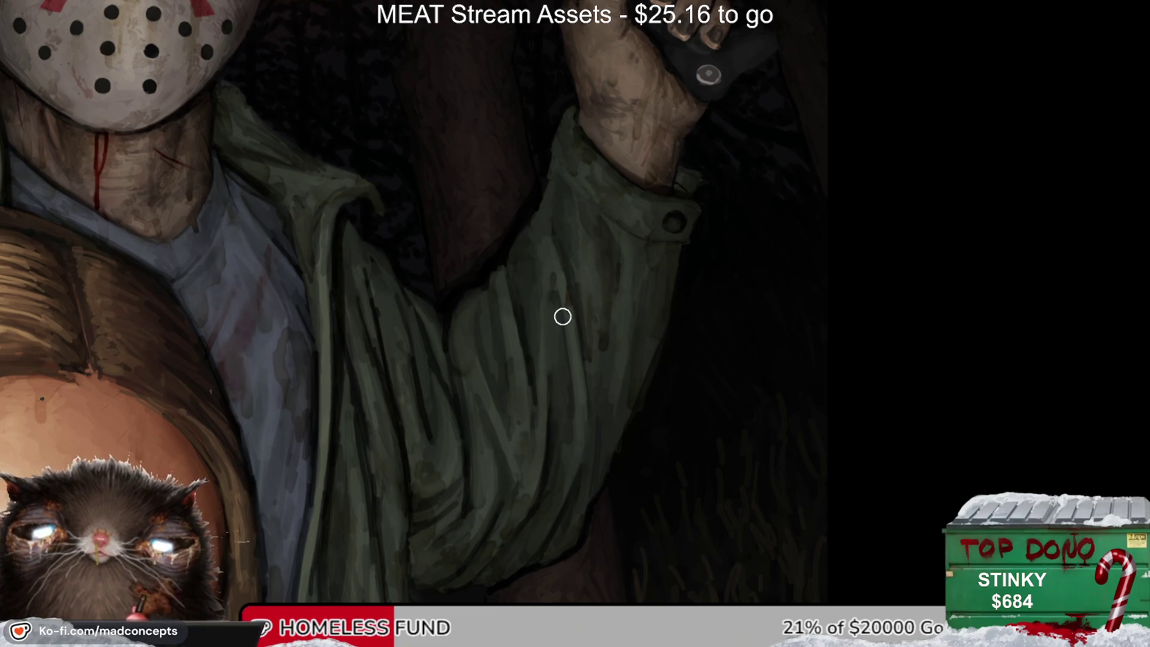
left_click(607, 237)
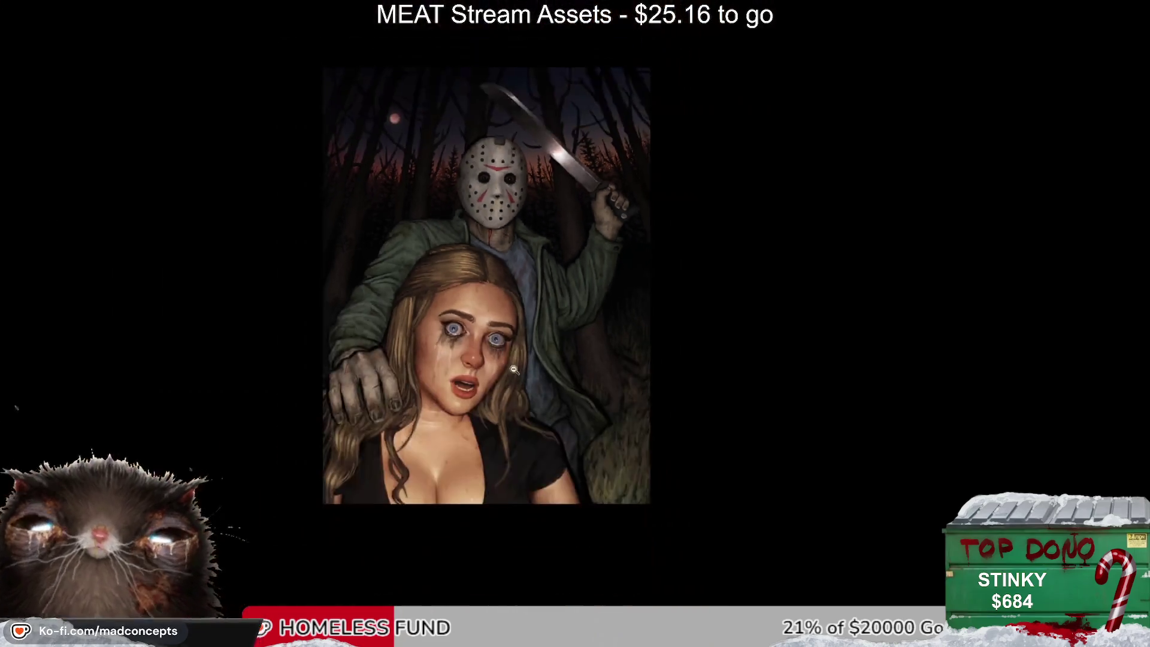
left_click(525, 323)
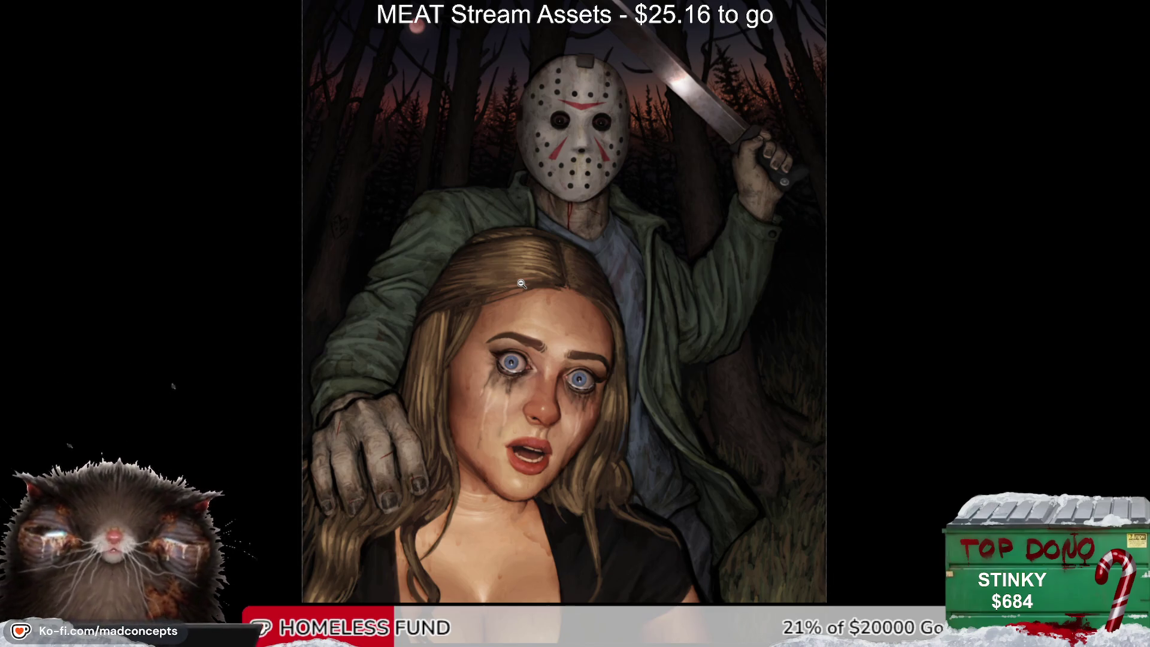
left_click(710, 300)
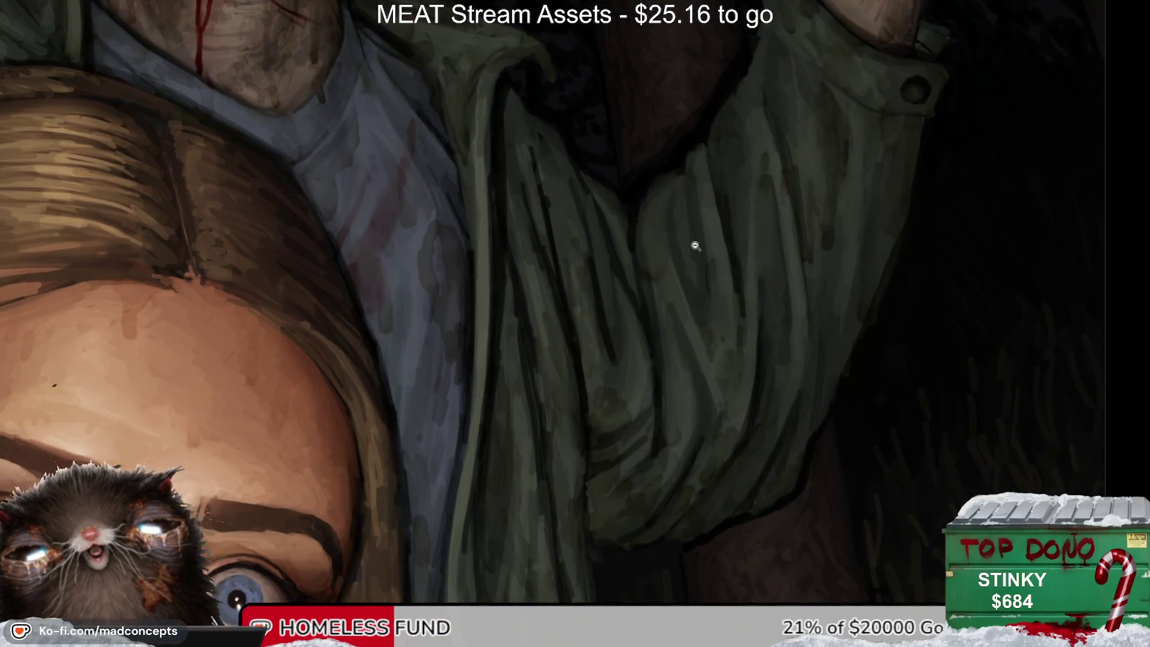
left_click(711, 226)
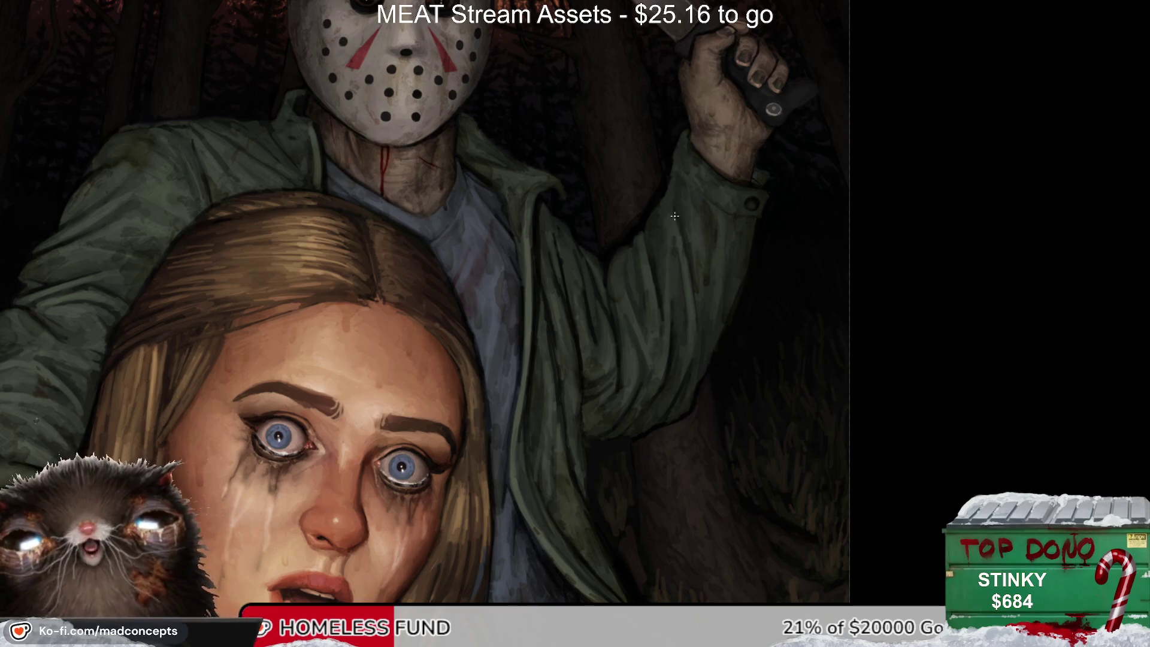
scroll(650, 268, "down", 3)
left_click(662, 287)
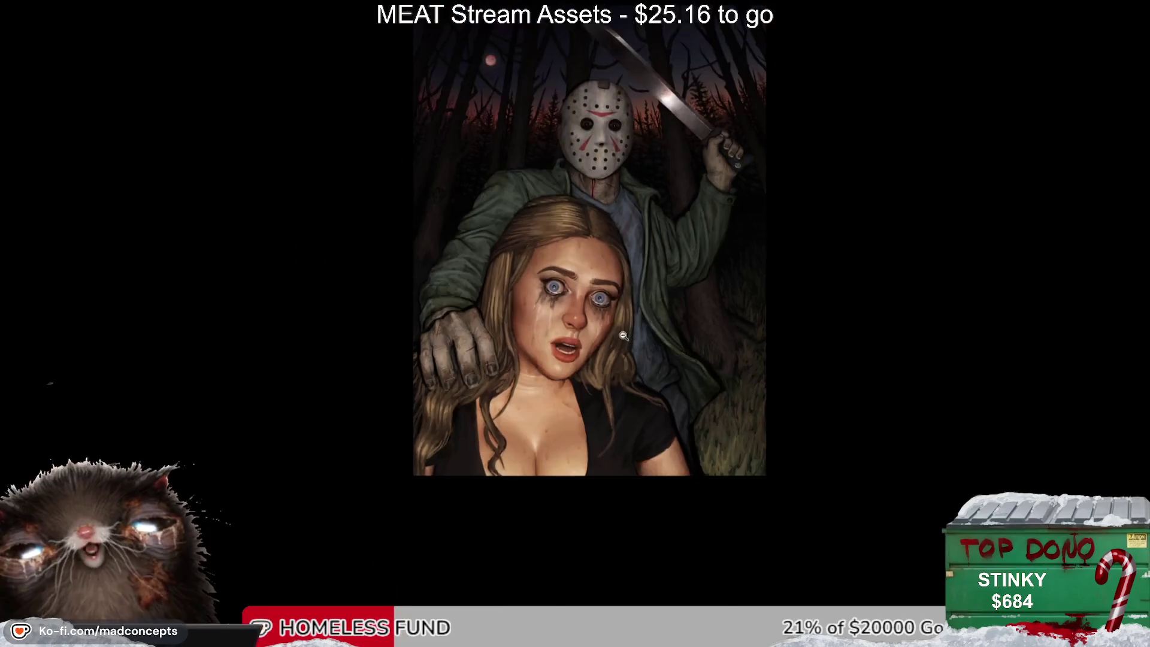
scroll(731, 163, "down", 2)
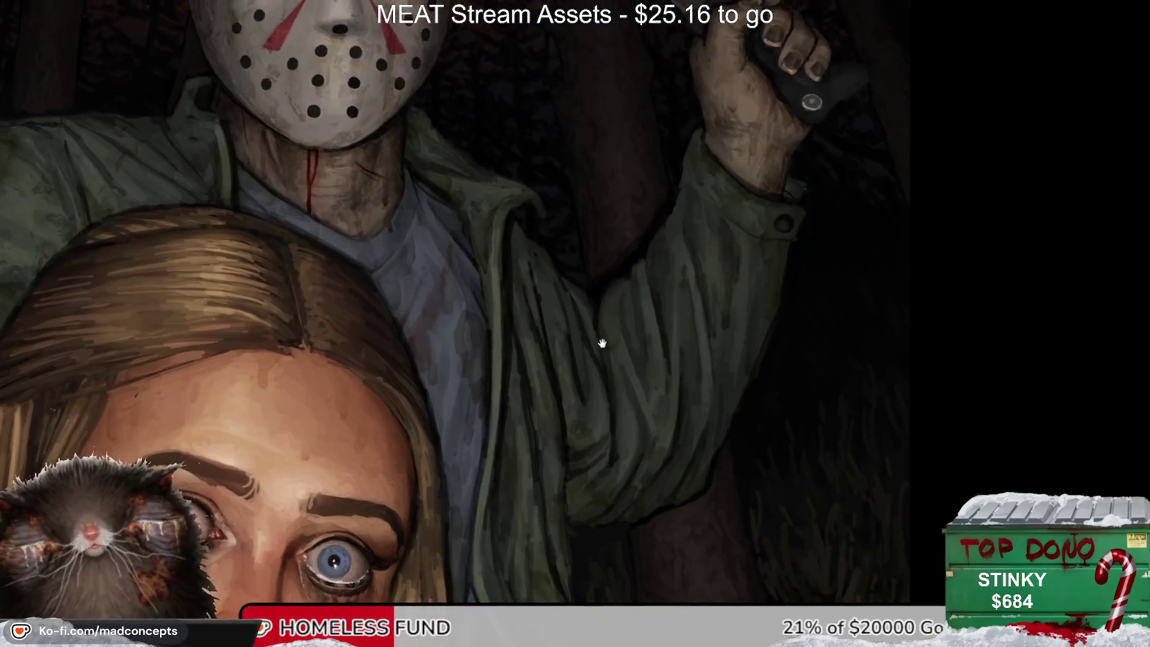
scroll(642, 247, "up", 3)
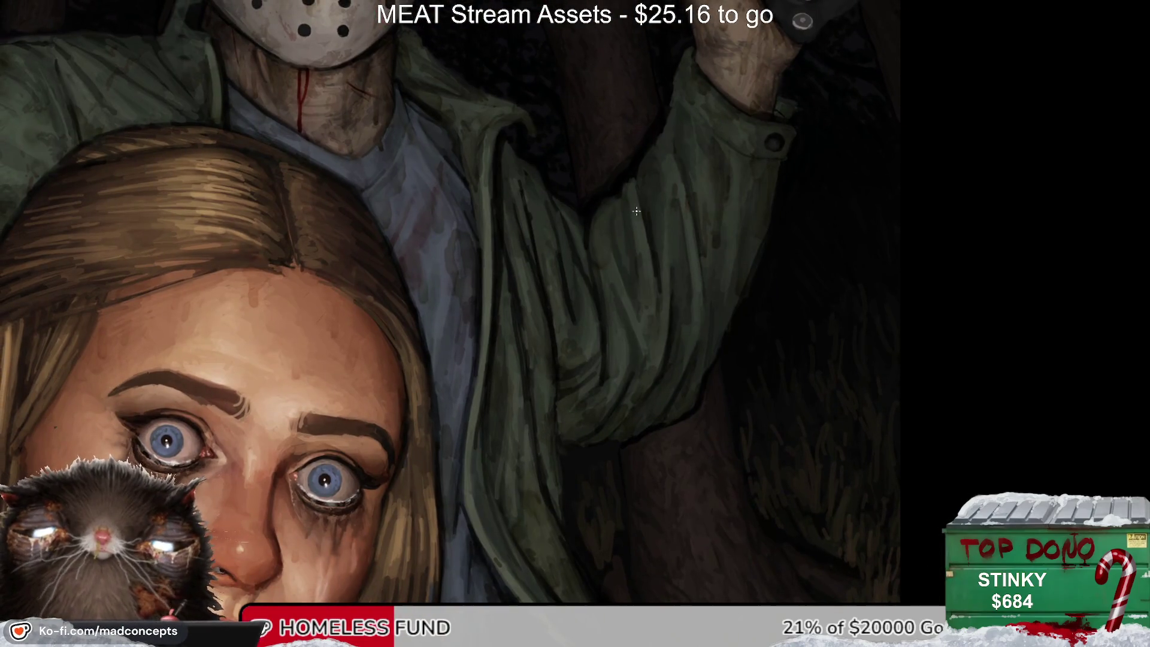
left_click_drag(708, 182, 766, 233)
key("ctrl+z")
left_click_drag(619, 217, 669, 258)
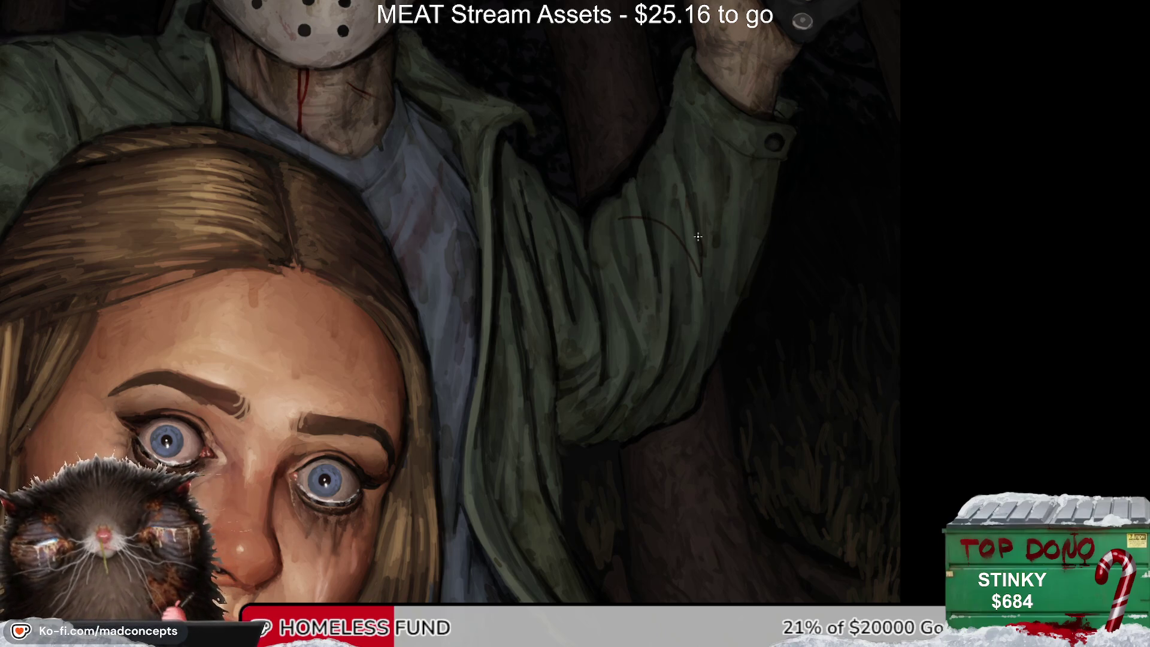
key("ctrl+z")
scroll(684, 405, "down", 2)
scroll(663, 326, "down", 1)
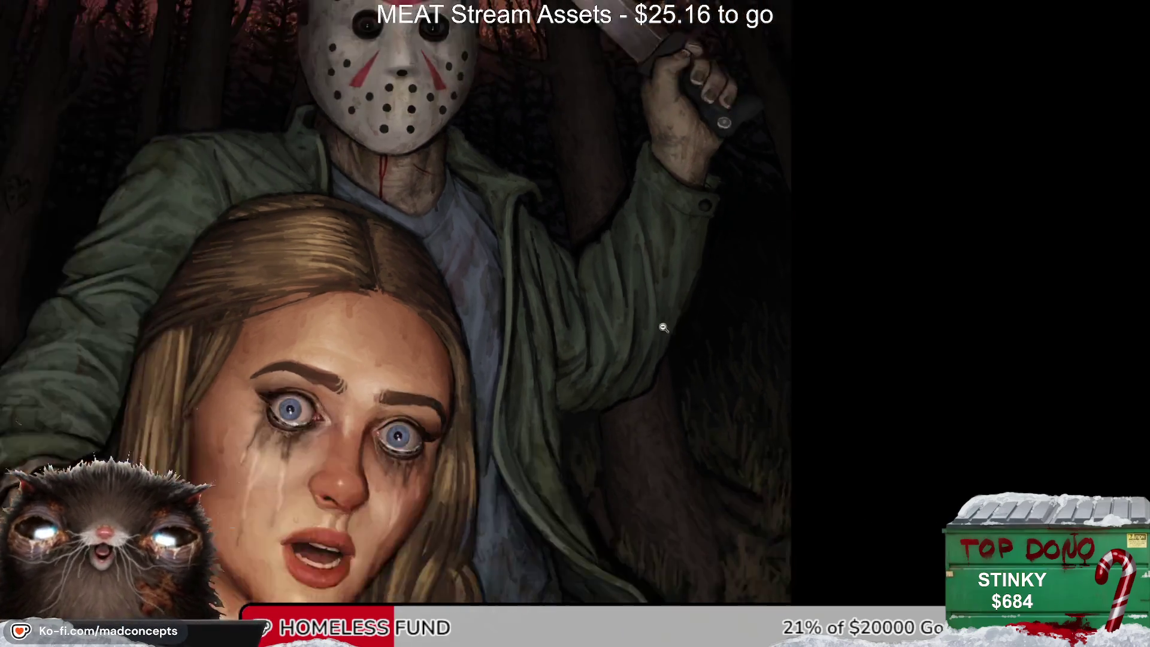
scroll(662, 326, "down", 1)
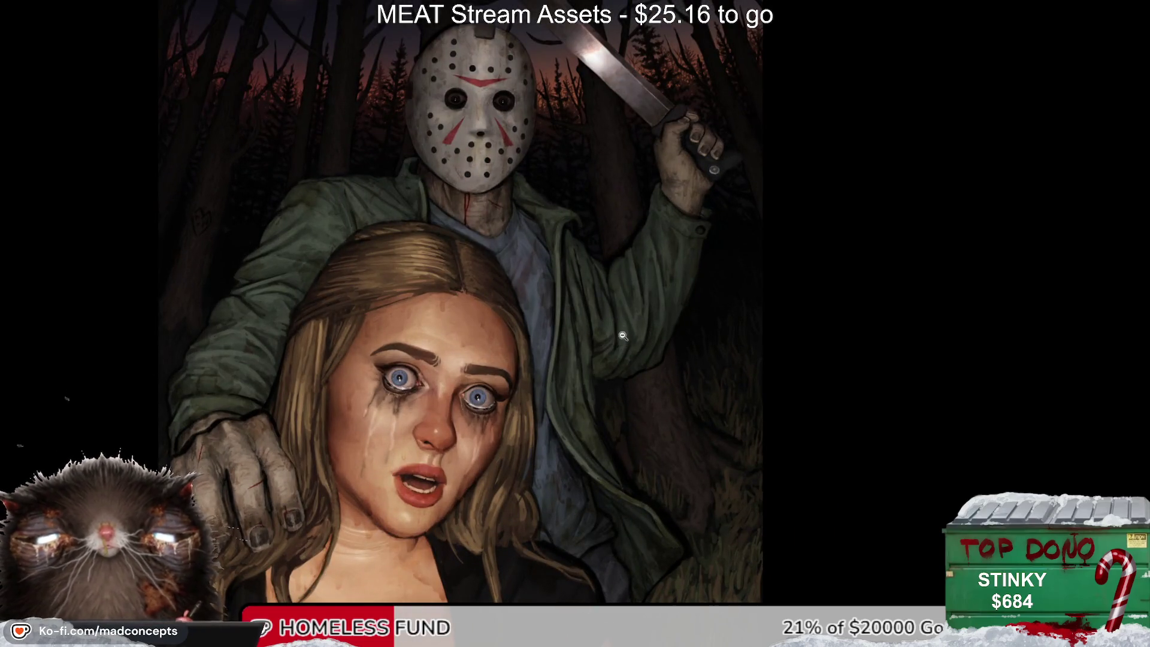
scroll(623, 333, "up", 2)
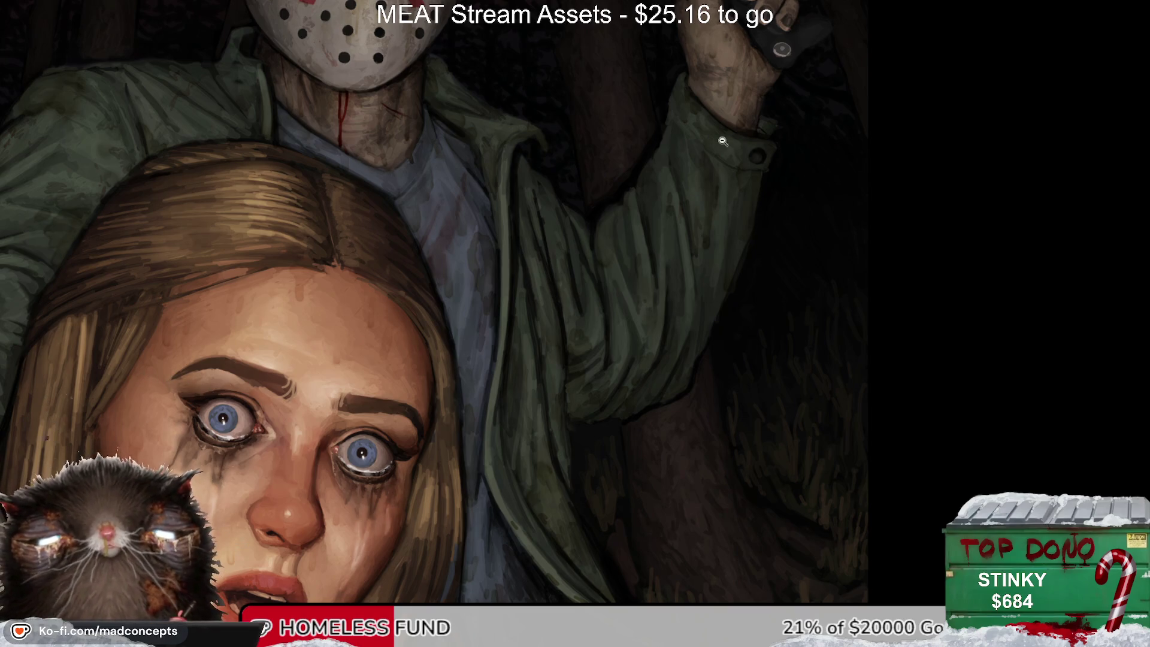
scroll(599, 300, "down", 5)
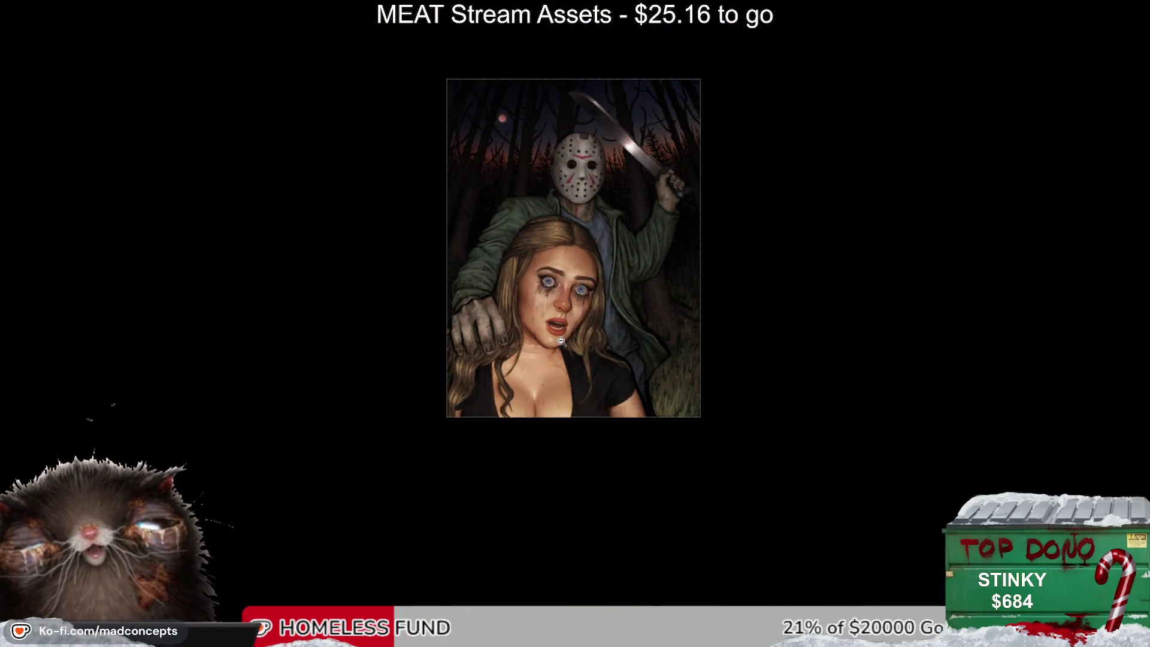
scroll(562, 341, "up", 2)
scroll(557, 335, "up", 1)
scroll(551, 327, "up", 2)
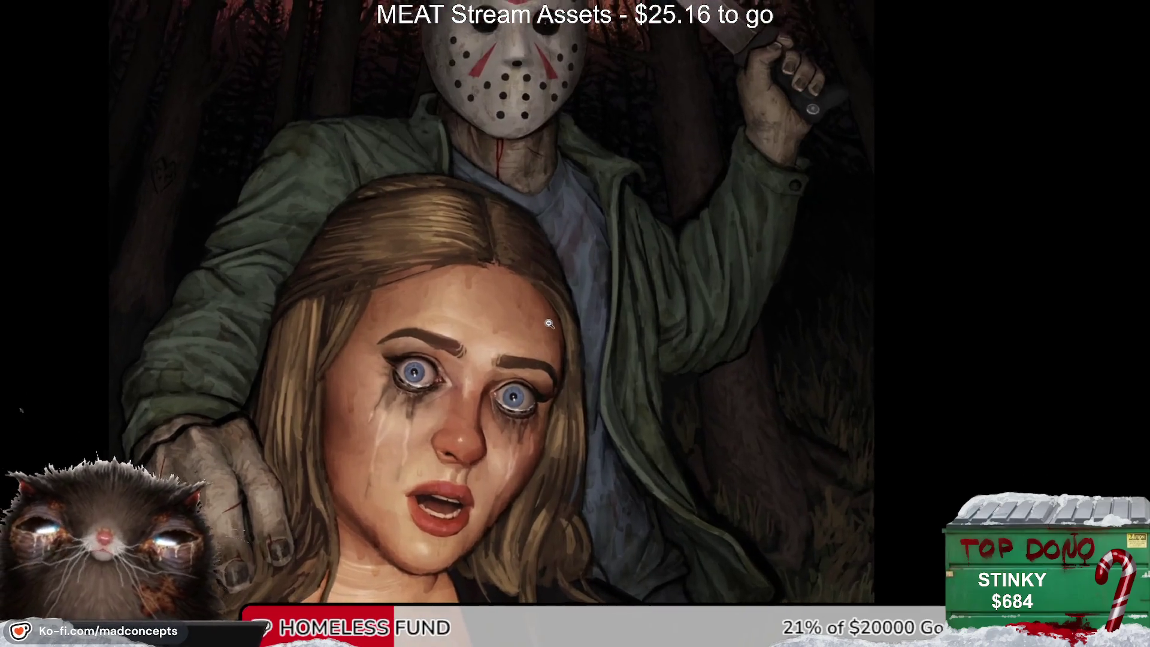
scroll(550, 324, "down", 1)
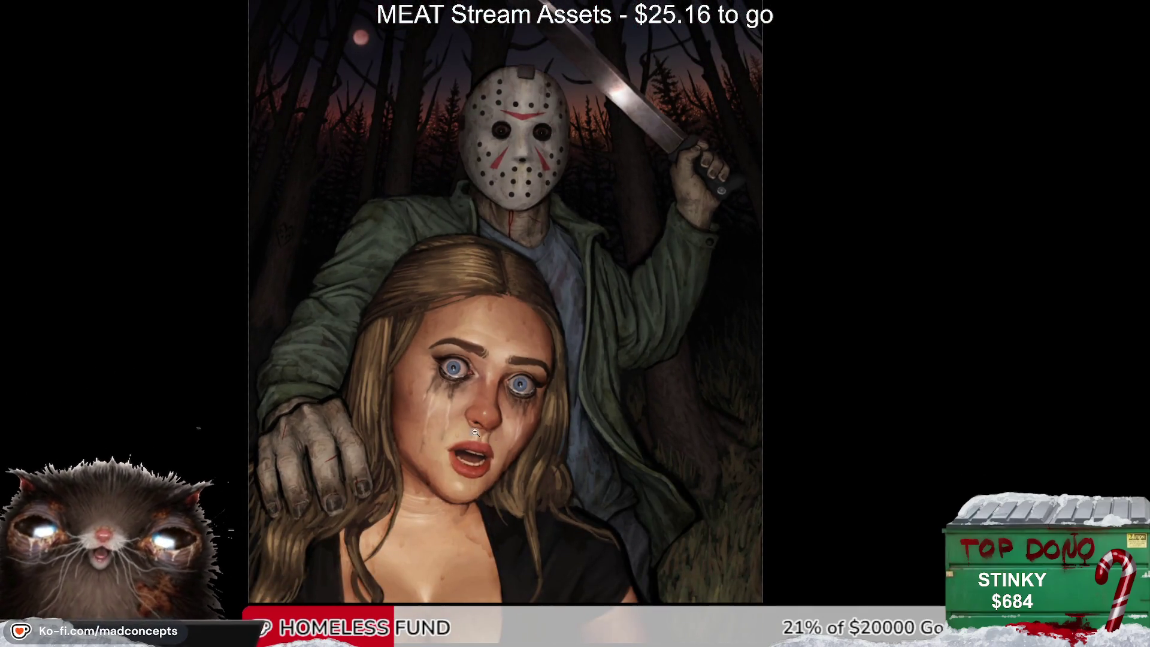
scroll(480, 419, "down", 1)
scroll(479, 420, "left", 2)
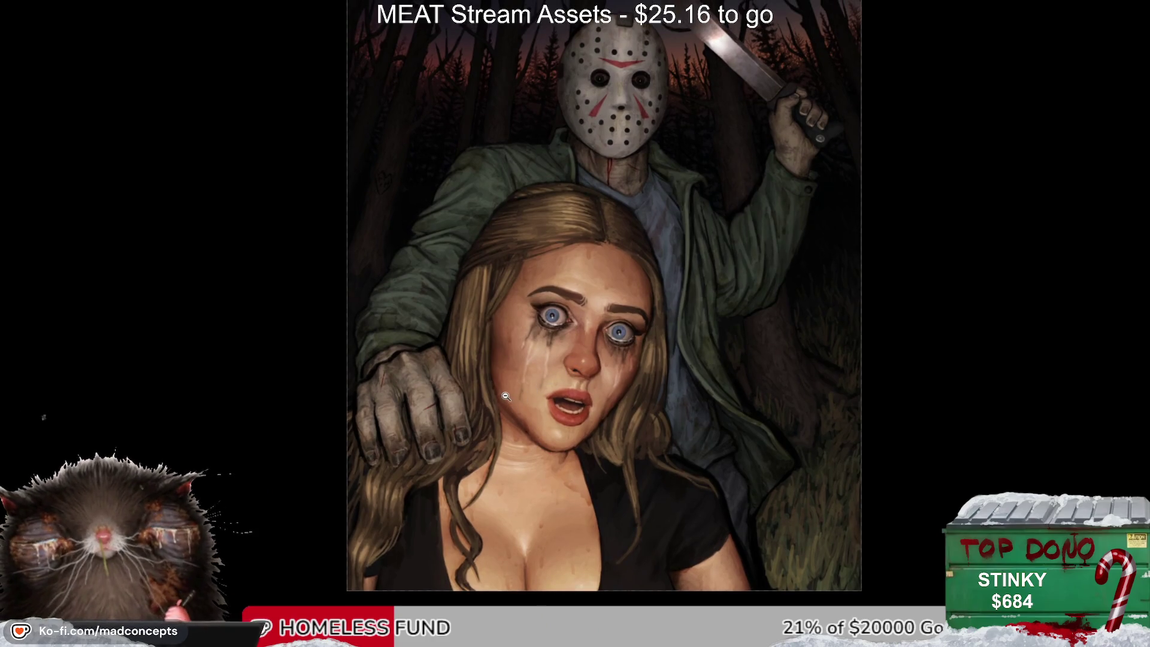
left_click_drag(492, 340, 467, 374)
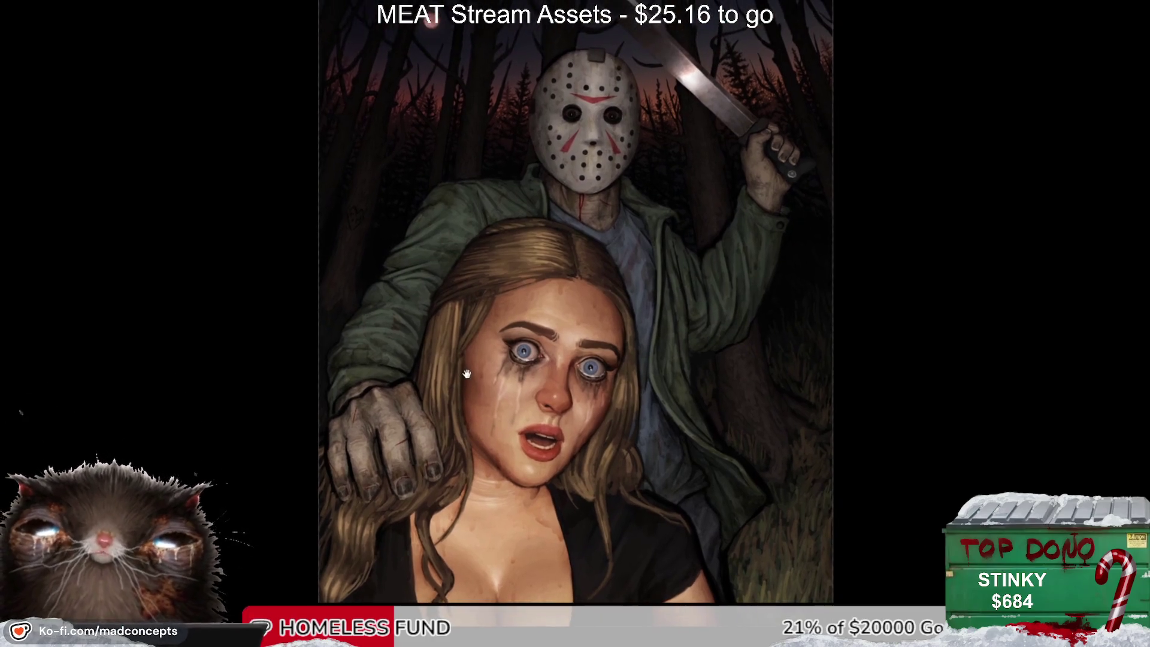
left_click(477, 407)
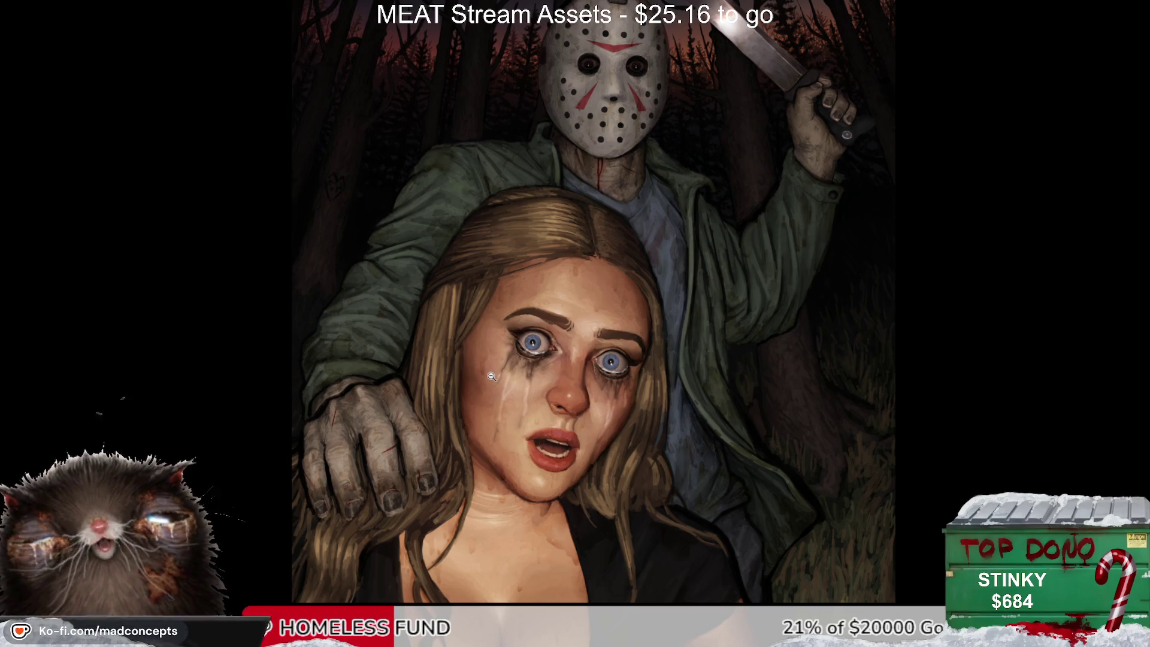
scroll(507, 348, "up", 3)
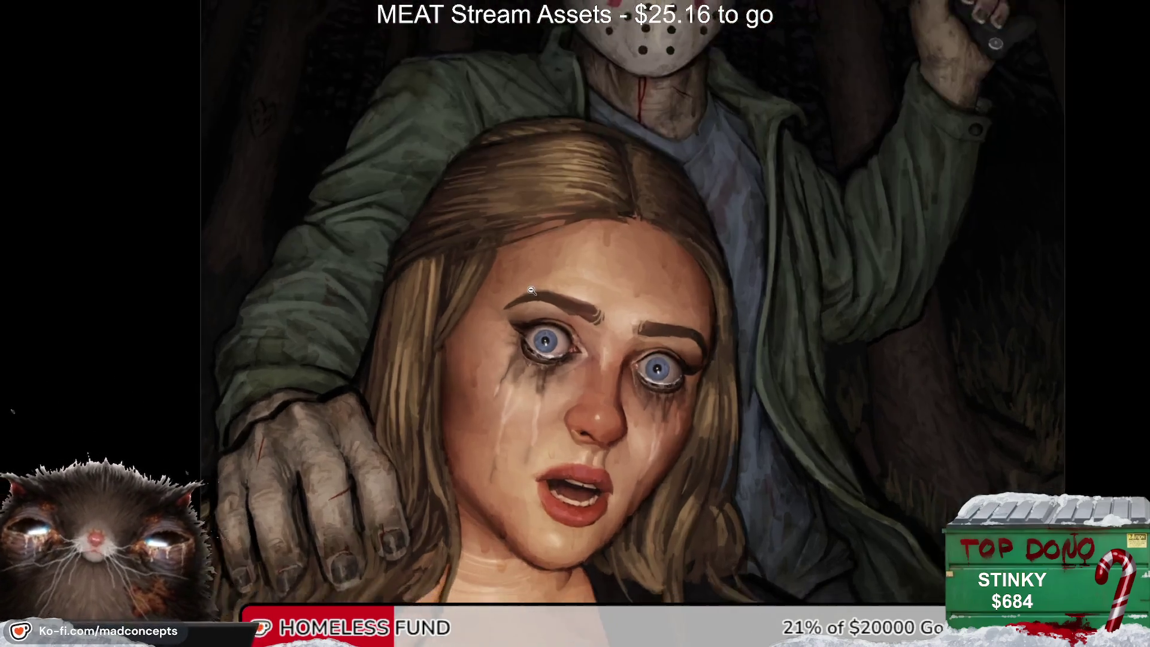
scroll(518, 318, "down", 3)
scroll(531, 284, "up", 1)
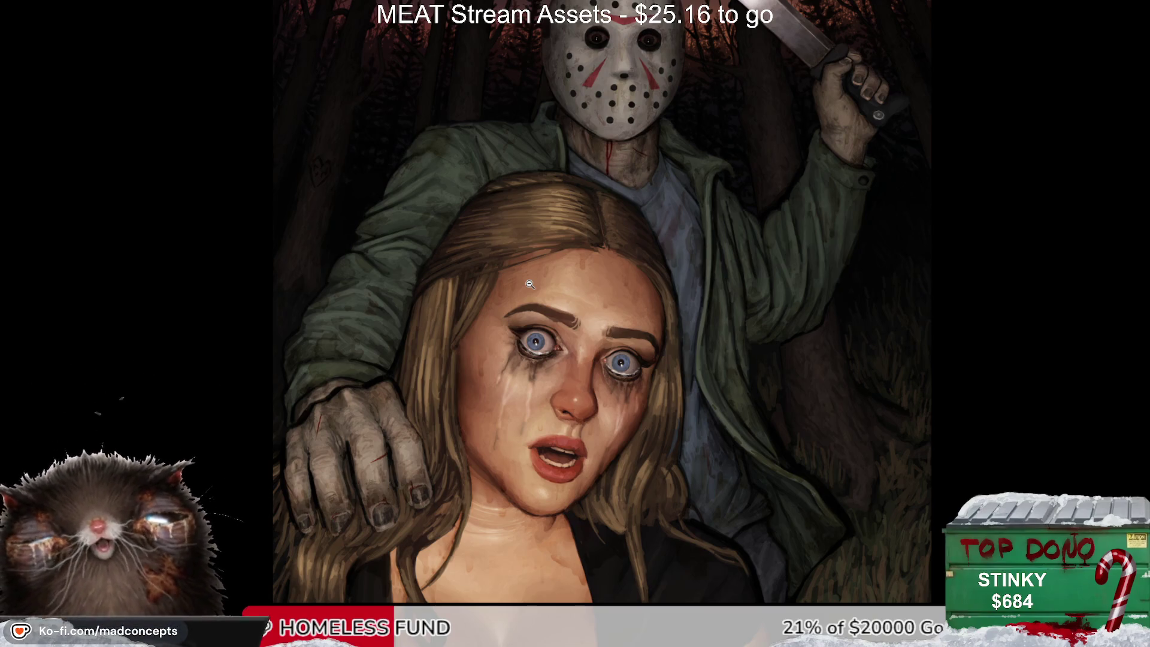
scroll(530, 284, "down", 1)
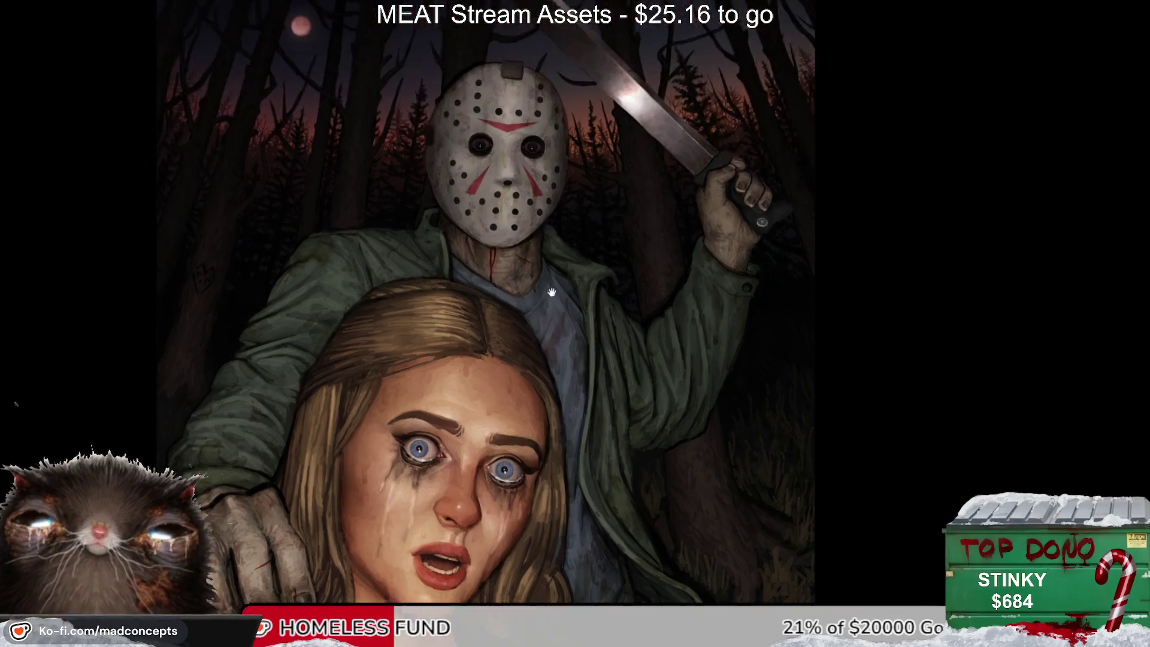
scroll(590, 318, "up", 2)
scroll(626, 321, "up", 1)
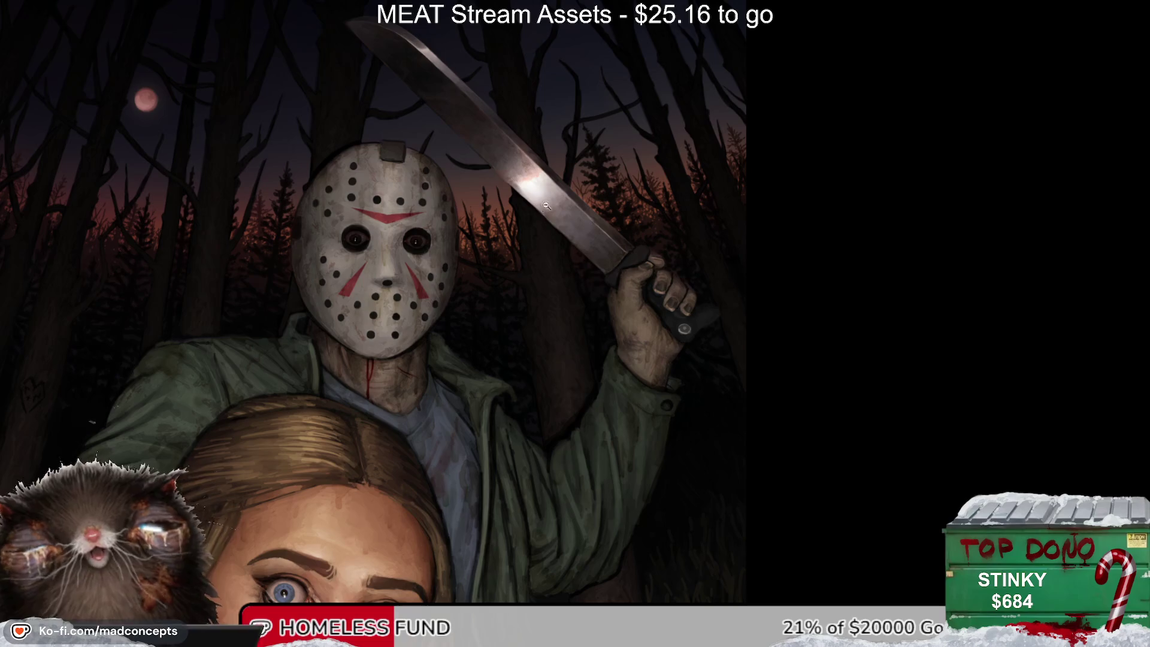
scroll(510, 319, "down", 2)
scroll(509, 321, "up", 1)
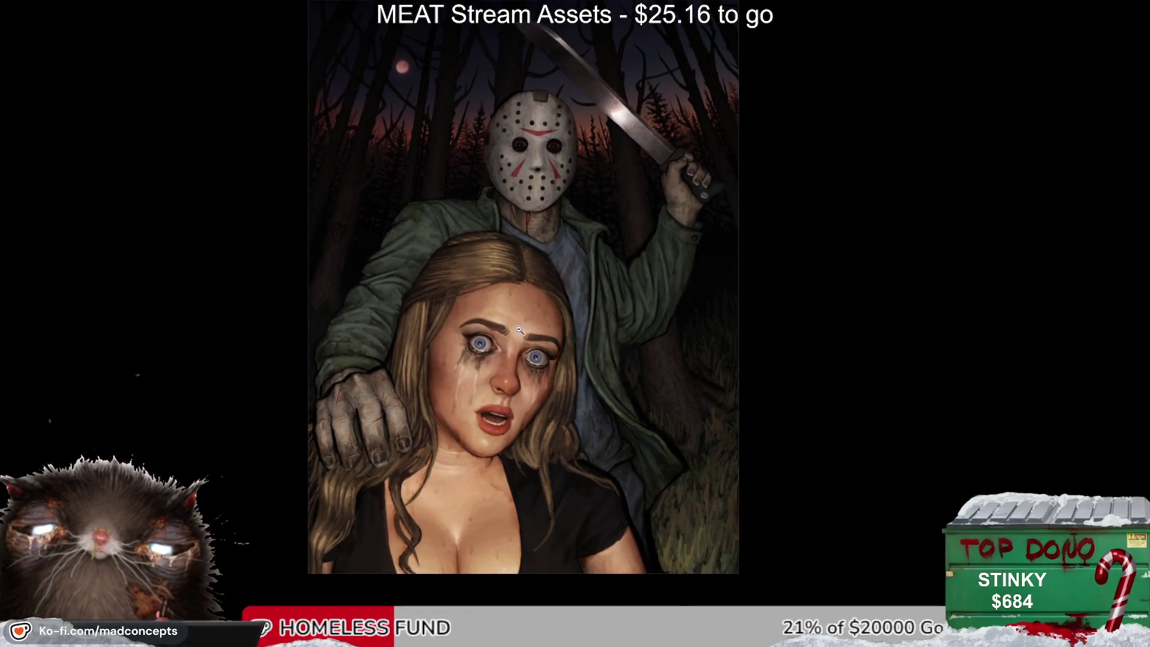
scroll(499, 335, "up", 1)
scroll(499, 334, "up", 1)
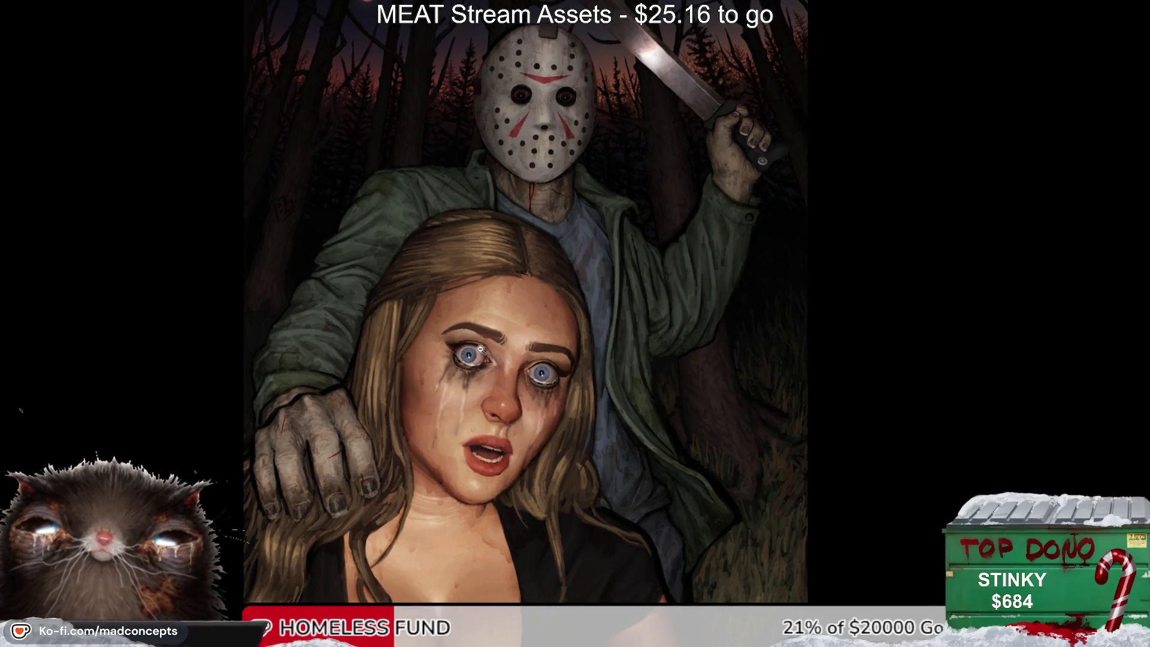
left_click_drag(465, 369, 463, 342)
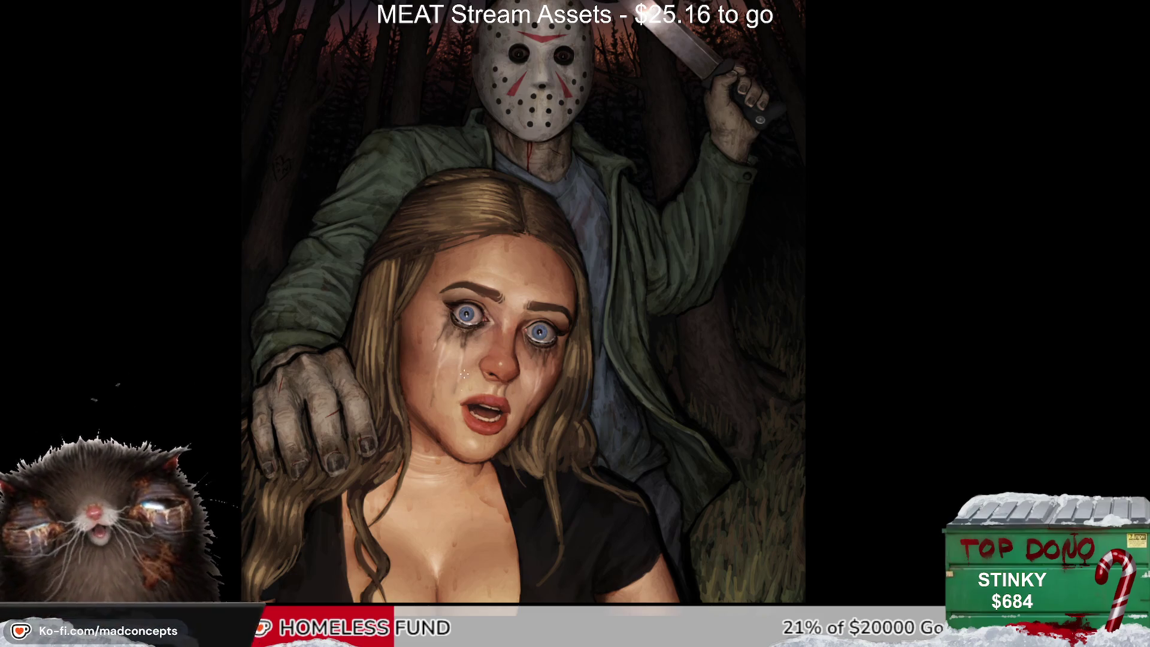
mouse_move(510, 360)
left_mouse_down()
mouse_move(464, 409)
mouse_move(496, 343)
left_mouse_up()
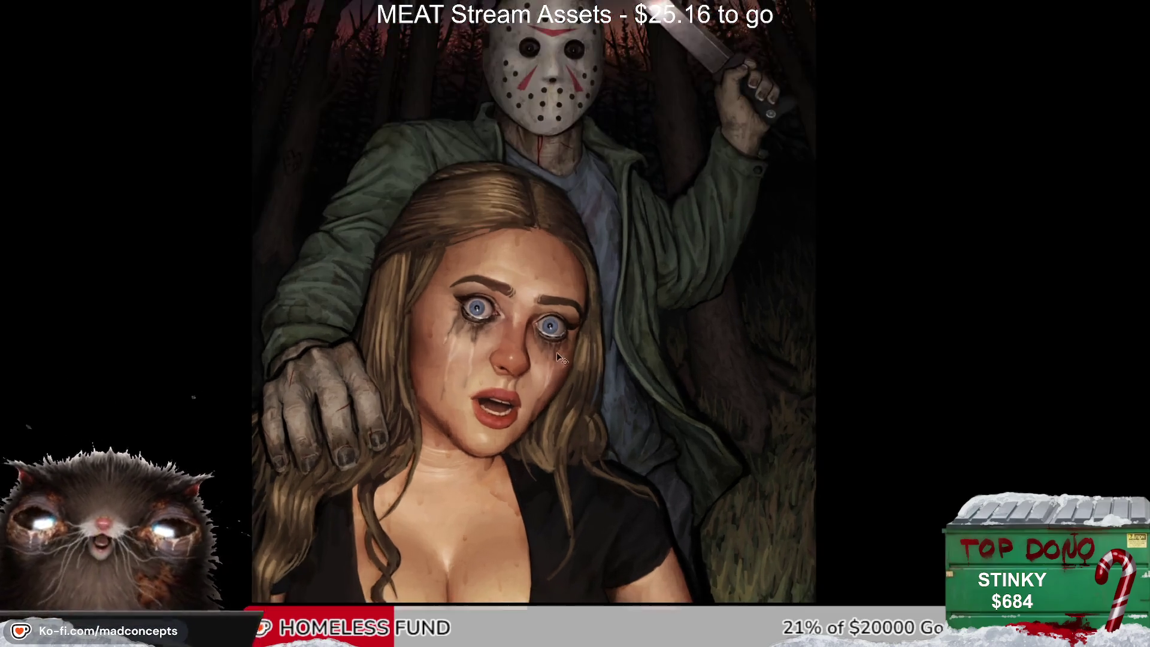
left_click_drag(556, 352, 599, 371)
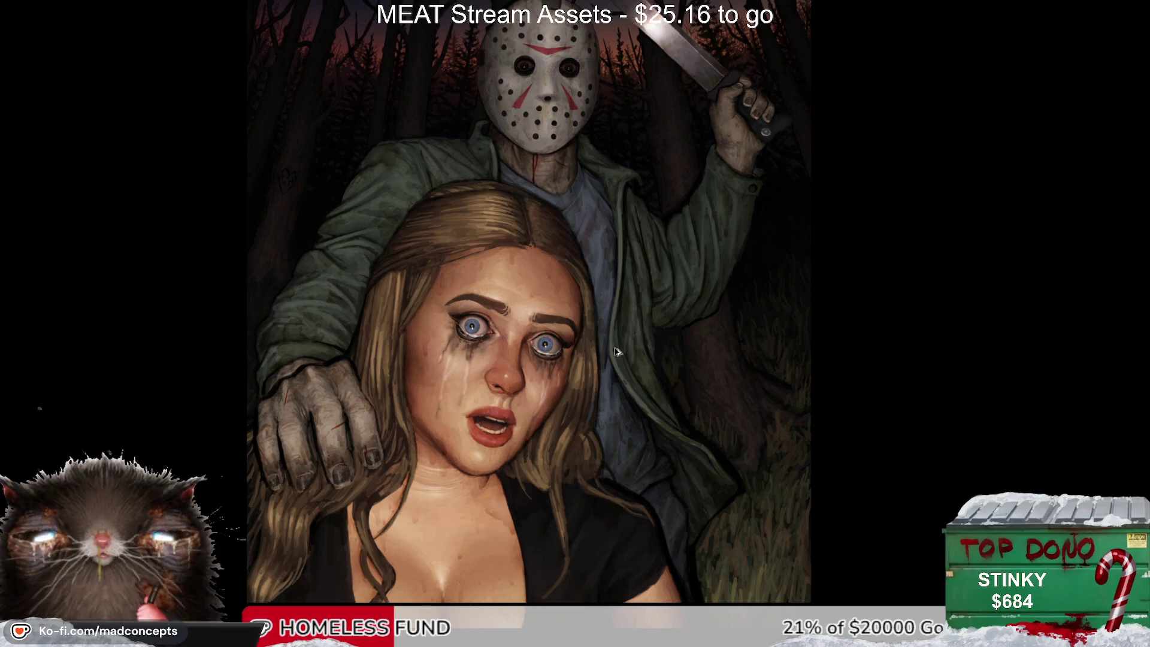
scroll(617, 352, "down", 2)
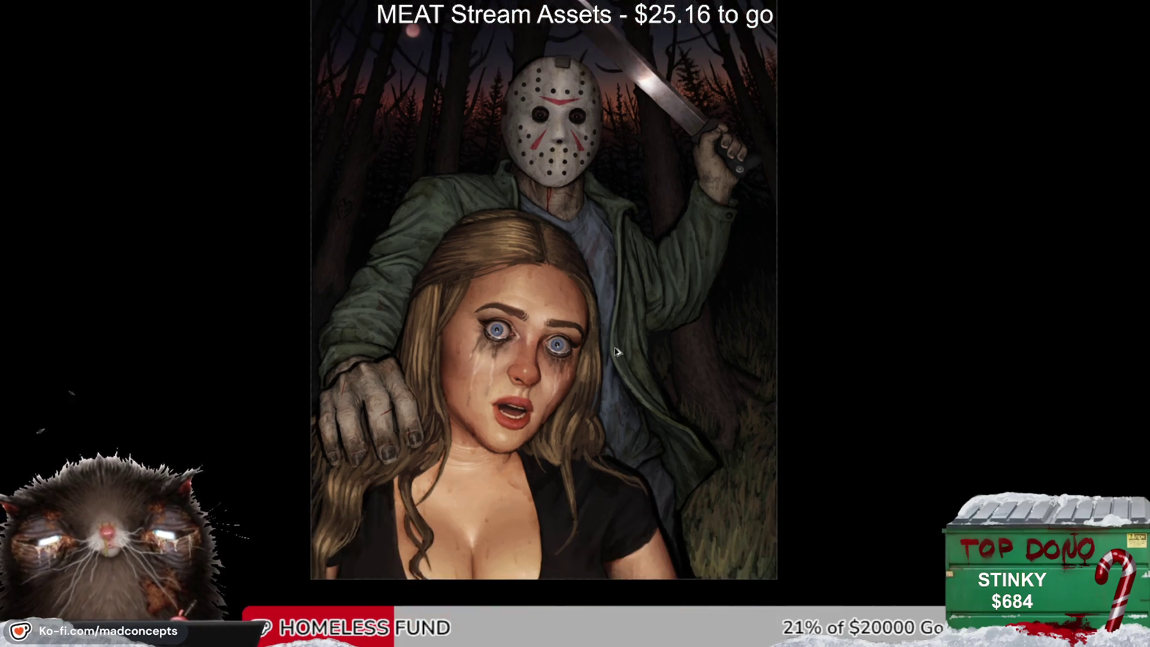
scroll(665, 265, "up", 1)
left_click_drag(665, 264, 653, 280)
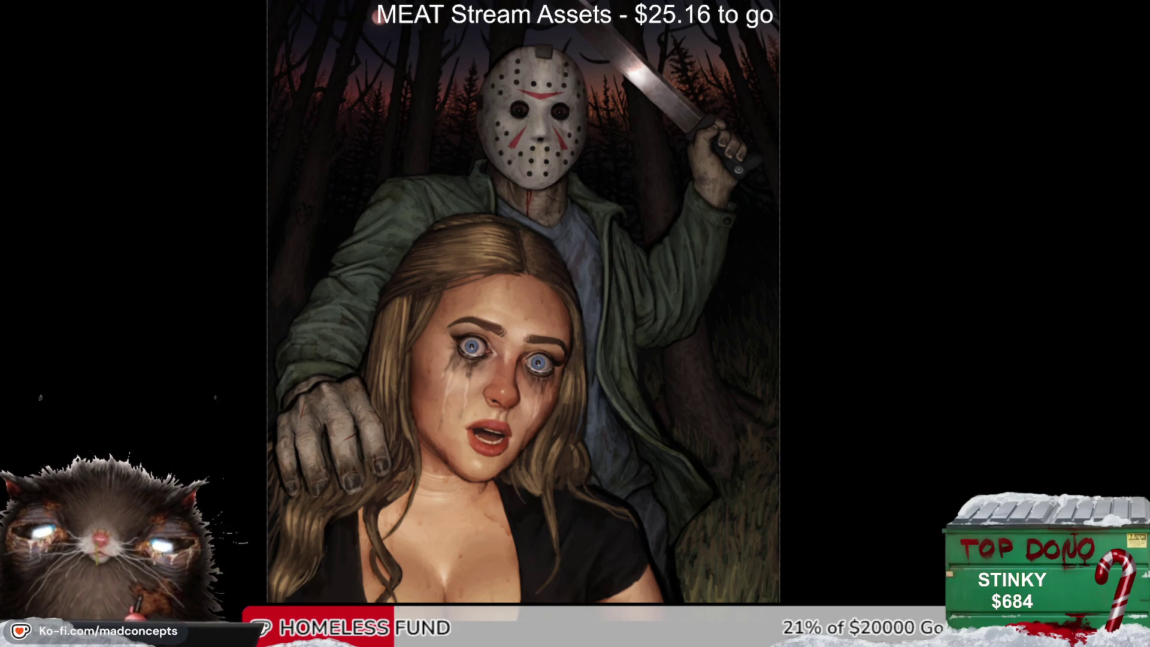
scroll(761, 169, "up", 2)
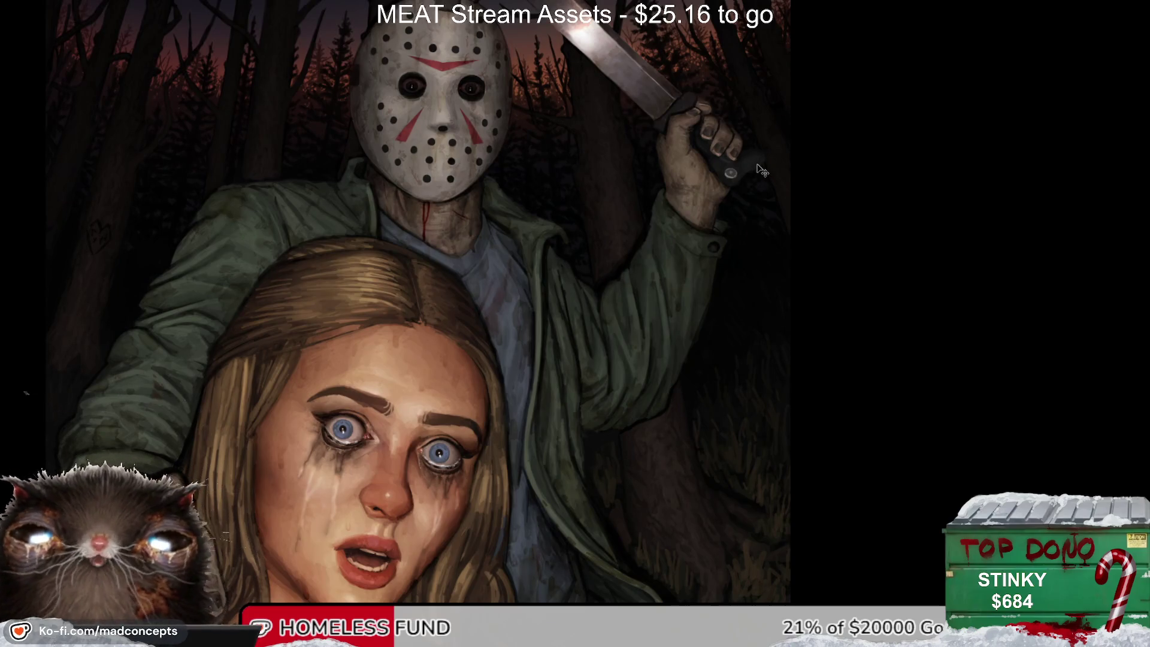
Step: Paint a red blood streak up Jason's sleeve and dab a dark-red mark on it
key("m")
scroll(562, 220, "up", 2)
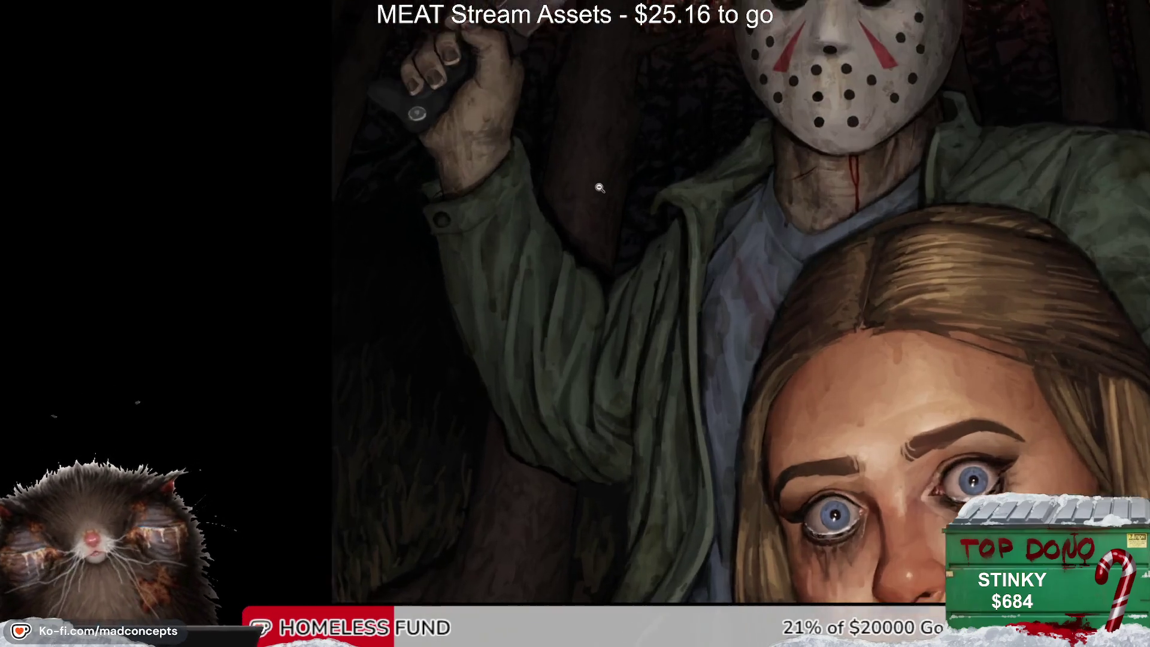
scroll(475, 305, "up", 2)
left_click_drag(467, 318, 465, 275)
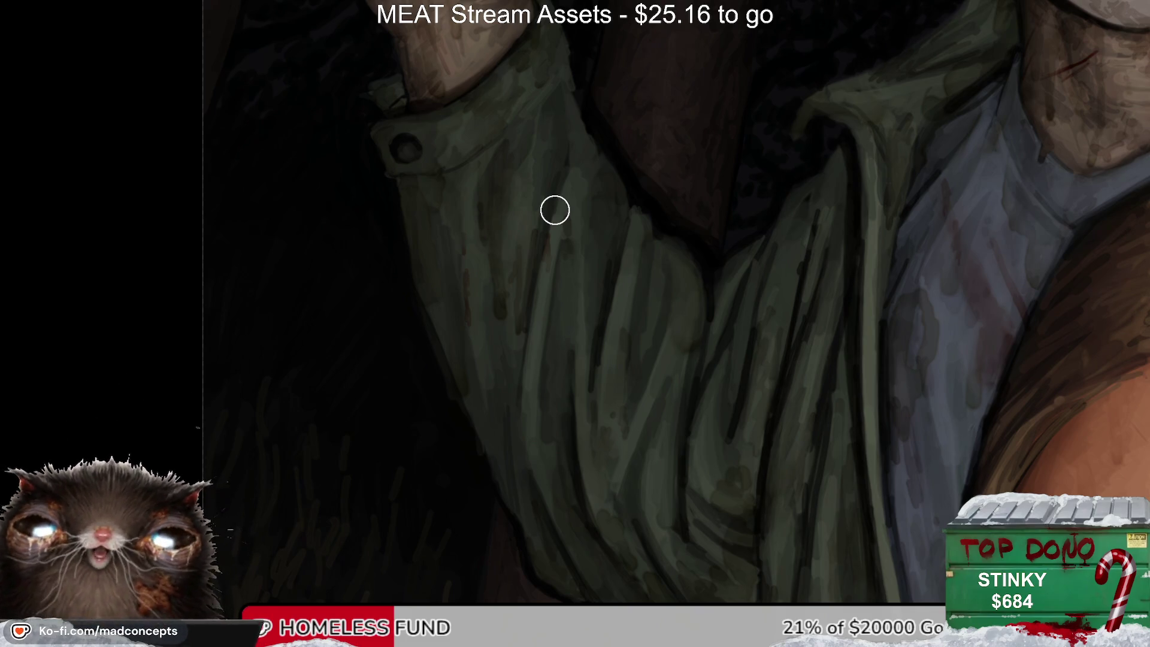
scroll(483, 306, "up", 5)
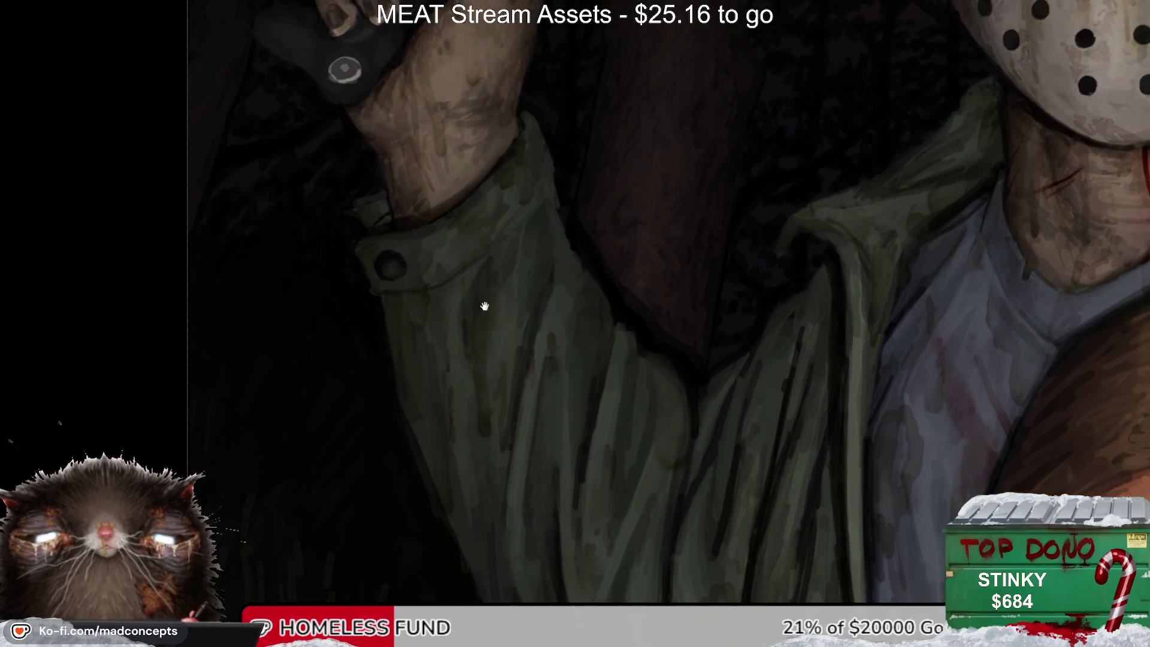
left_click(419, 251)
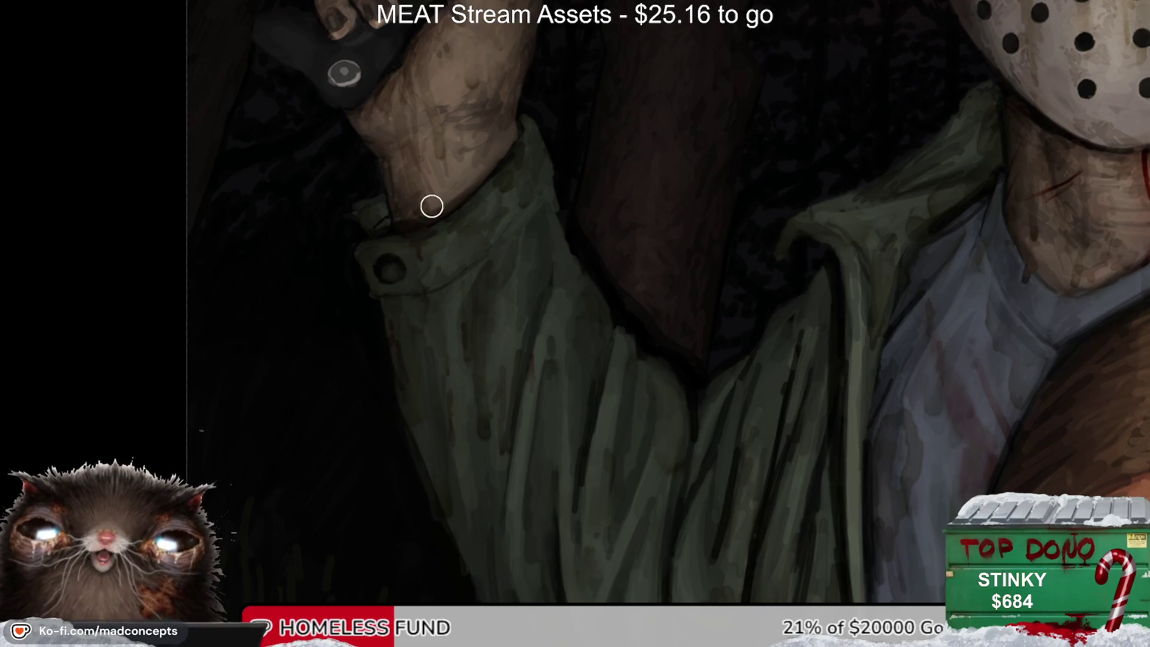
Step: Mirror the view to check the sleeve, then pan up toward the hand and hockey mask
key("m")
key("m")
scroll(497, 296, "right", 3)
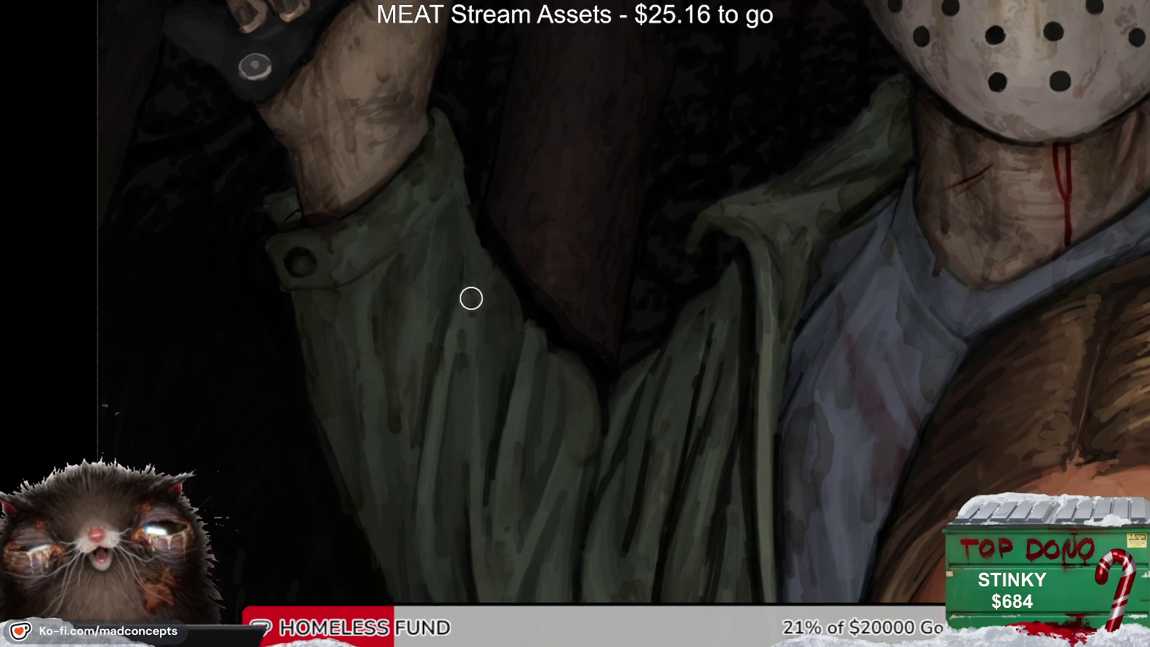
scroll(519, 349, "down", 4)
scroll(479, 318, "right", 2)
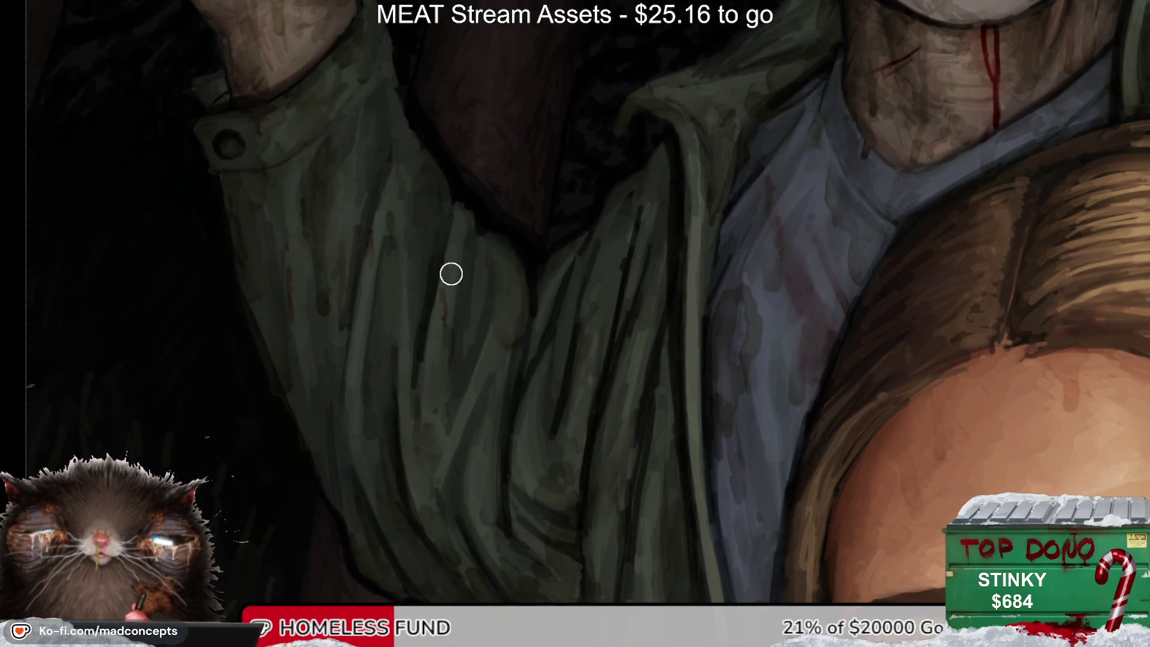
scroll(440, 398, "down", 1)
scroll(440, 398, "left", 1)
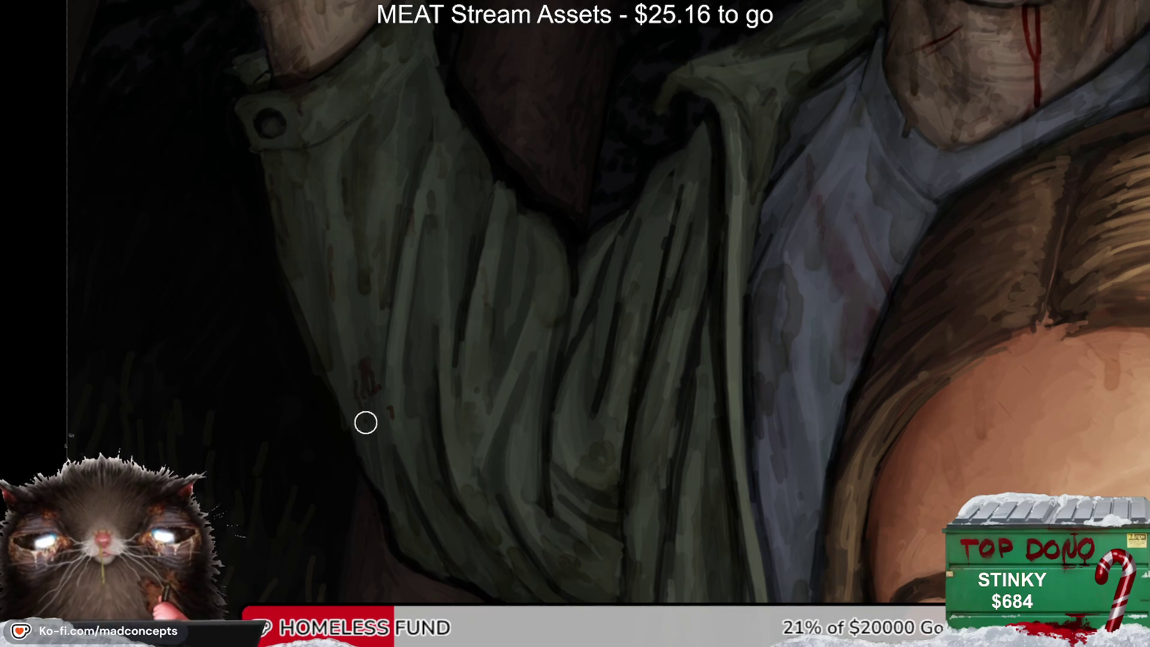
left_click_drag(358, 375, 410, 438)
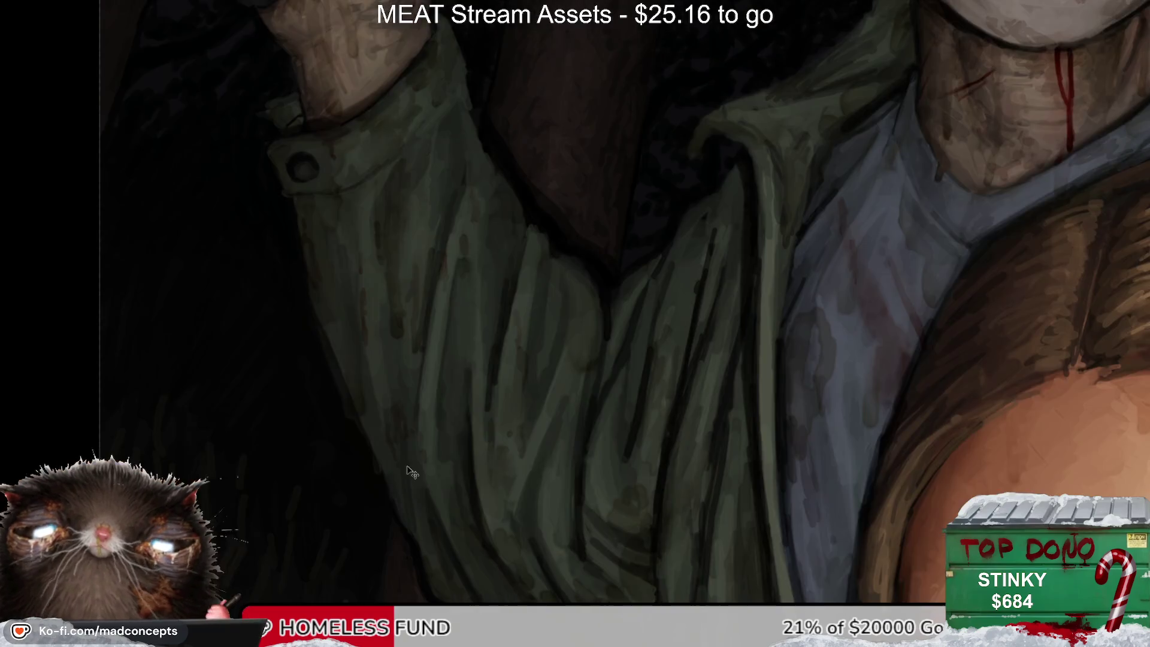
left_click_drag(413, 300, 438, 442)
scroll(437, 420, "down", 3)
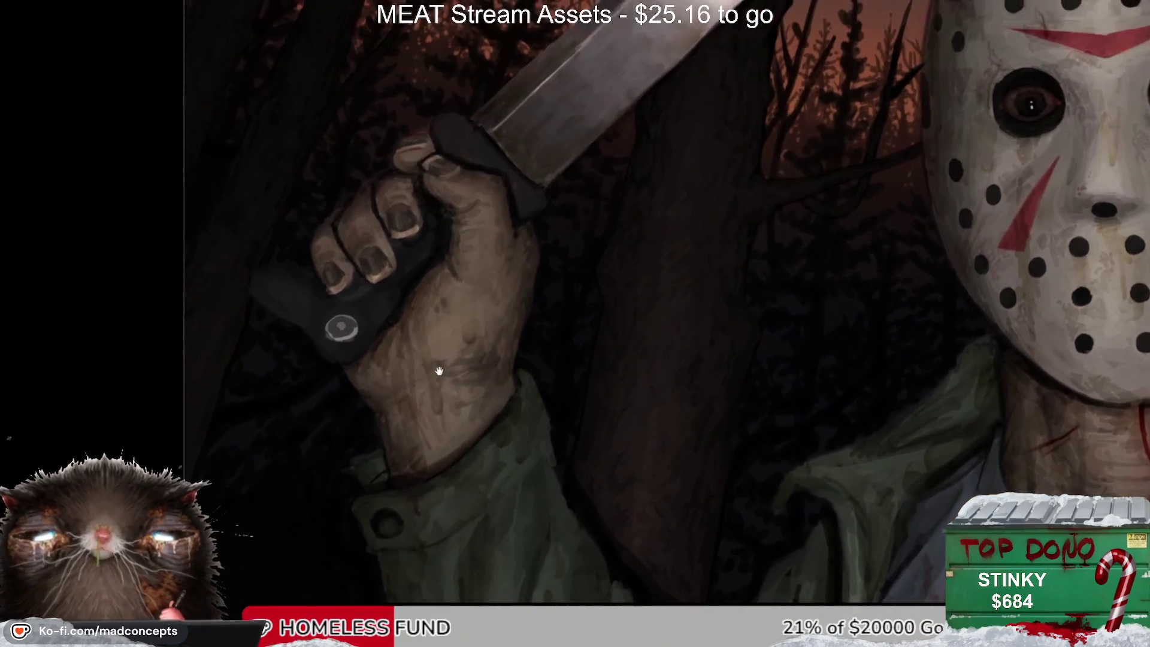
Step: Paint a small blood mark on a finger and a thin blood line near the machete grip
scroll(480, 329, "up", 1)
scroll(409, 271, "up", 2)
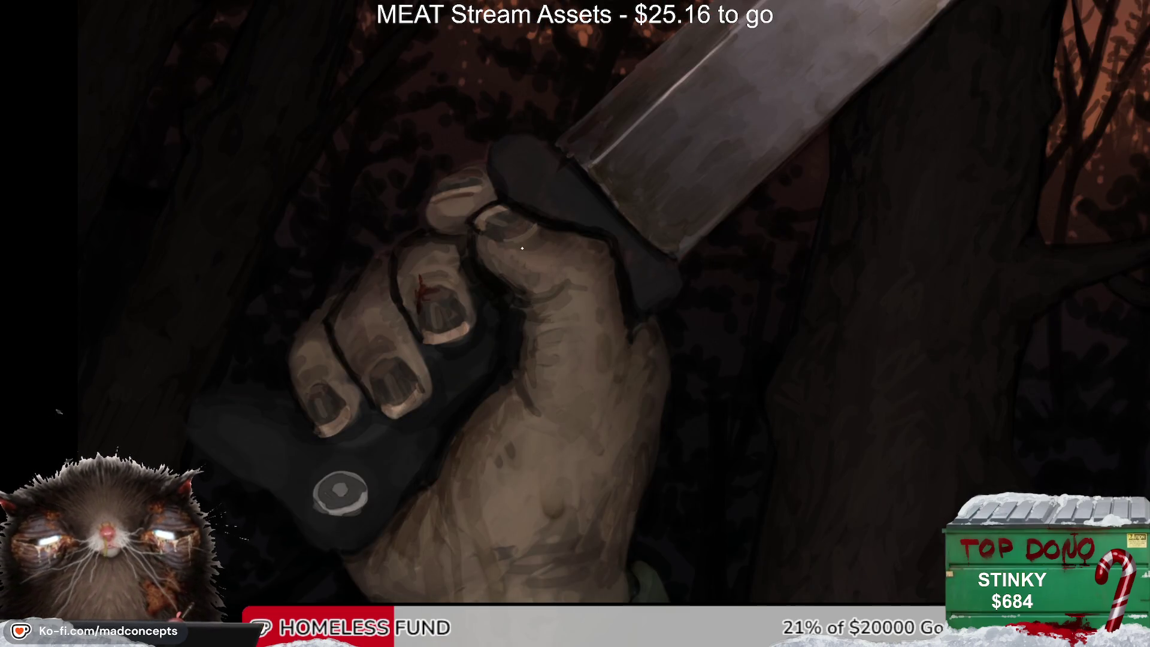
left_click_drag(505, 242, 535, 238)
key("m")
key("m")
key("m")
left_click_drag(567, 302, 574, 330)
key("m")
Step: Paint a thin blood streak across the back of the hand, redoing it higher after an undo
left_click_drag(675, 286, 632, 235)
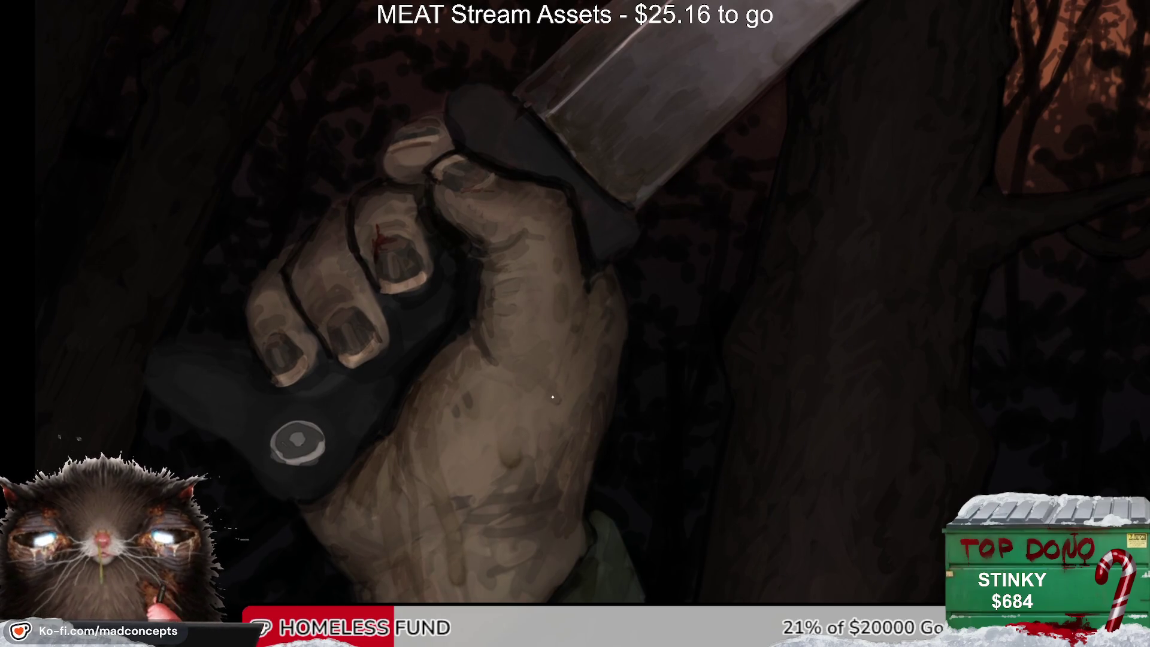
left_click_drag(593, 373, 542, 432)
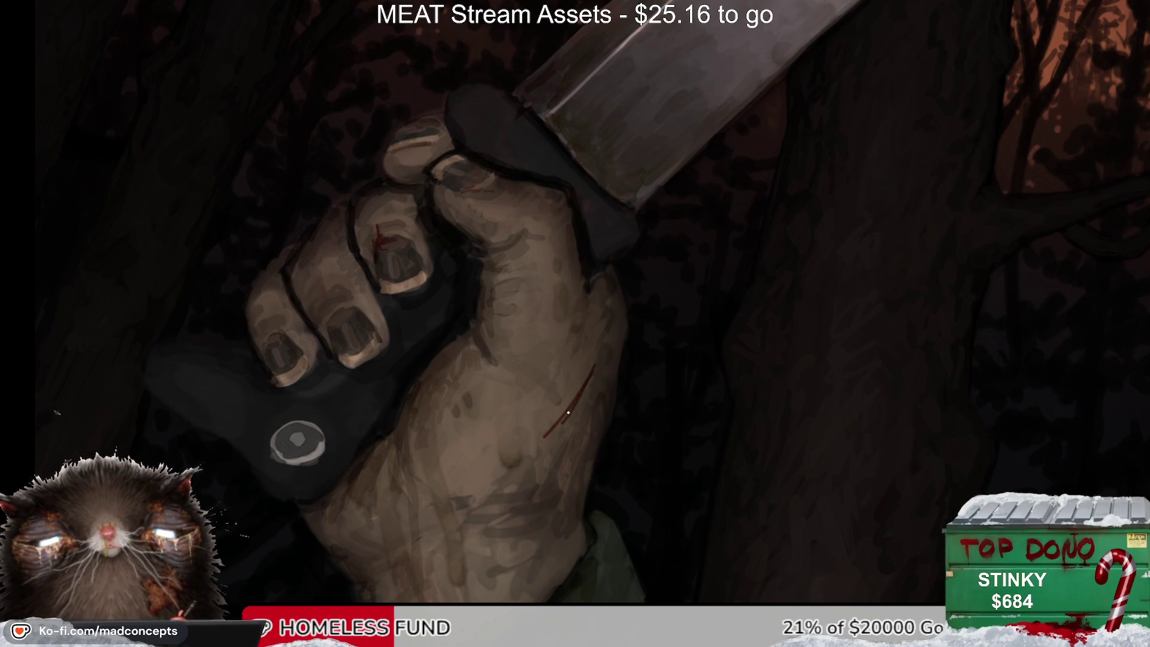
key("ctrl+z")
mouse_move(624, 354)
left_mouse_down()
mouse_move(555, 400)
mouse_move(618, 353)
mouse_move(572, 366)
left_mouse_up()
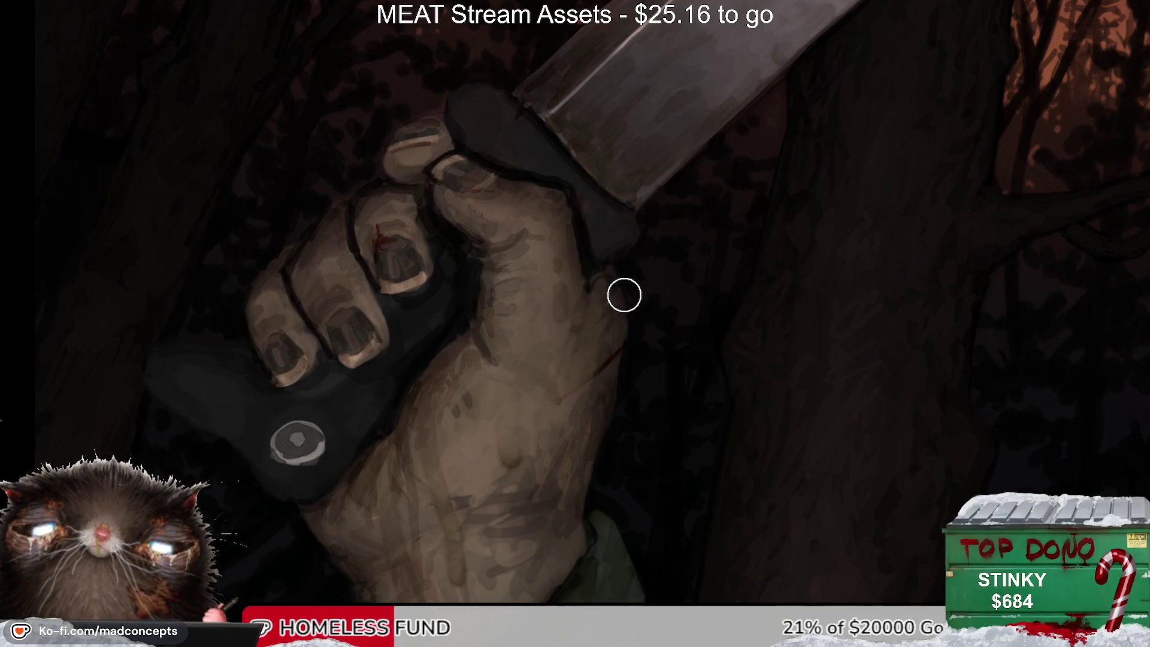
Step: Rotate and mirror the view to check, then zoom back in centred on the hand and machete
key("m")
key("5")
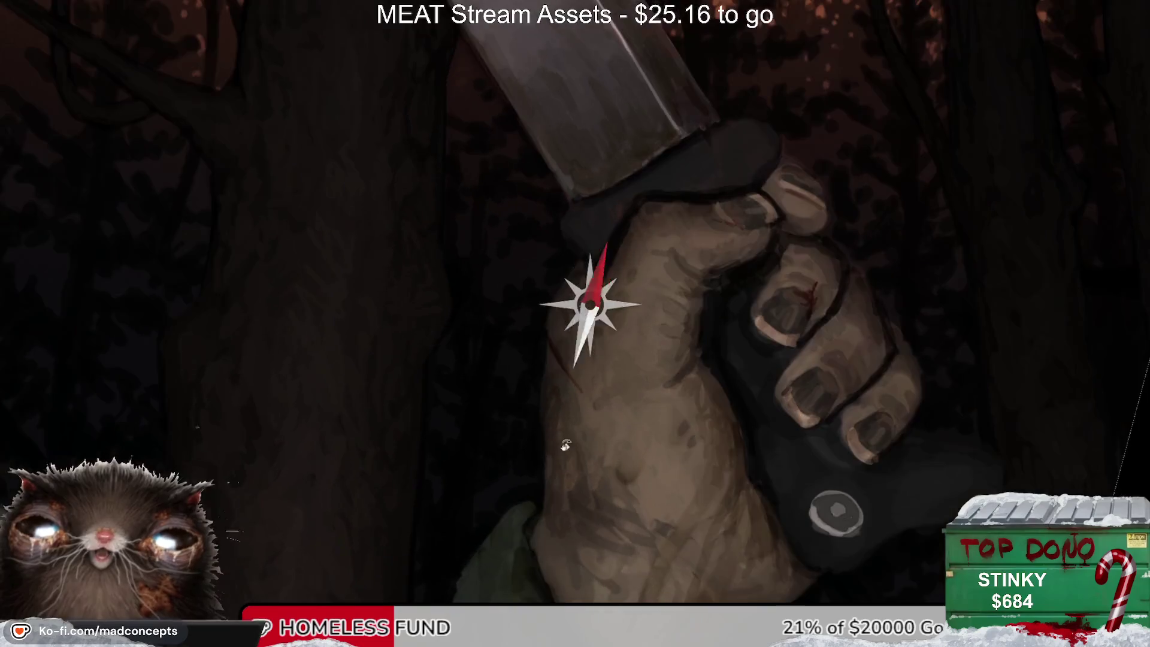
left_click_drag(516, 409, 586, 308)
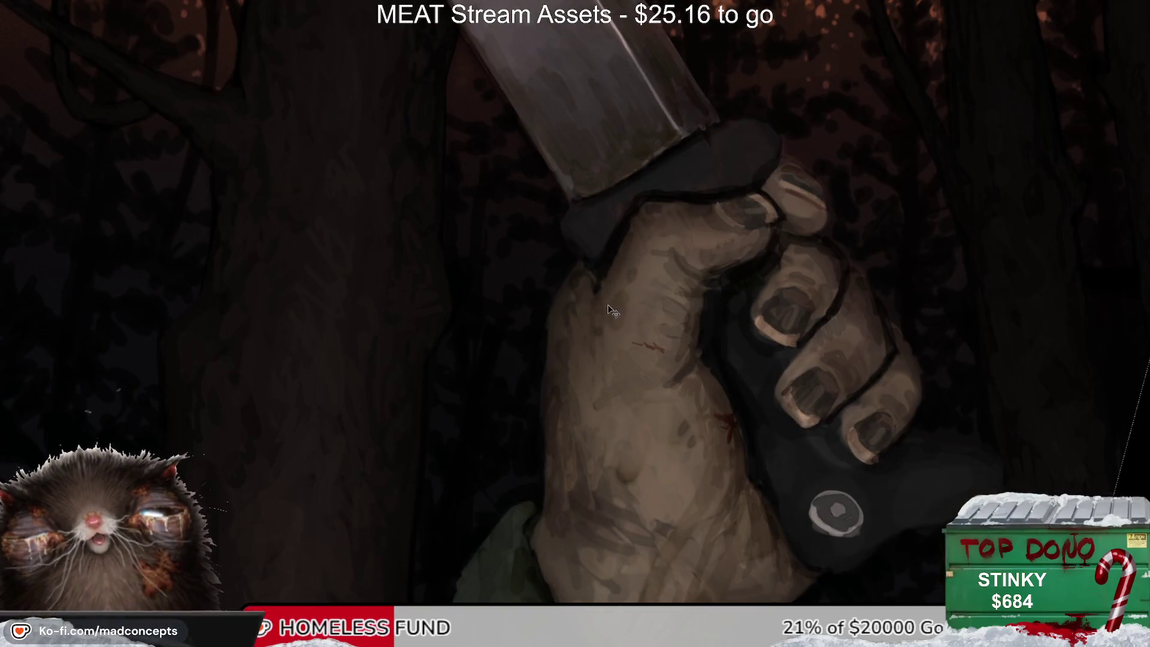
left_click(617, 270)
key("m")
key("m")
key("m")
left_click(606, 204)
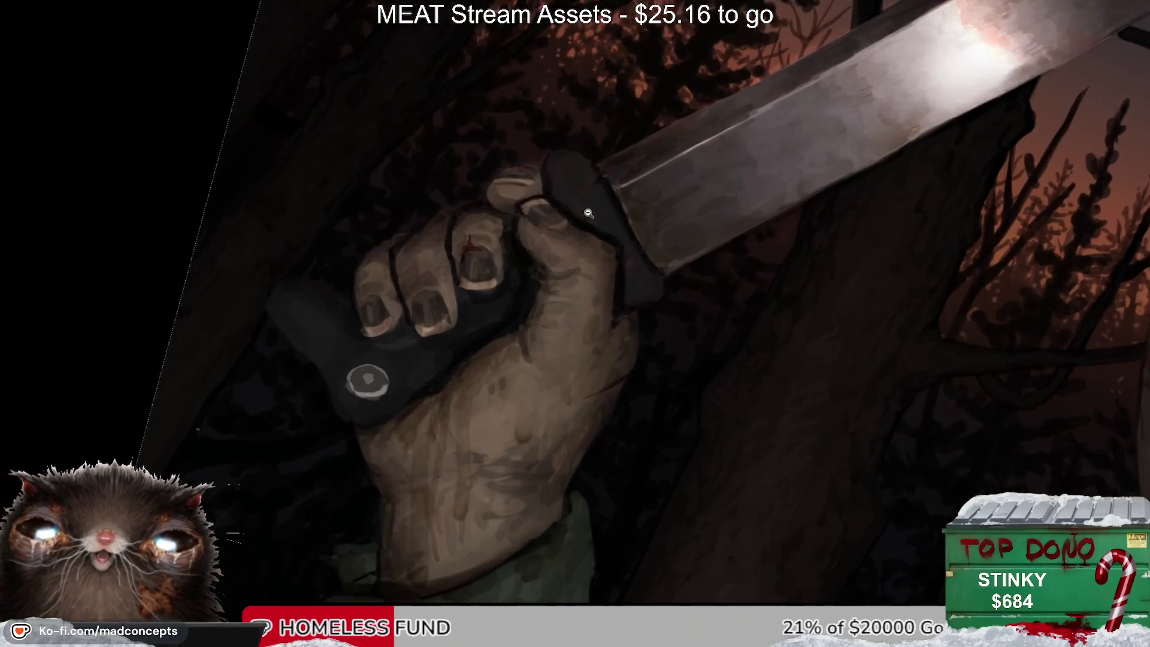
left_click(545, 332)
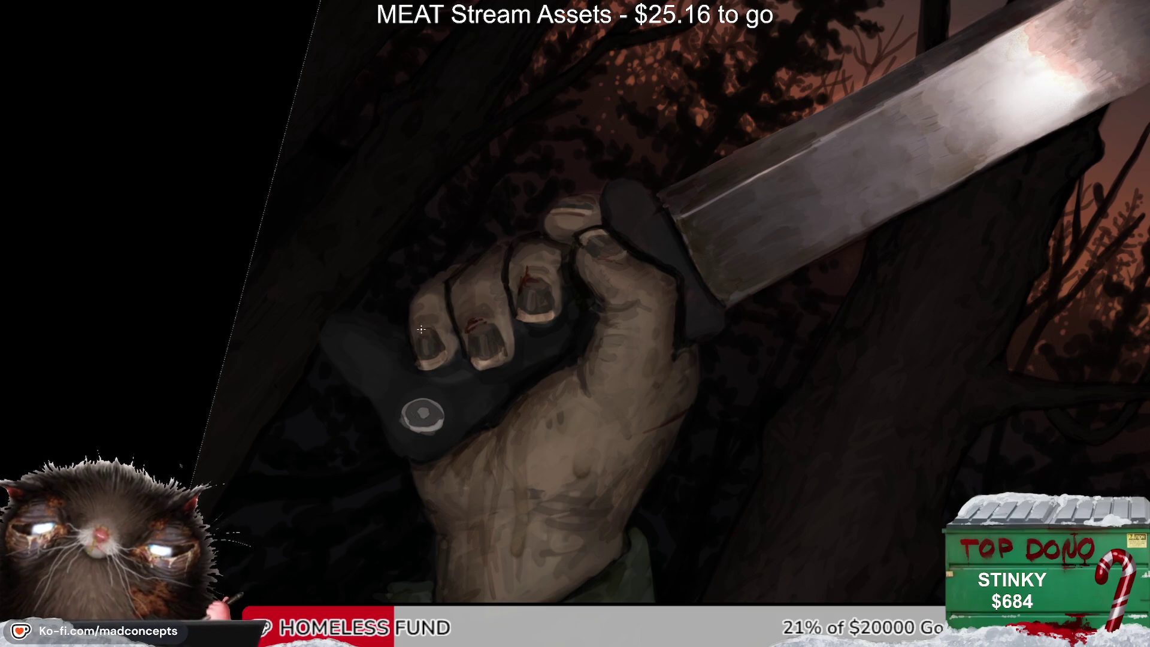
mouse_move(626, 241)
left_mouse_down()
mouse_move(544, 290)
mouse_move(534, 262)
left_mouse_up()
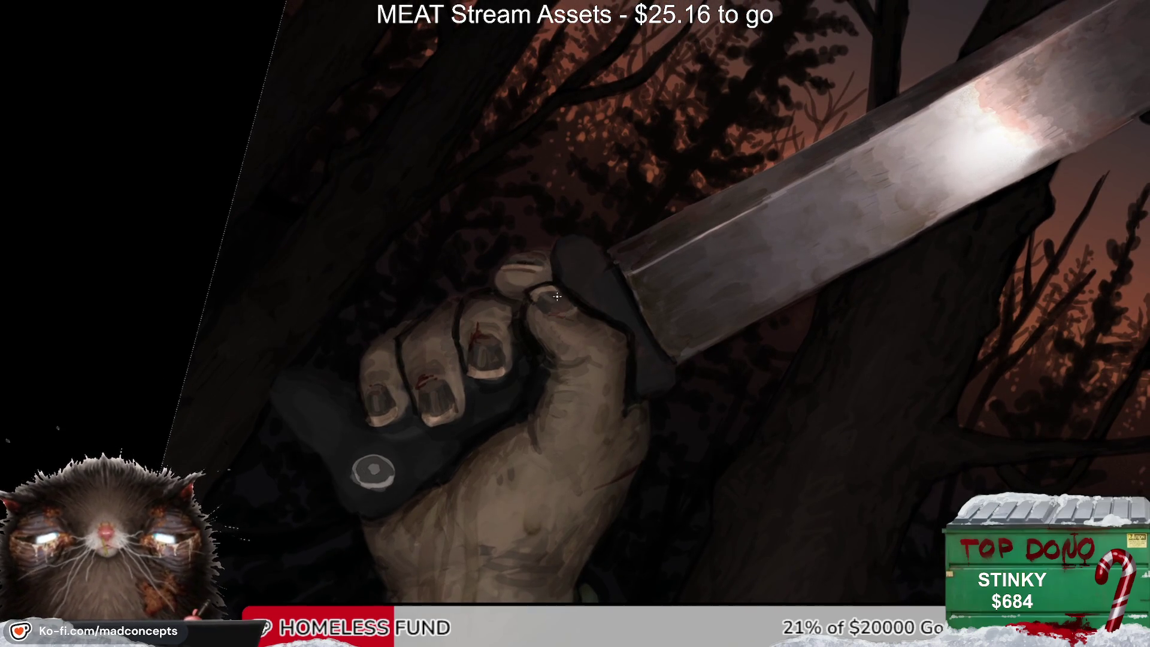
scroll(542, 313, "down", 5)
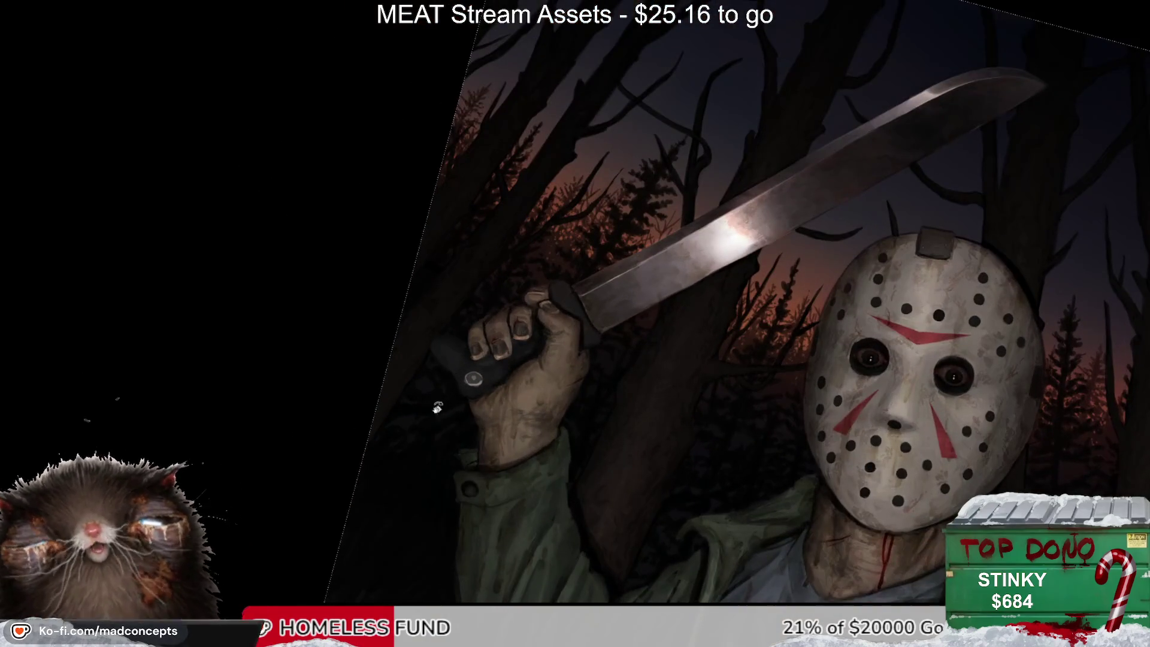
Step: Paint a thin blood streak down the wrist, checking the hand in mirrored views
left_click_drag(438, 407, 552, 463)
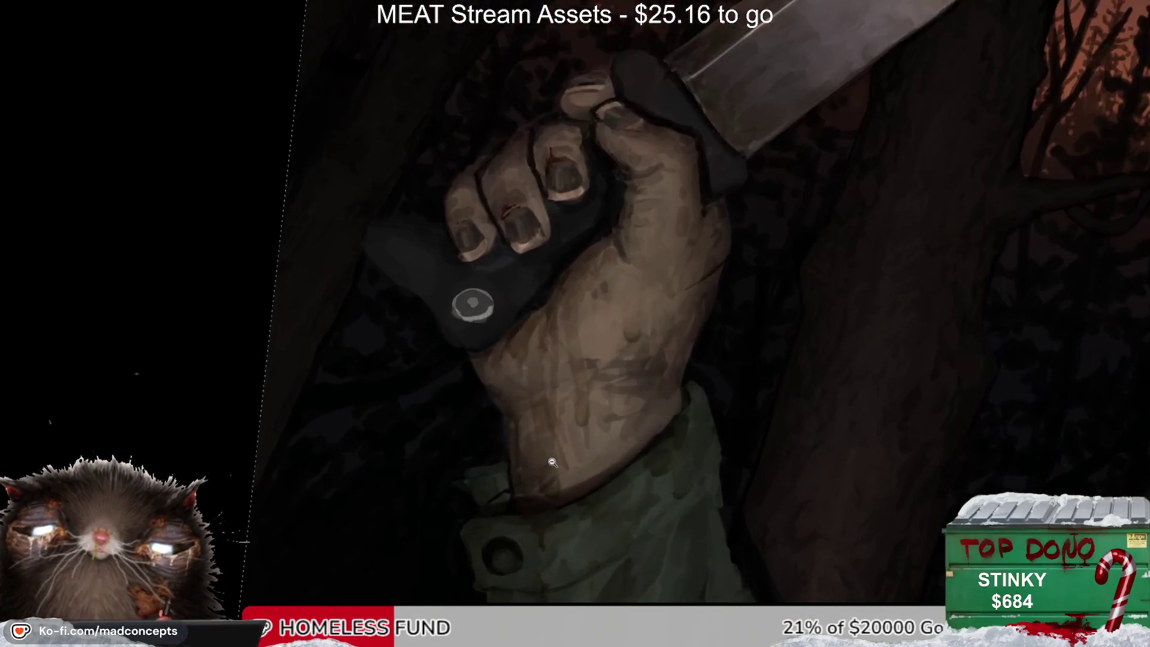
left_click_drag(601, 413, 595, 482)
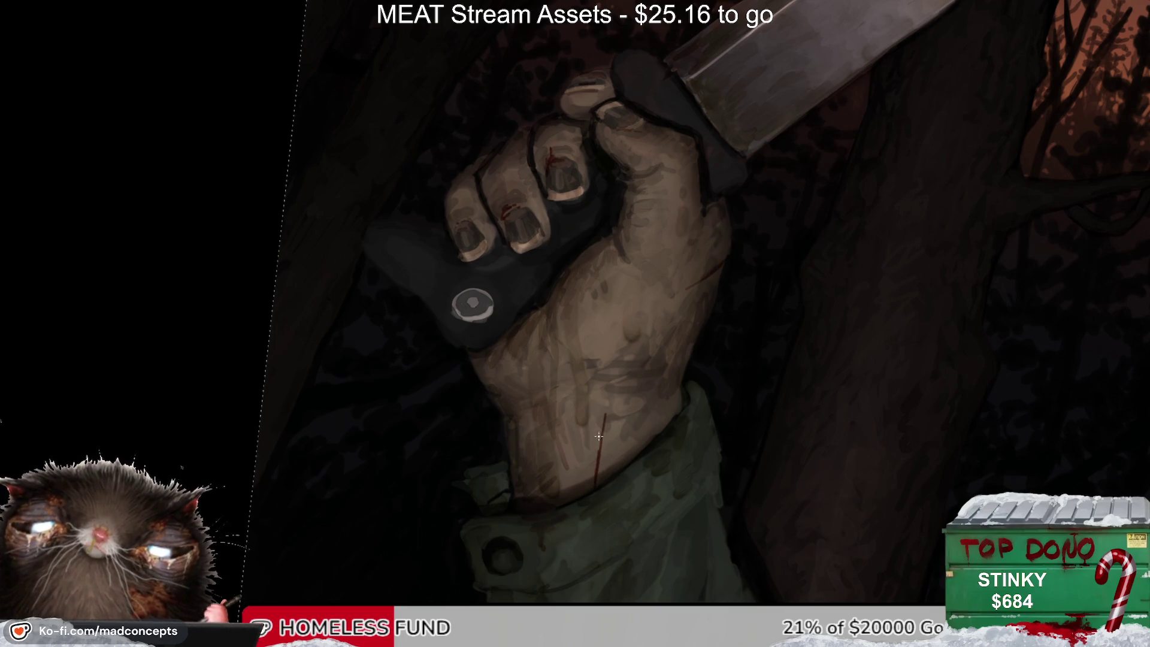
scroll(653, 355, "down", 5)
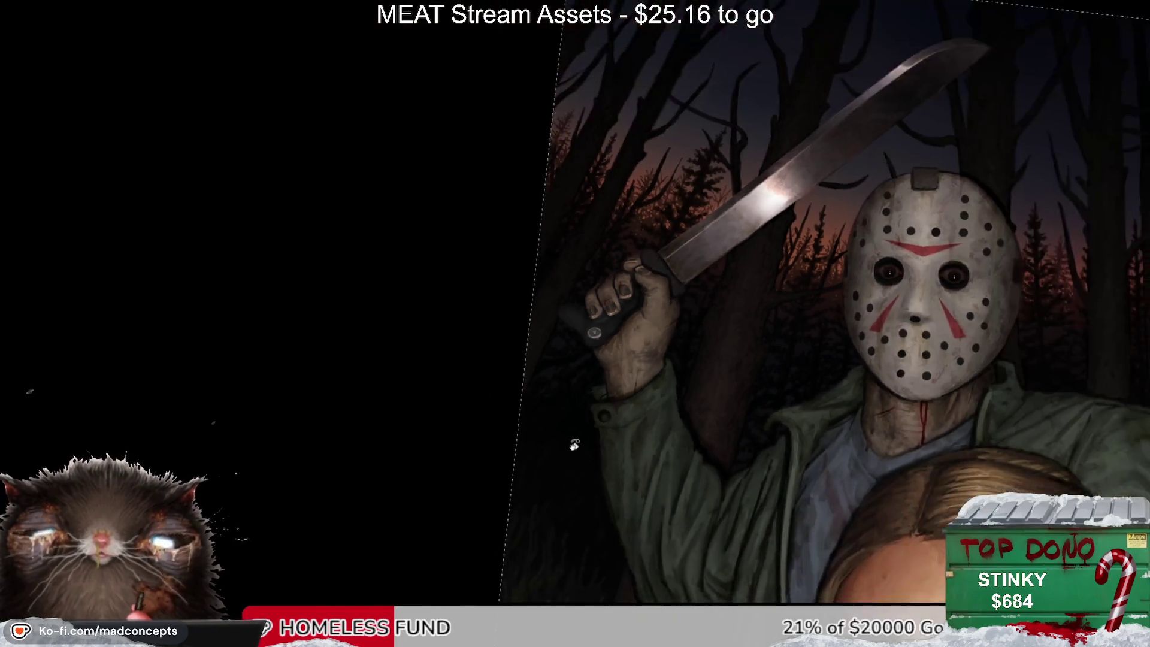
key("m")
left_click_drag(509, 349, 571, 270)
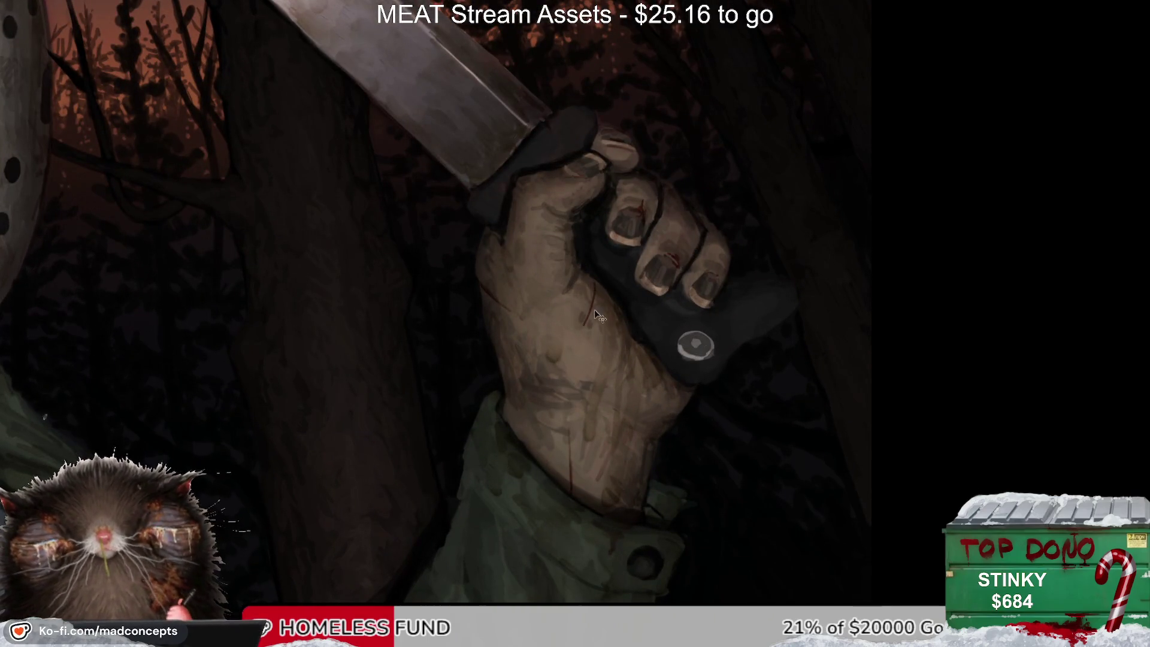
key("m")
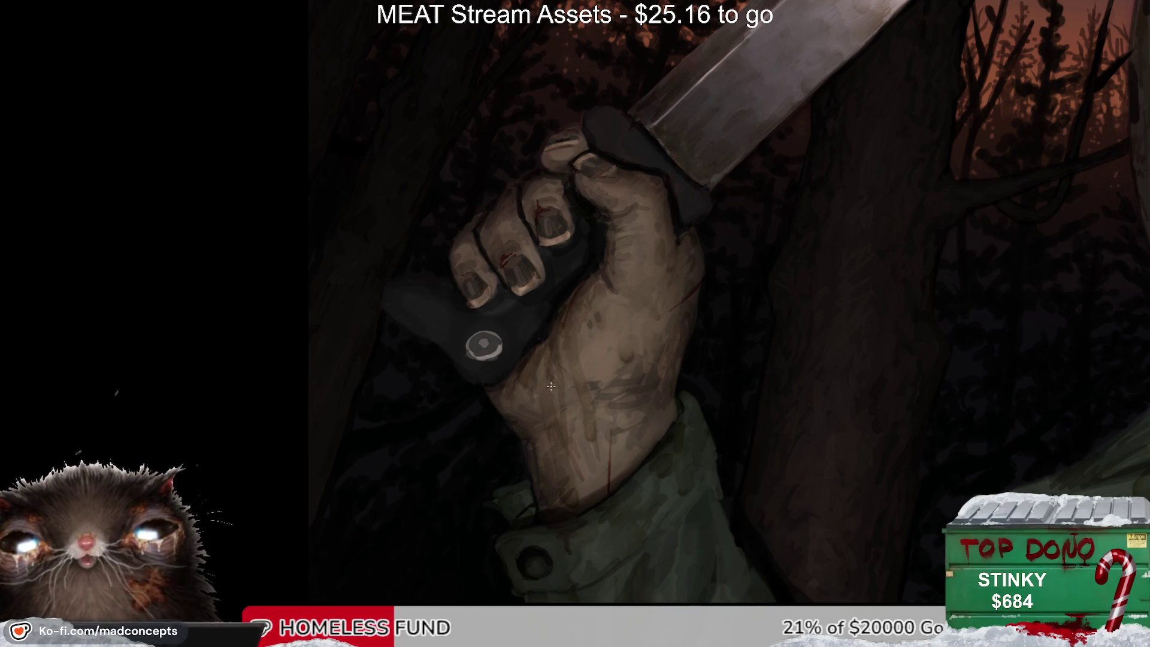
left_click(603, 293, "alt")
key("m")
key("m")
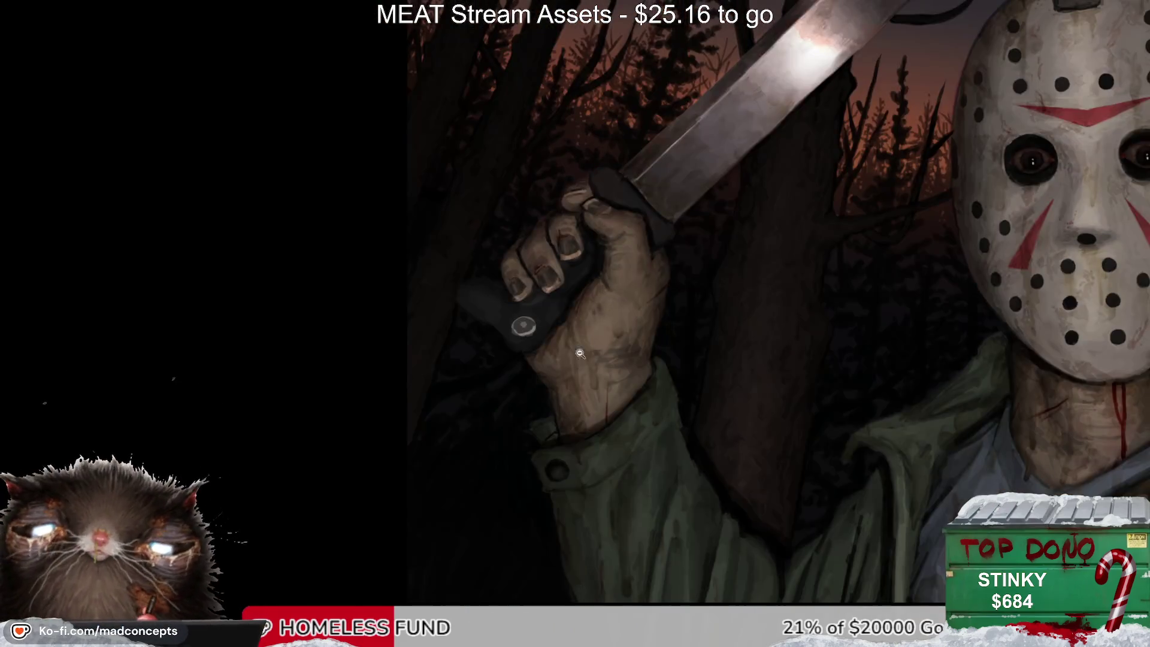
Step: Zoom out to the whole painting, then enlarge the mask and machete and view them mirrored
left_click(554, 377)
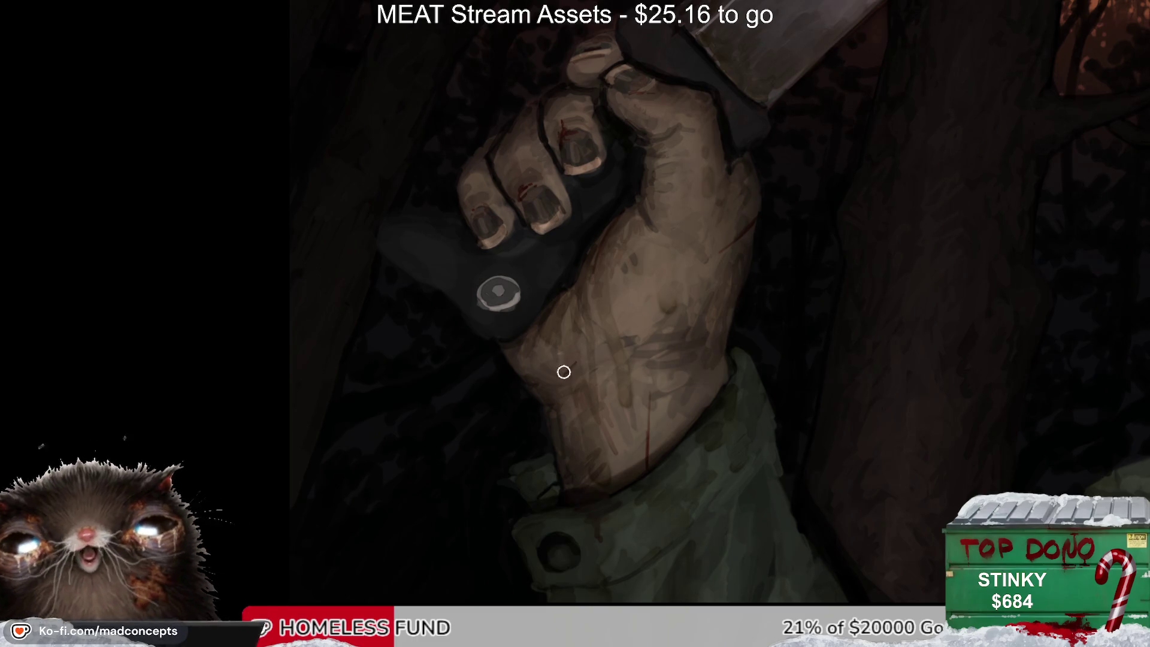
left_click(596, 328, "alt")
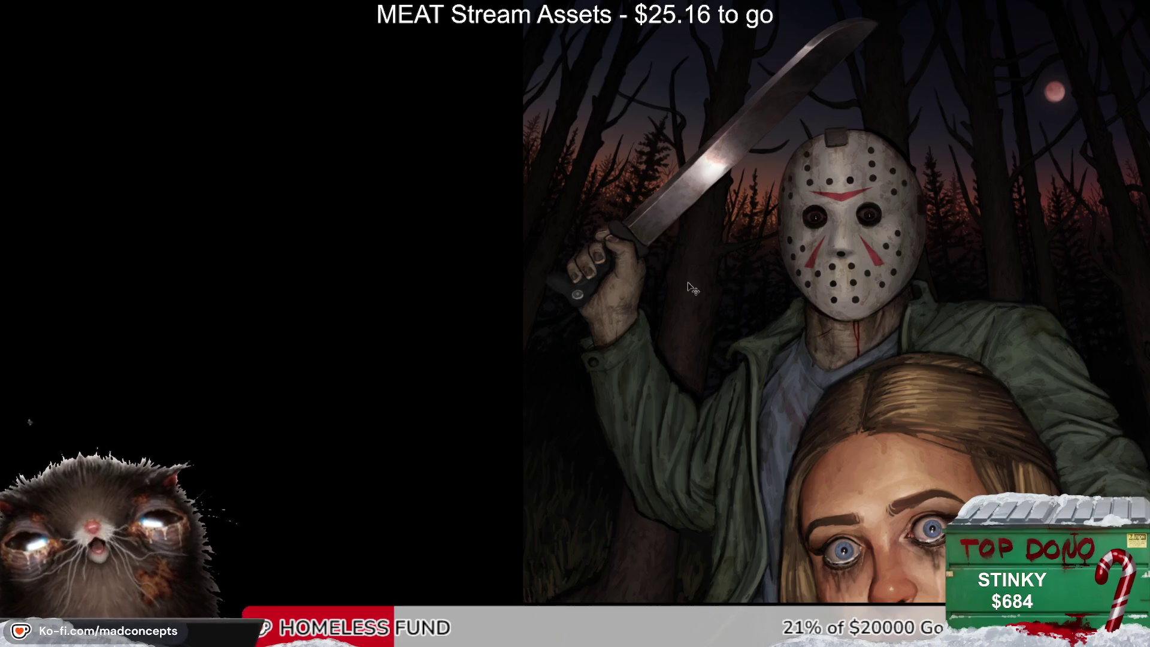
left_click(680, 283, "alt")
left_click(698, 221)
left_click(722, 167)
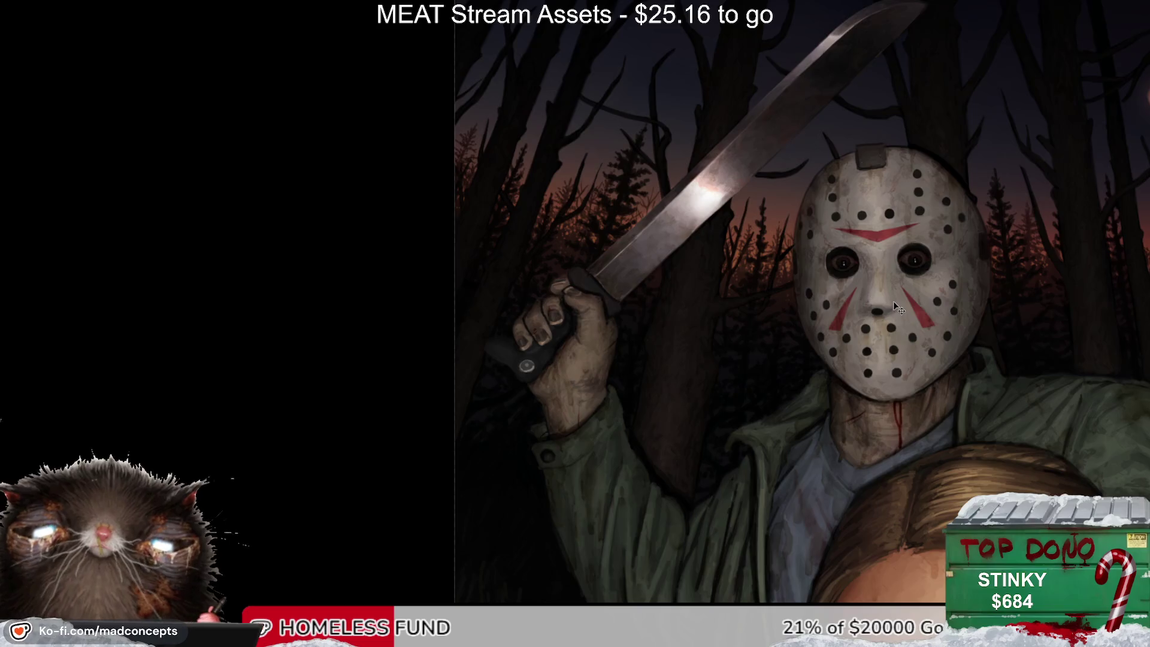
key("m")
left_click(456, 187)
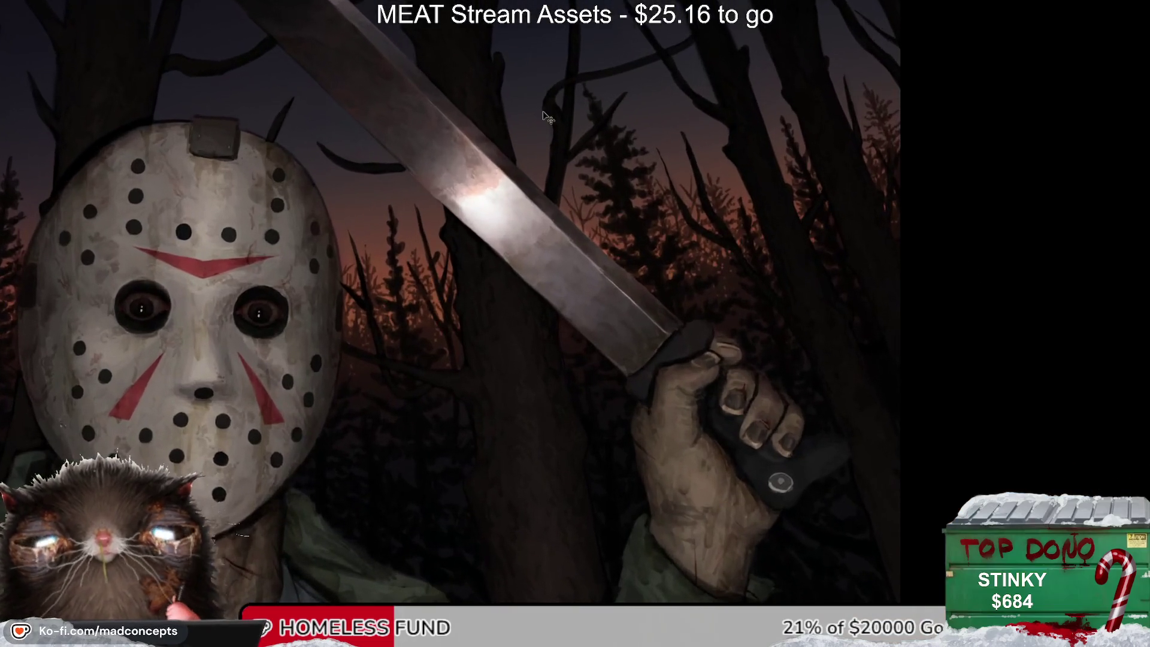
Step: Paint trial dark-red blood streaks along the machete blade, mirroring the view to check them
key("m")
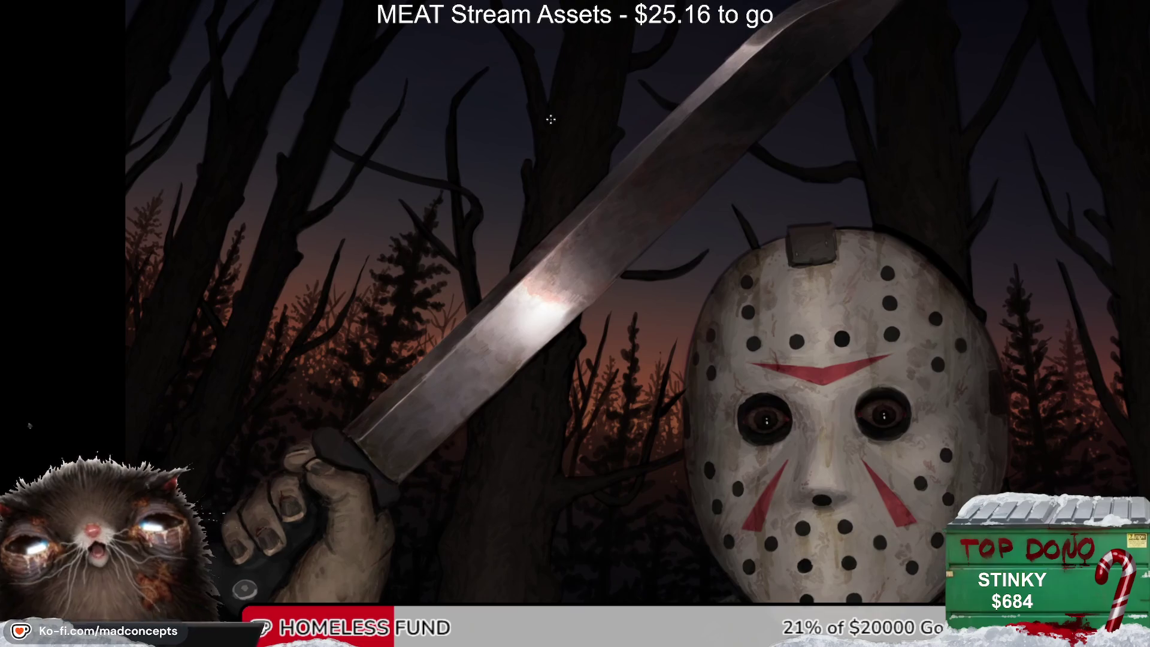
left_click_drag(453, 354, 415, 390)
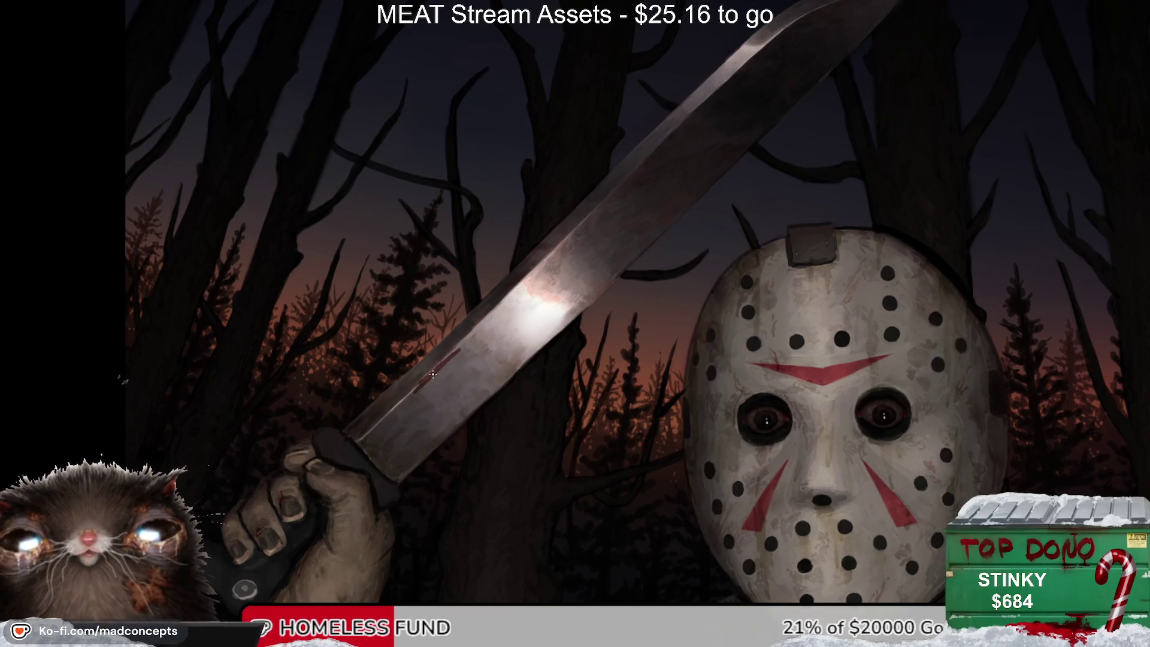
key("m")
key("m")
mouse_move(469, 349)
left_mouse_down()
mouse_move(463, 328)
mouse_move(413, 380)
left_mouse_up()
left_click_drag(527, 284, 473, 362)
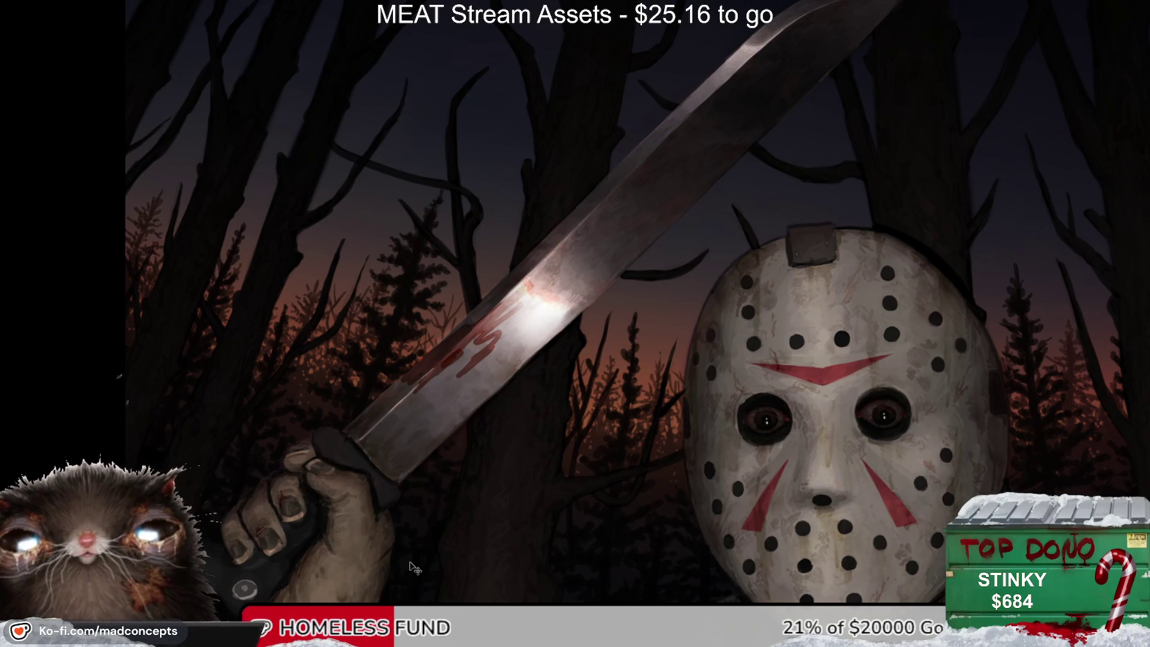
Step: Remove the blade streaks and return to viewing the whole illustration
key("Delete")
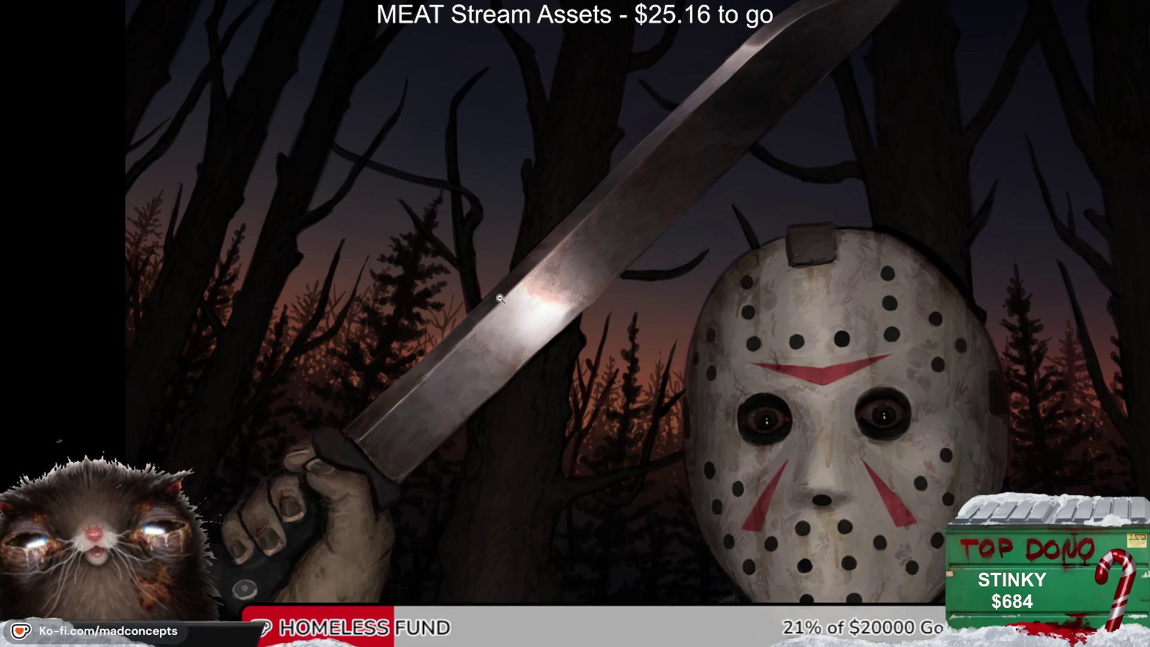
scroll(473, 336, "down", 5)
scroll(598, 270, "up", 1)
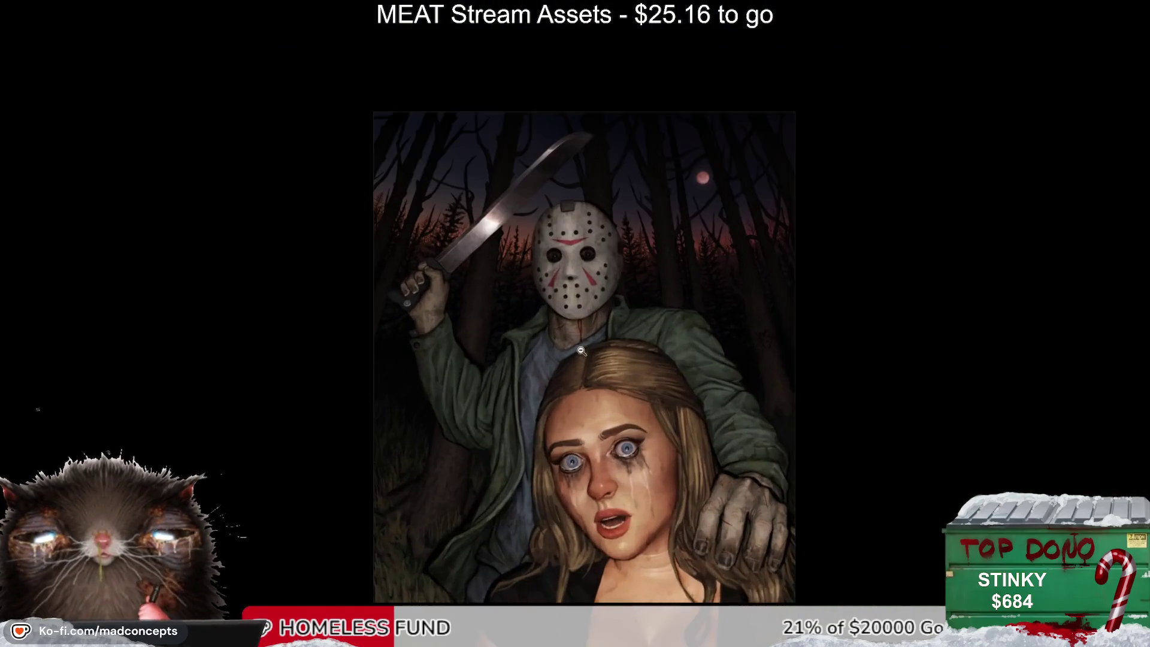
Step: Mirror the illustration, then zoom, tilt and pan to inspect the woman's face and the masked figure
key("m")
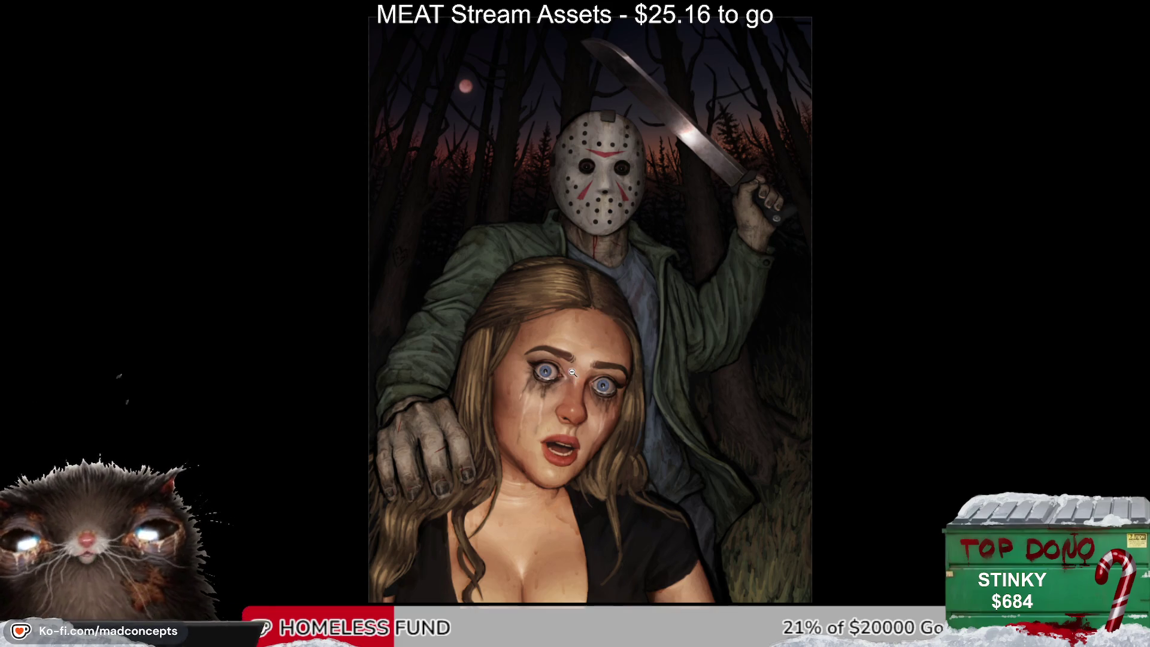
left_click(555, 390)
left_click_drag(589, 344, 500, 390)
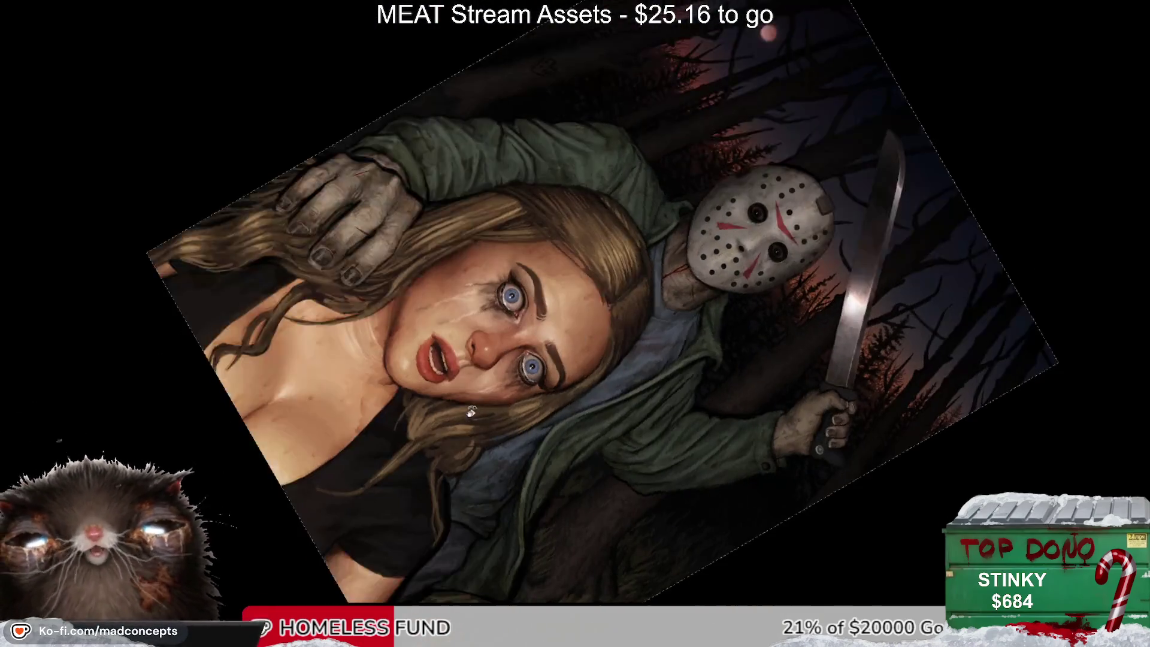
key("Escape")
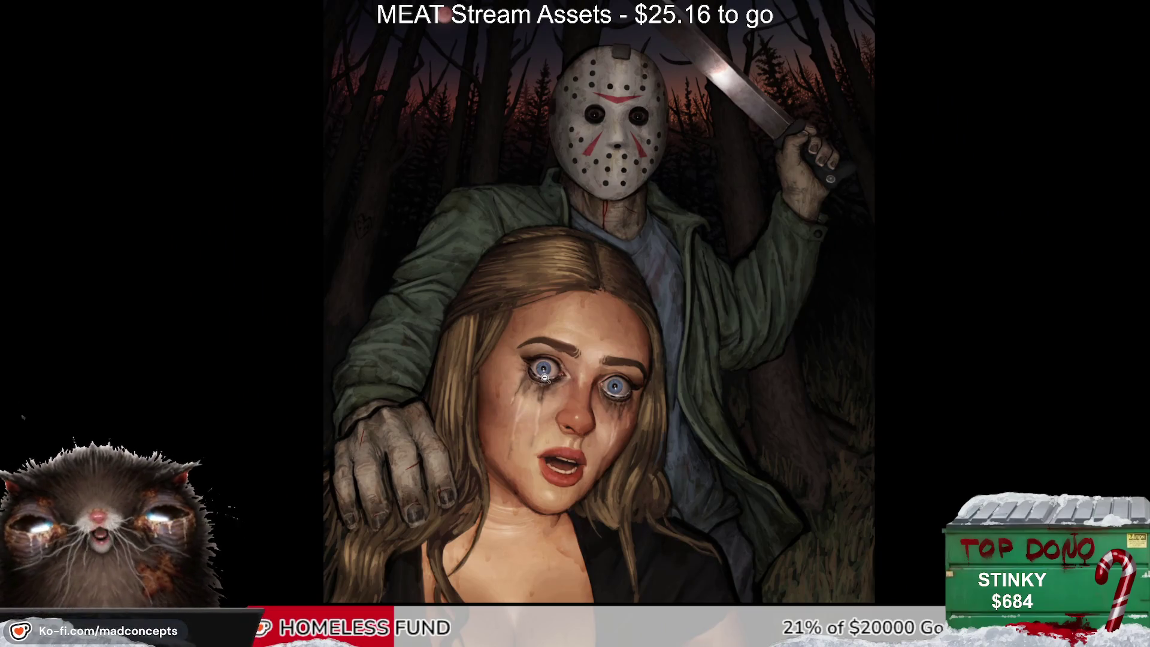
left_click(556, 316)
left_click_drag(552, 314, 635, 323)
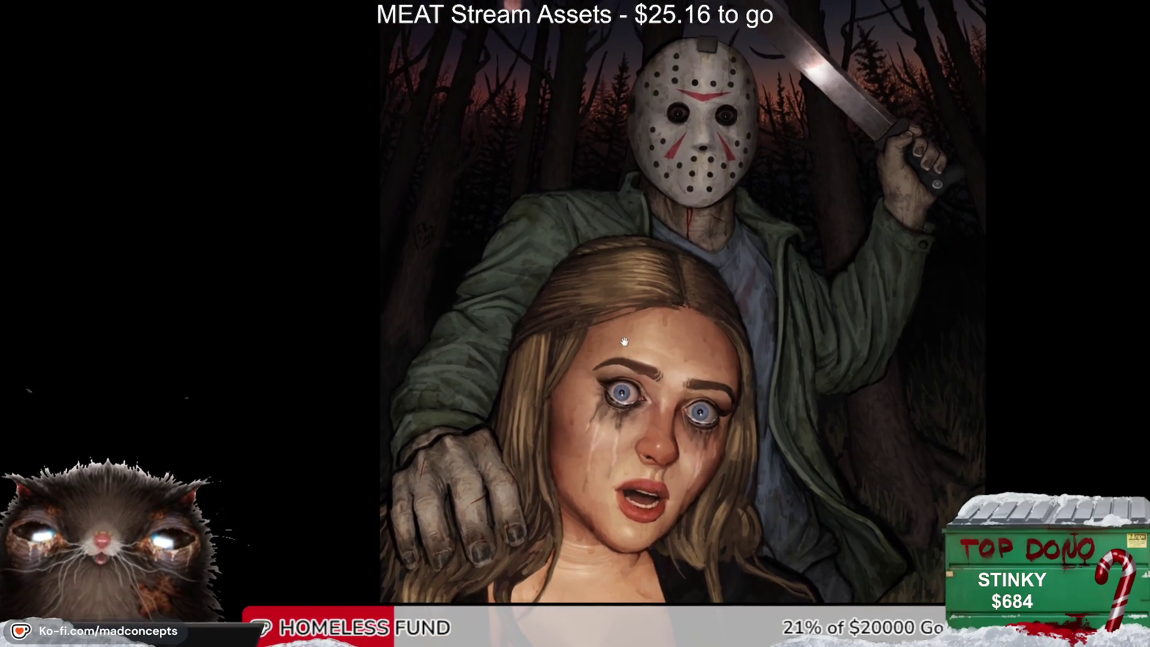
scroll(473, 419, "up", 3)
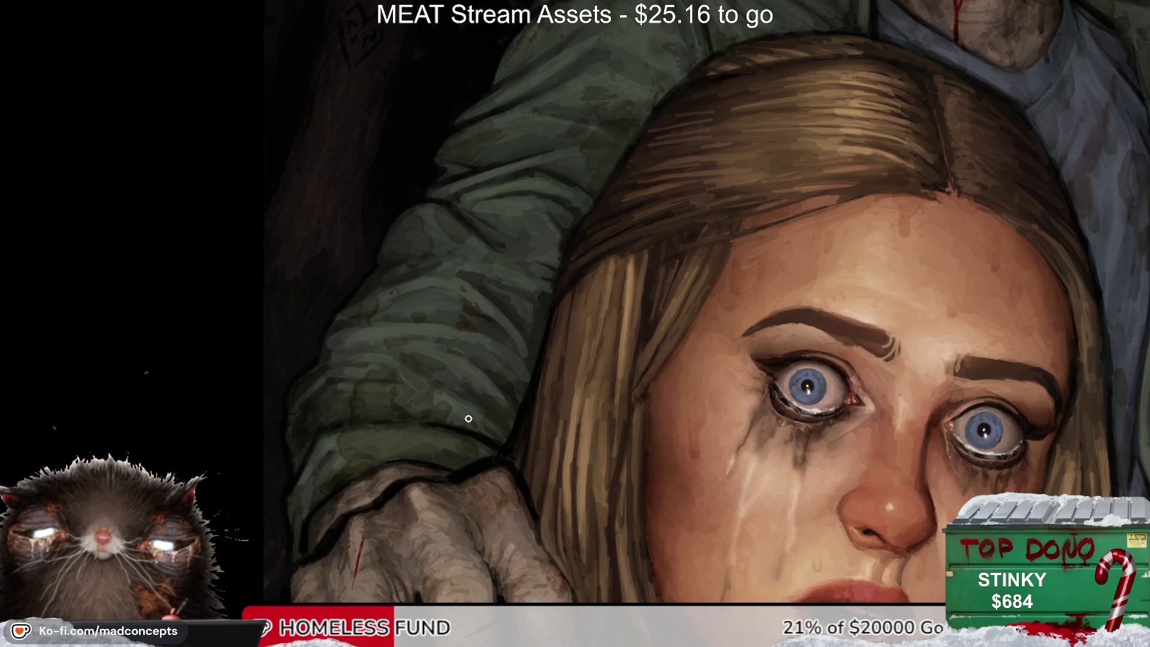
left_click_drag(514, 334, 516, 418)
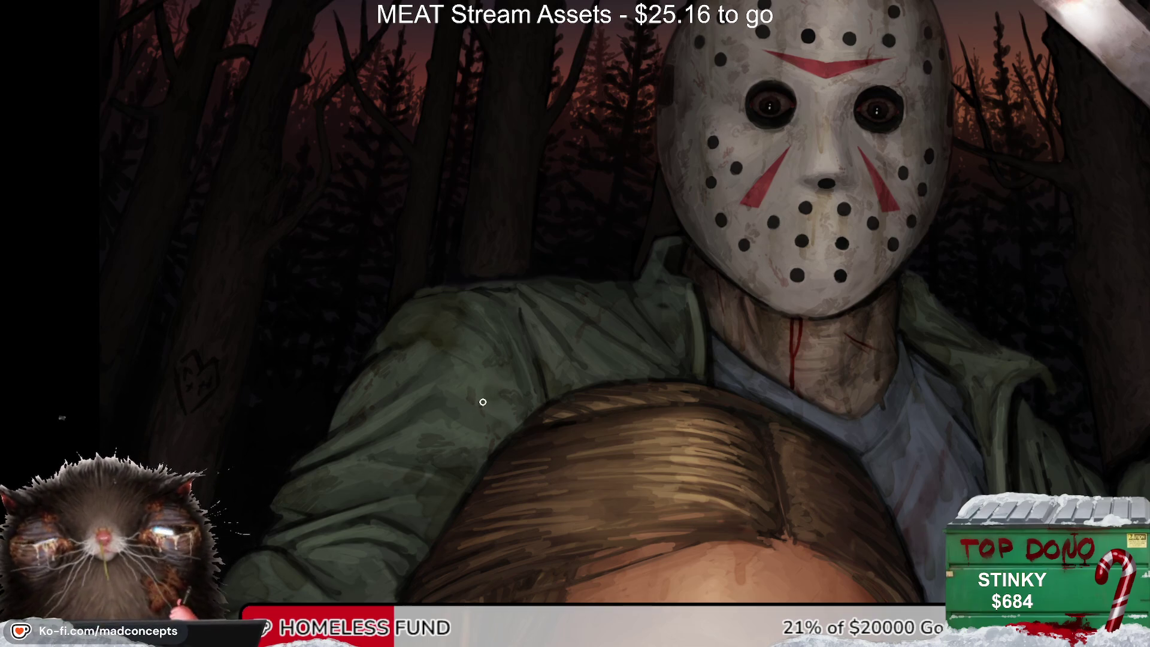
scroll(485, 404, "down", 5)
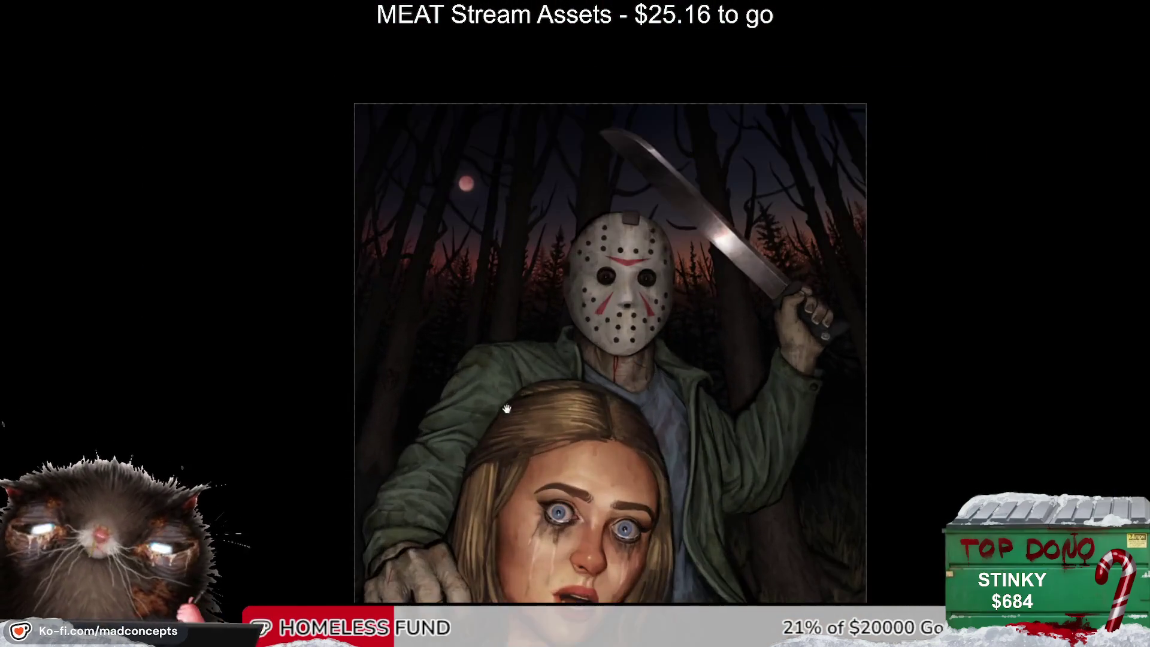
scroll(485, 396, "down", 3)
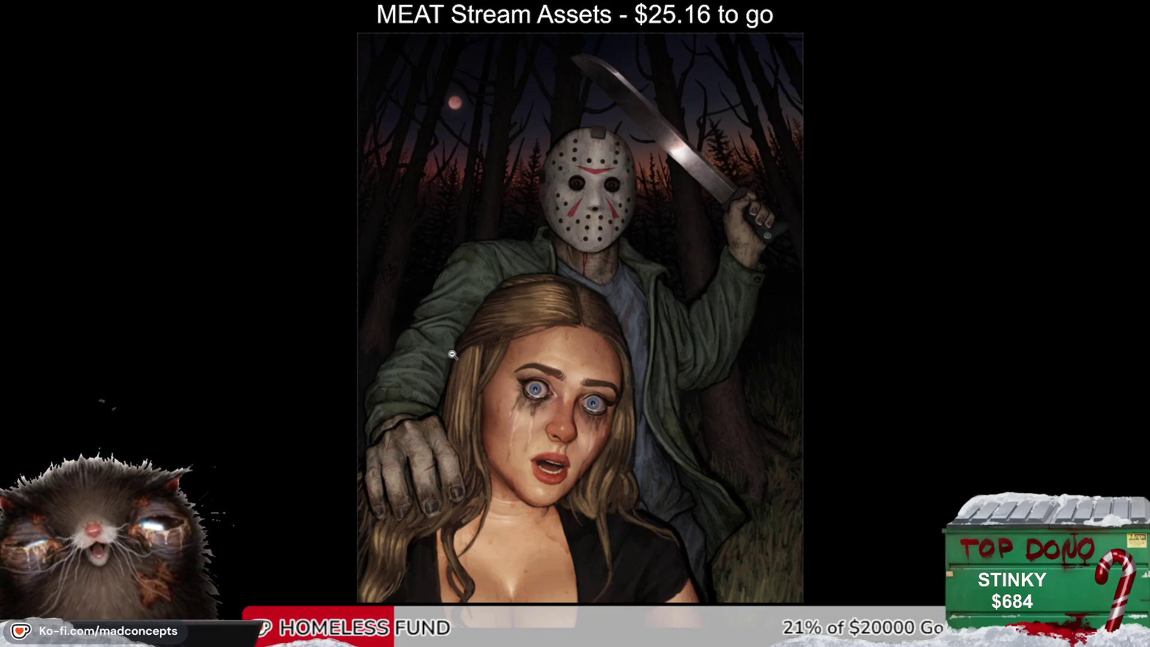
Step: Zoom in and back out over the portrait, then close in near the hair and blade
left_click(540, 372)
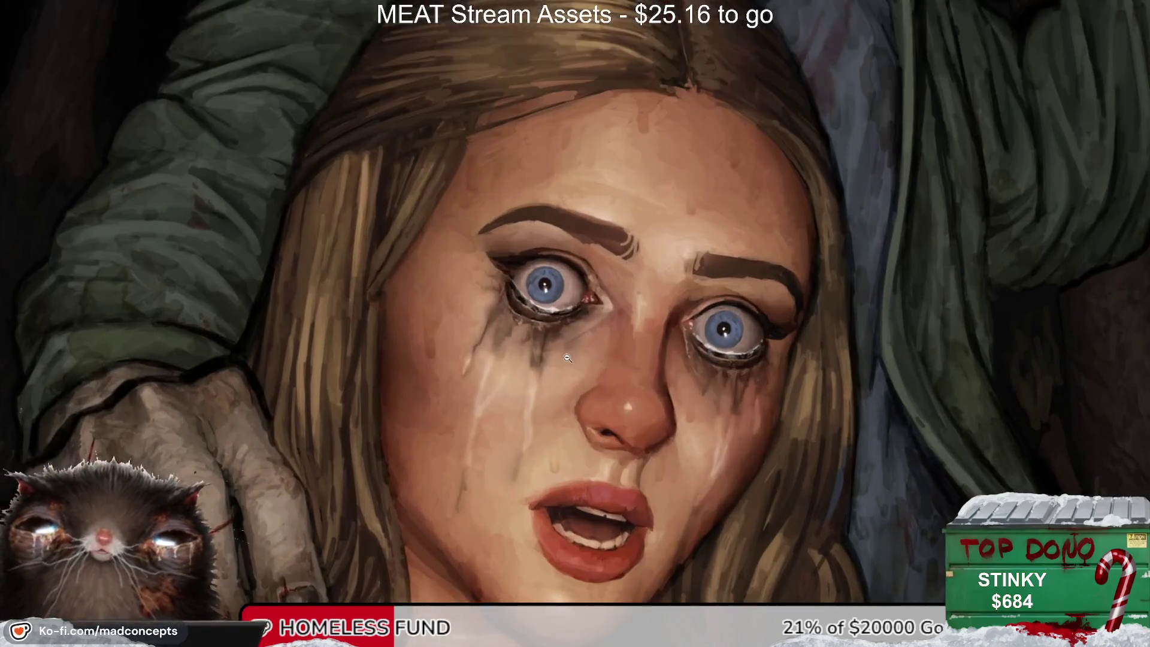
left_click(568, 342)
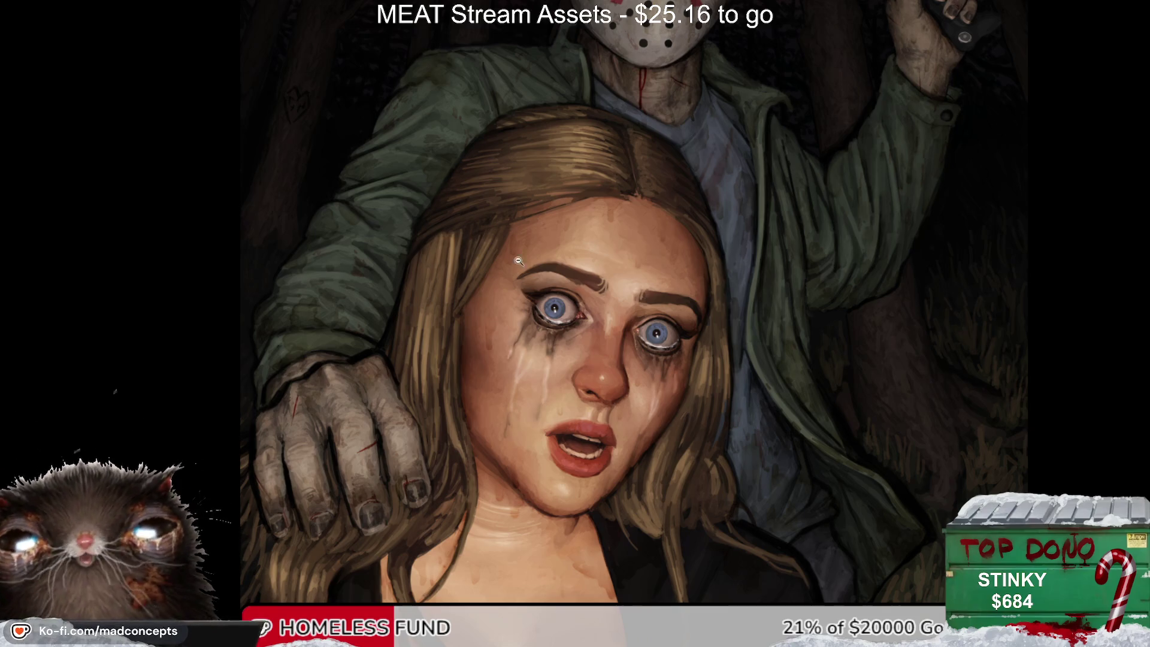
left_click(508, 341)
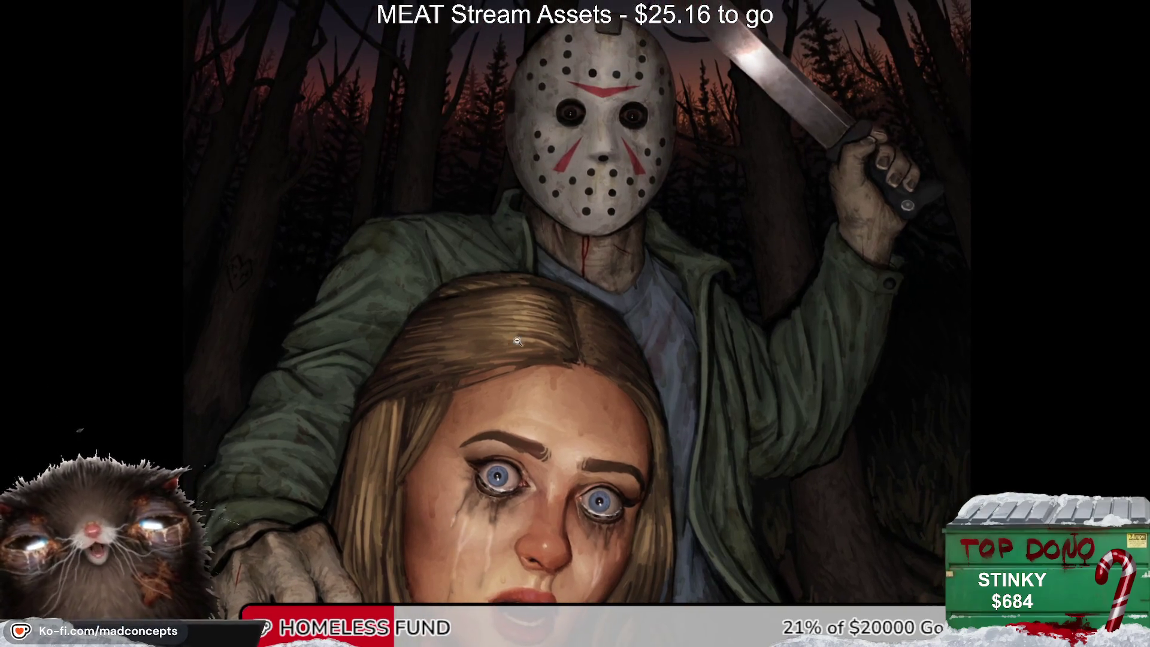
left_click(490, 354)
scroll(490, 354, "up", 1)
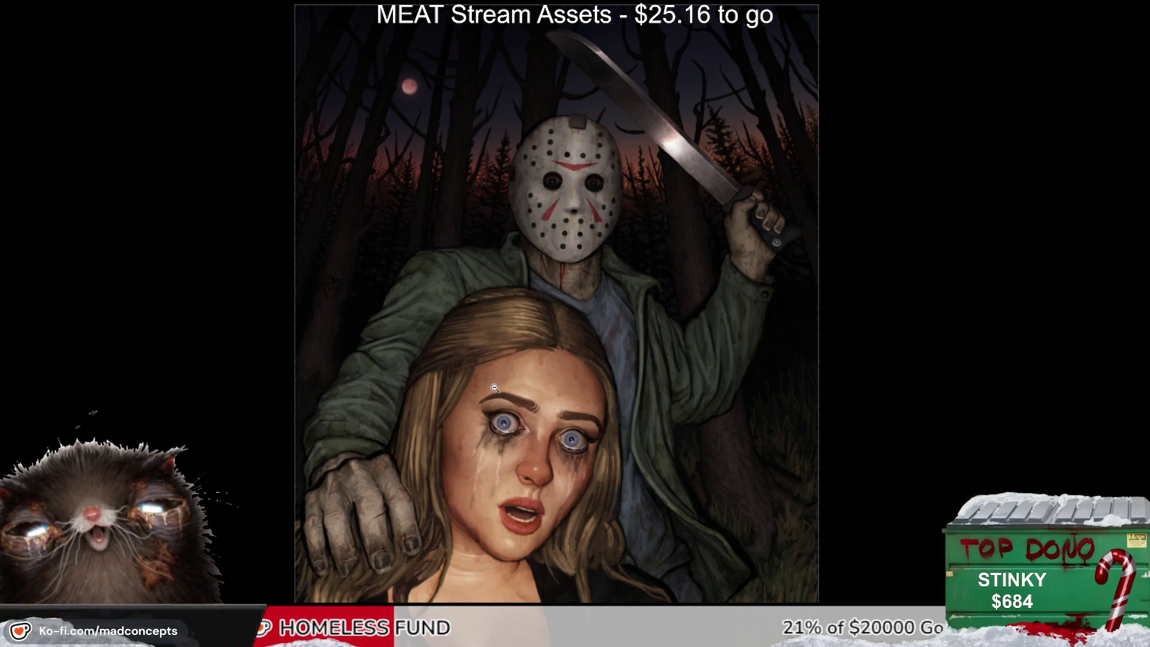
left_click(599, 306)
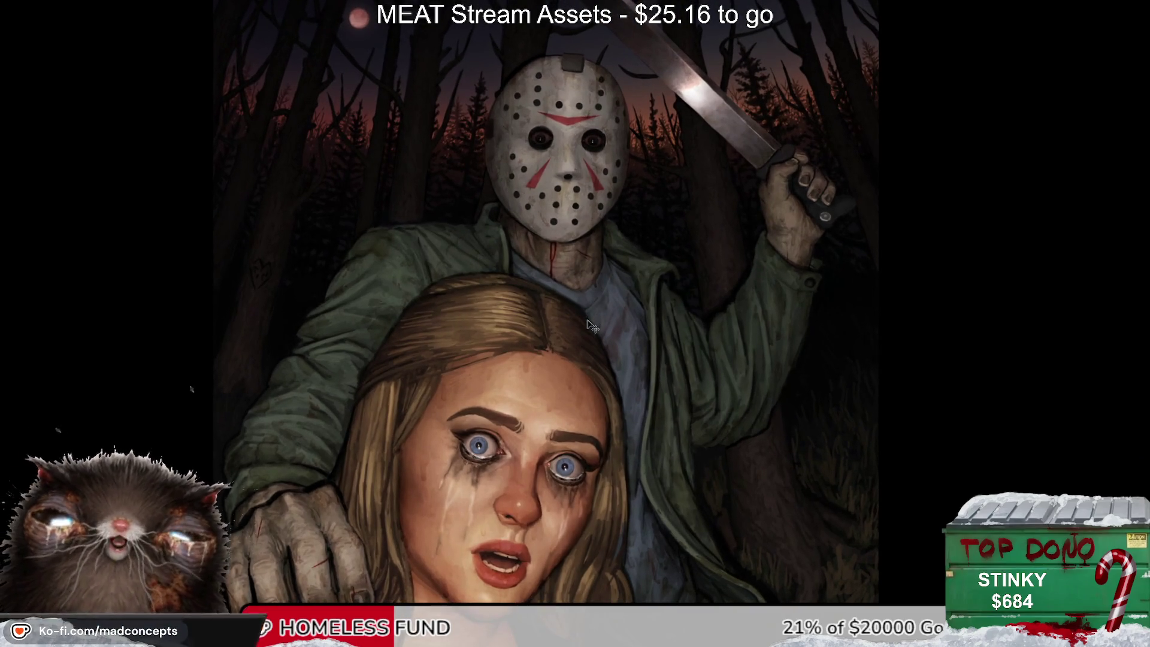
key("Right")
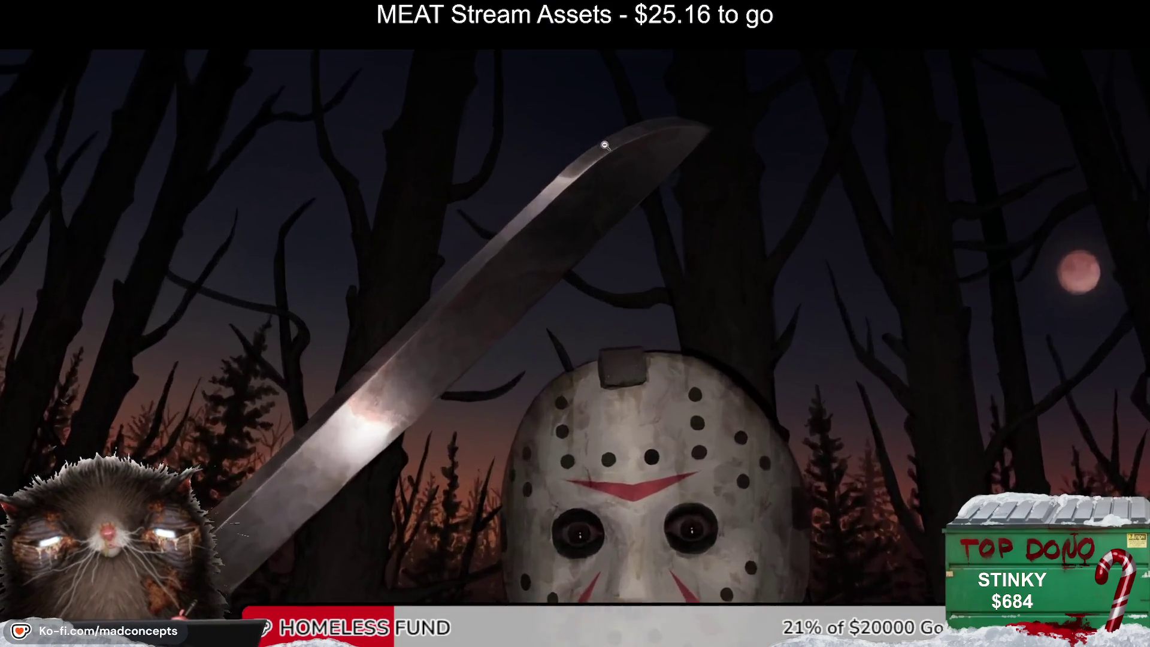
Step: Zoom in on the machete blade and add small reddish blood smudges to it
left_click(565, 194)
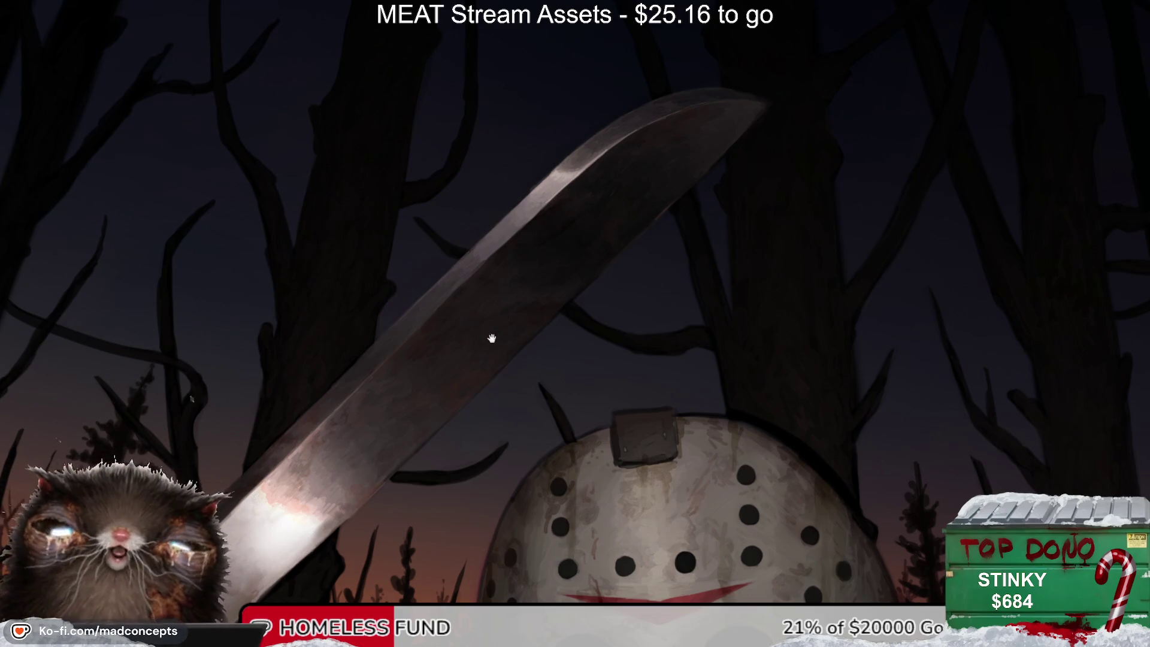
scroll(487, 334, "down", 3)
scroll(478, 363, "up", 1)
mouse_move(494, 270)
left_mouse_down()
mouse_move(506, 282)
mouse_move(485, 285)
left_mouse_up()
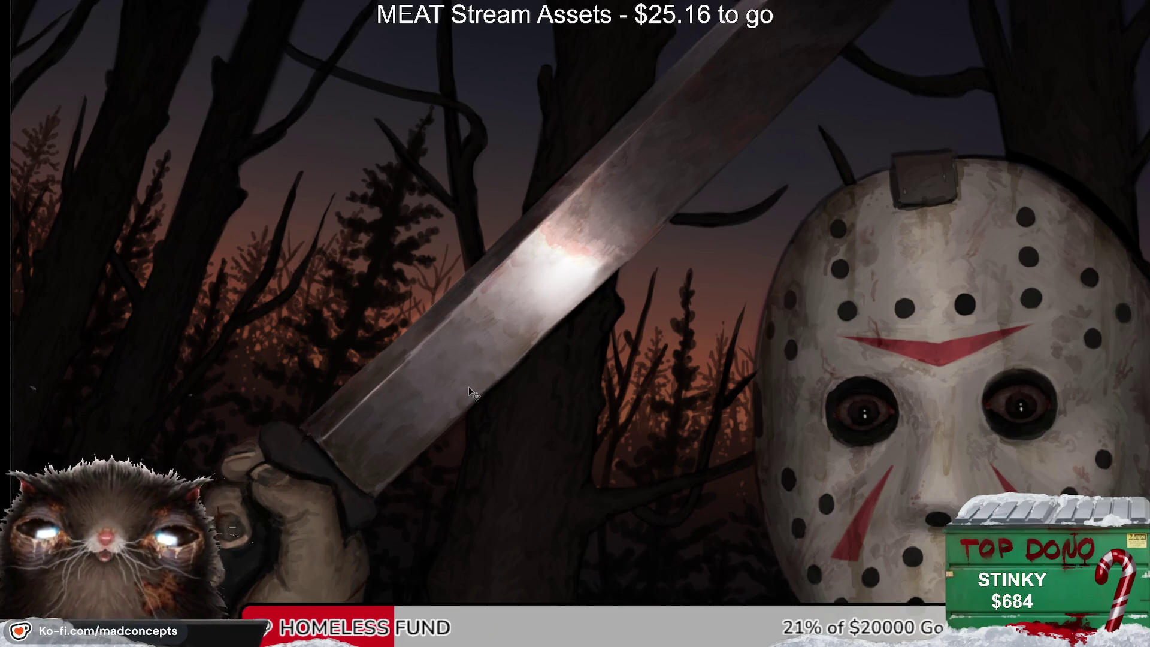
scroll(496, 311, "down", 1)
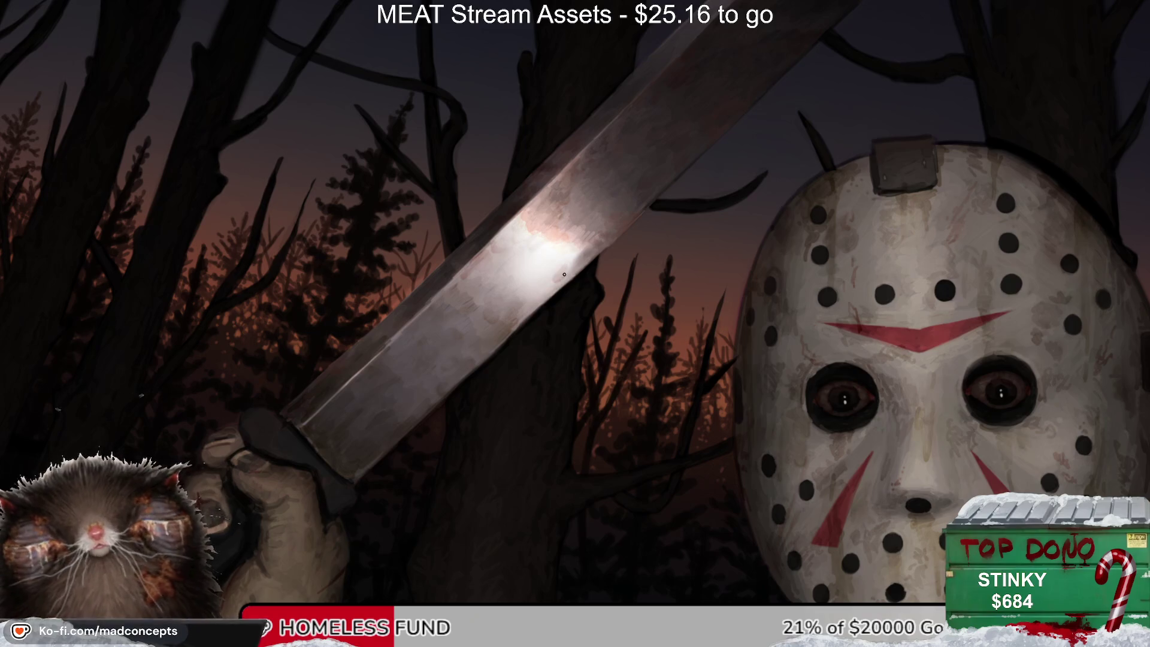
mouse_move(444, 414)
left_mouse_down()
mouse_move(423, 386)
mouse_move(465, 368)
left_mouse_up()
left_click_drag(526, 306, 542, 306)
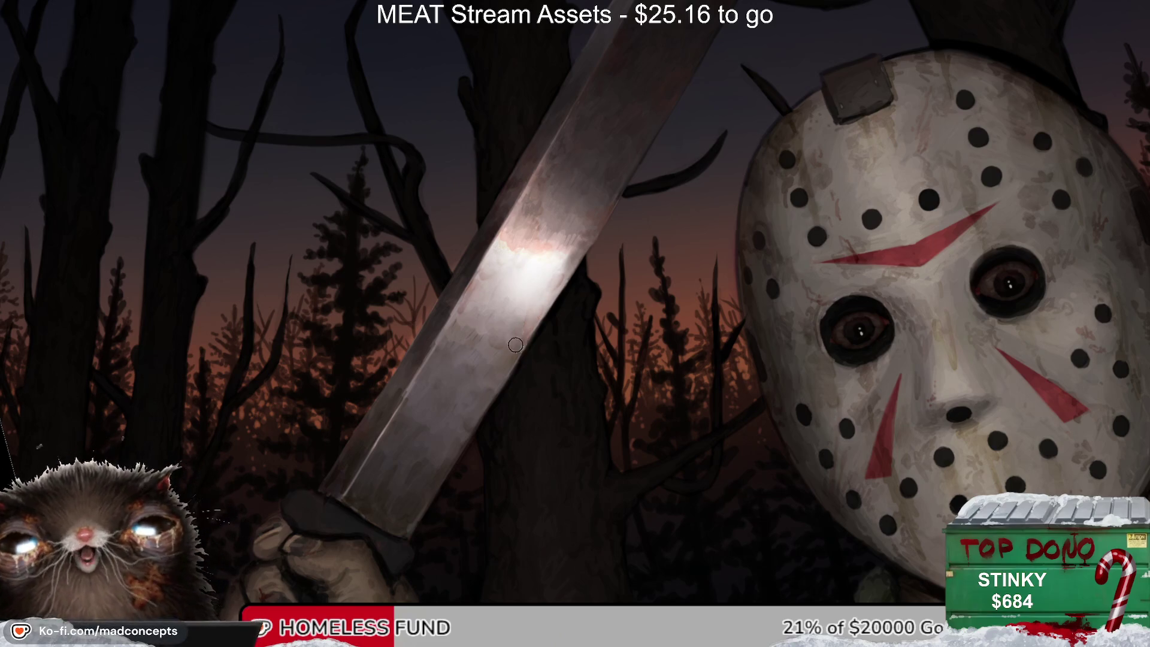
Step: Reset the tilted view upright and zoom out until the whole canvas fits on screen
scroll(505, 383, "down", 3)
key("Escape")
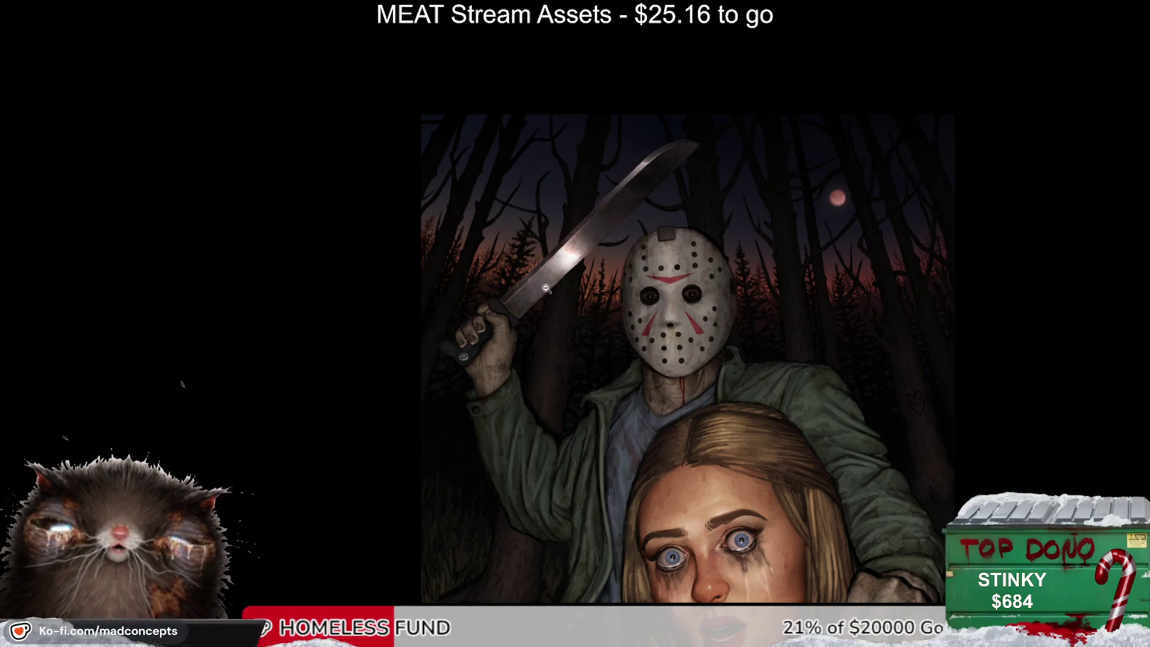
scroll(546, 289, "up", 3)
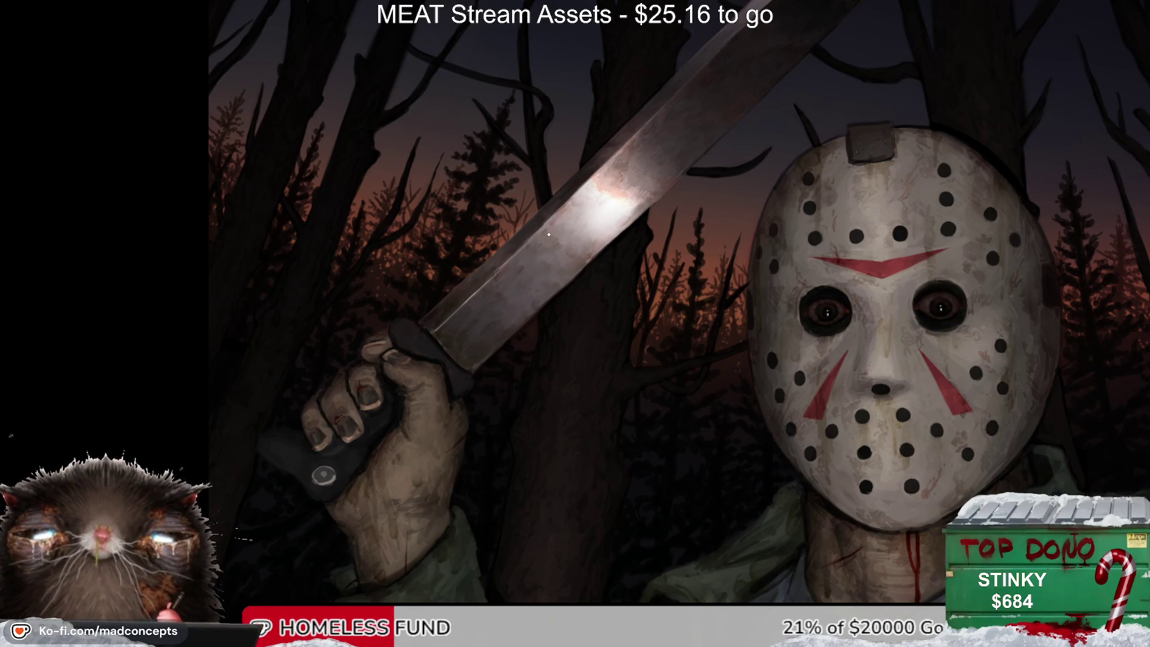
mouse_move(497, 294)
left_mouse_down()
mouse_move(467, 318)
mouse_move(506, 309)
left_mouse_up()
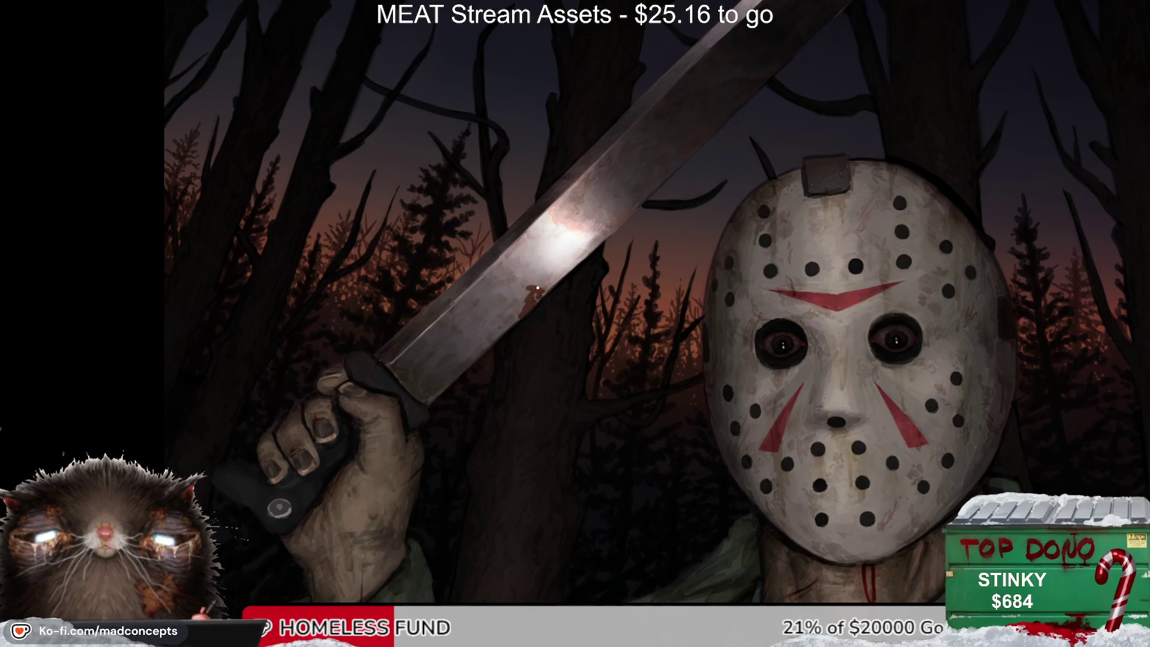
key("m")
key("m")
mouse_move(554, 322)
left_mouse_down()
mouse_move(470, 299)
mouse_move(491, 282)
left_mouse_up()
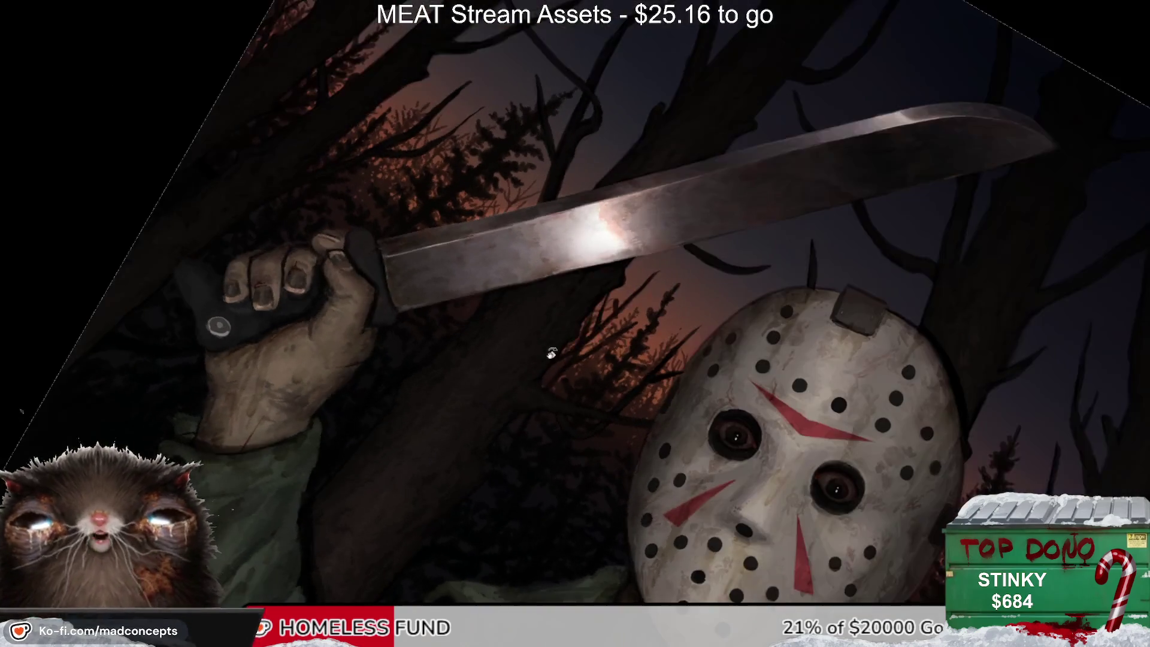
key("5")
left_click_drag(556, 250, 599, 252)
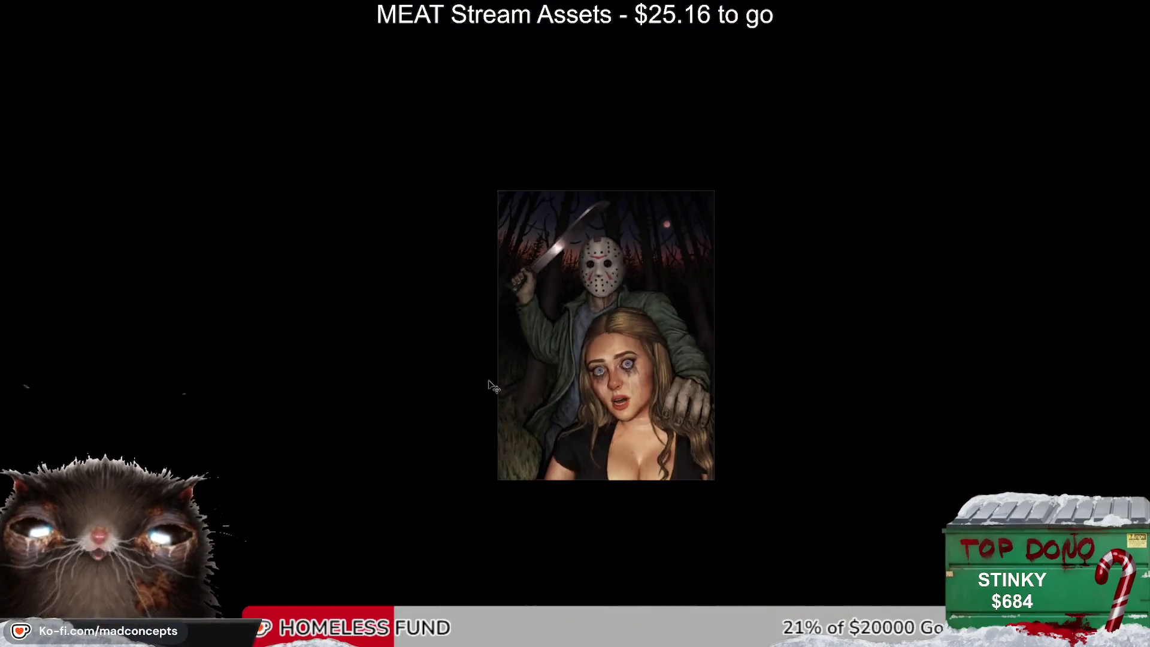
left_click(570, 264)
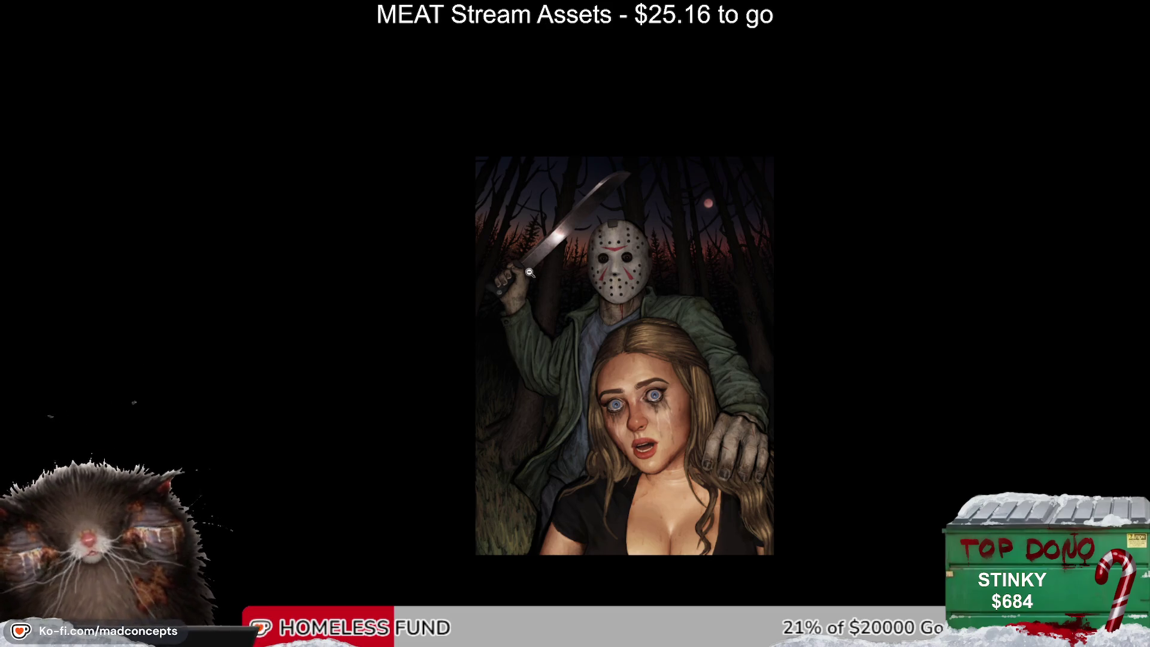
left_click_drag(529, 273, 620, 158)
left_click(527, 242)
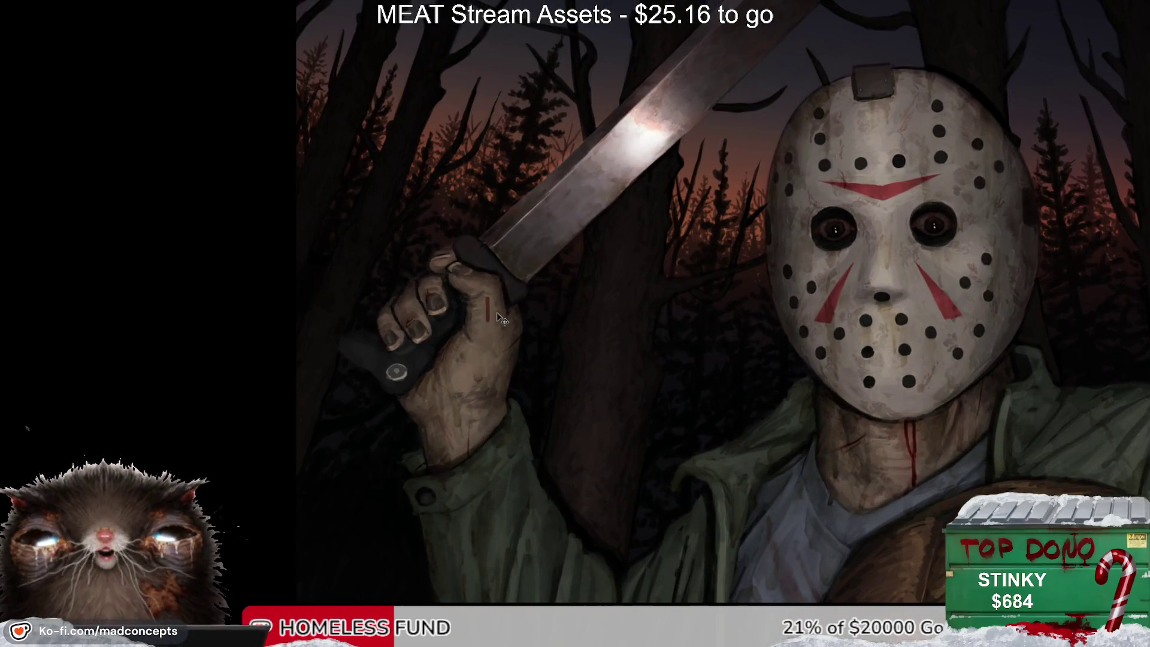
mouse_move(542, 232)
left_mouse_down()
mouse_move(538, 264)
mouse_move(541, 249)
mouse_move(510, 289)
mouse_move(548, 254)
left_mouse_up()
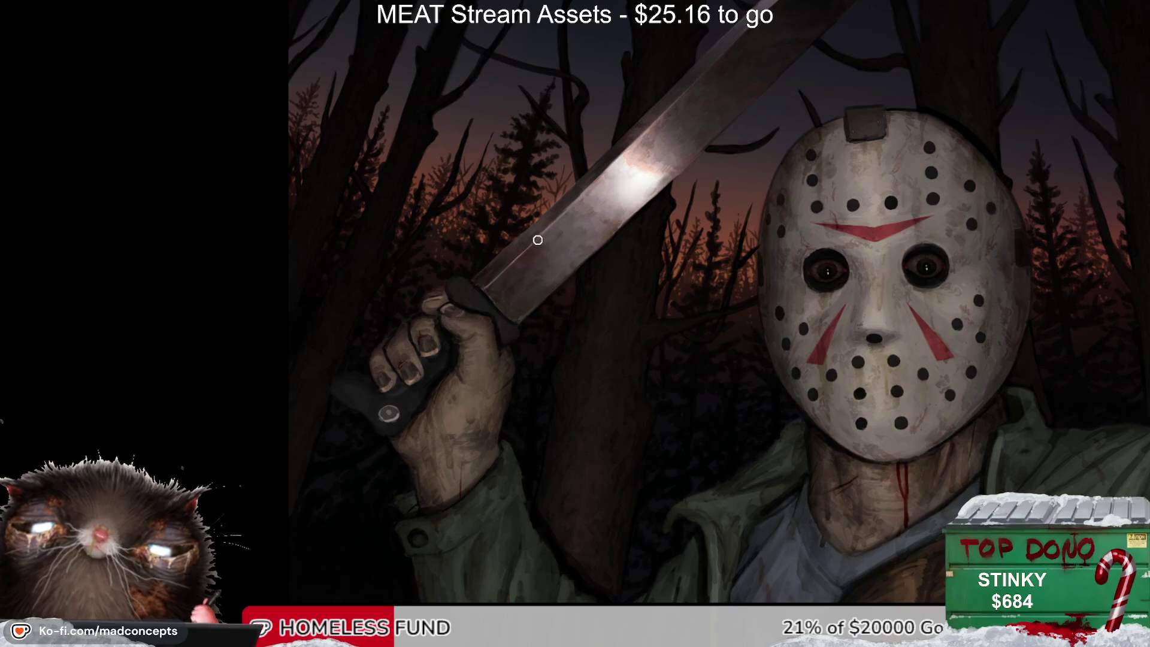
left_click(572, 256, "alt")
scroll(572, 256, "up", 1)
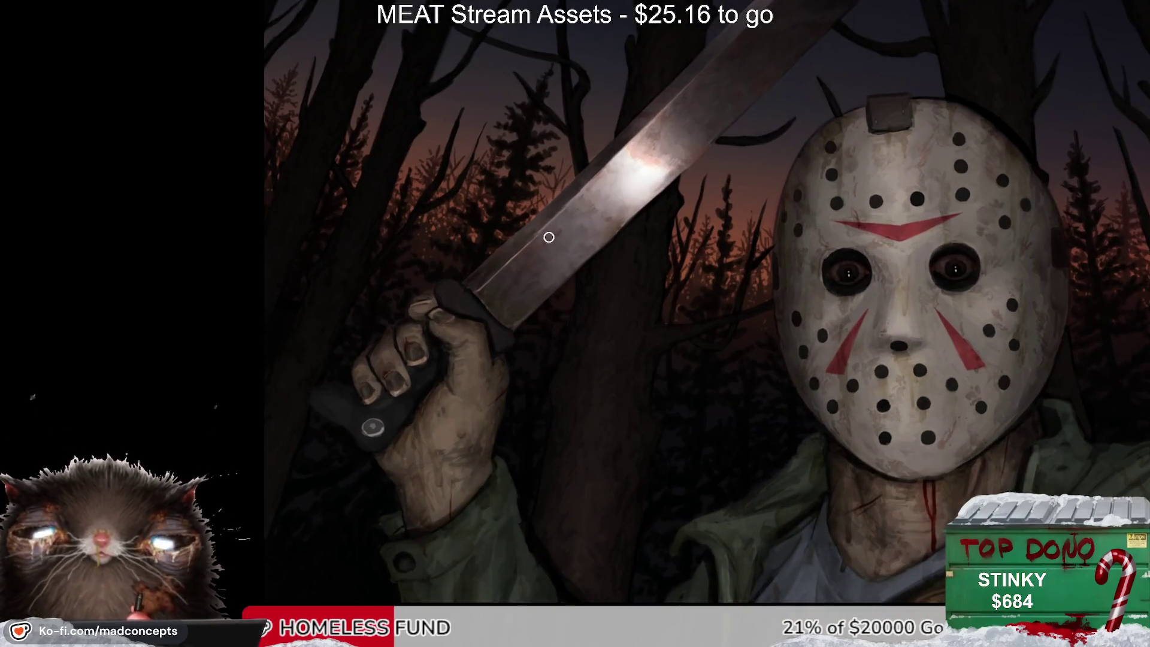
scroll(560, 280, "down", 2)
scroll(526, 279, "up", 2)
scroll(527, 278, "down", 1)
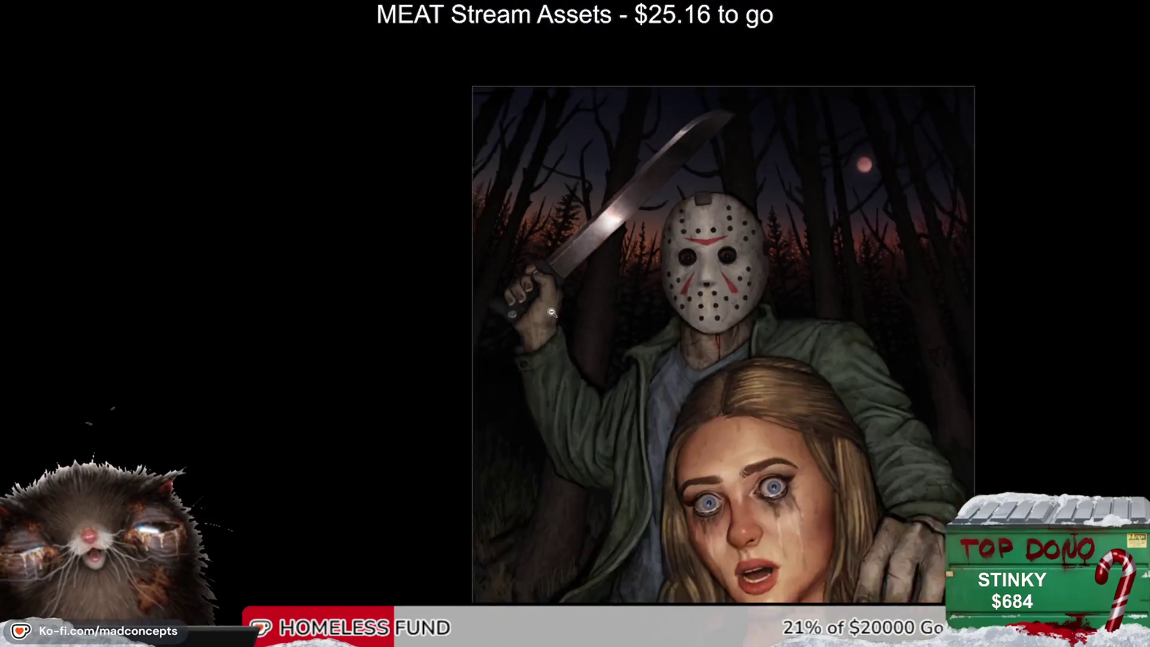
scroll(517, 371, "down", 1)
scroll(514, 392, "right", 3)
key("m")
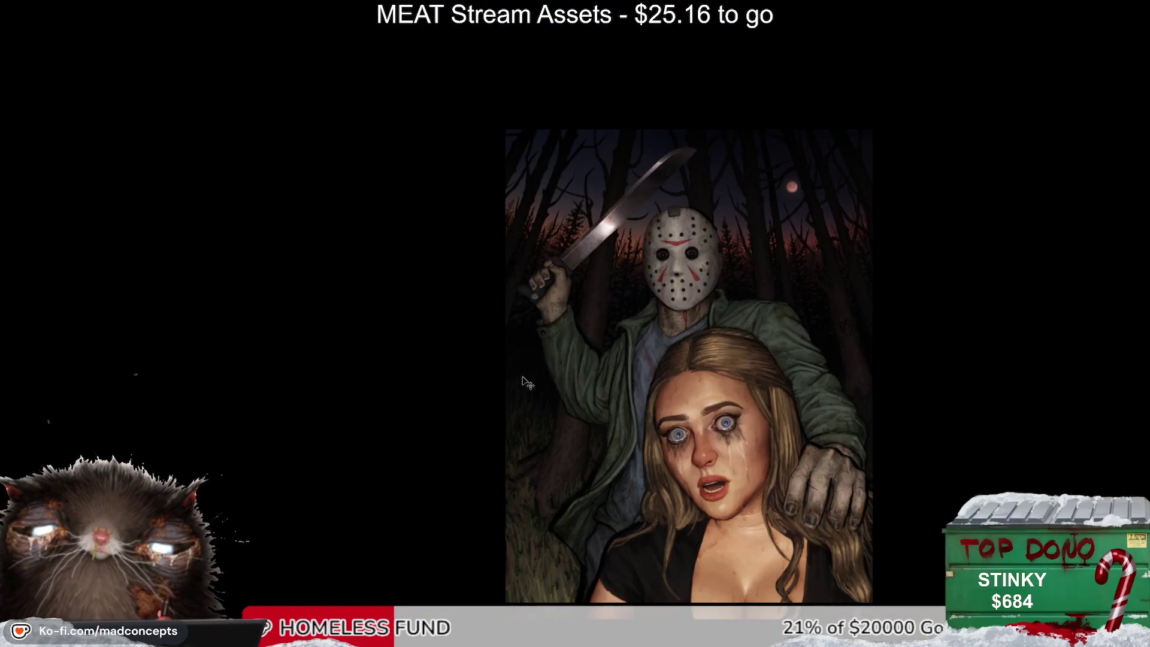
scroll(749, 279, "up", 1)
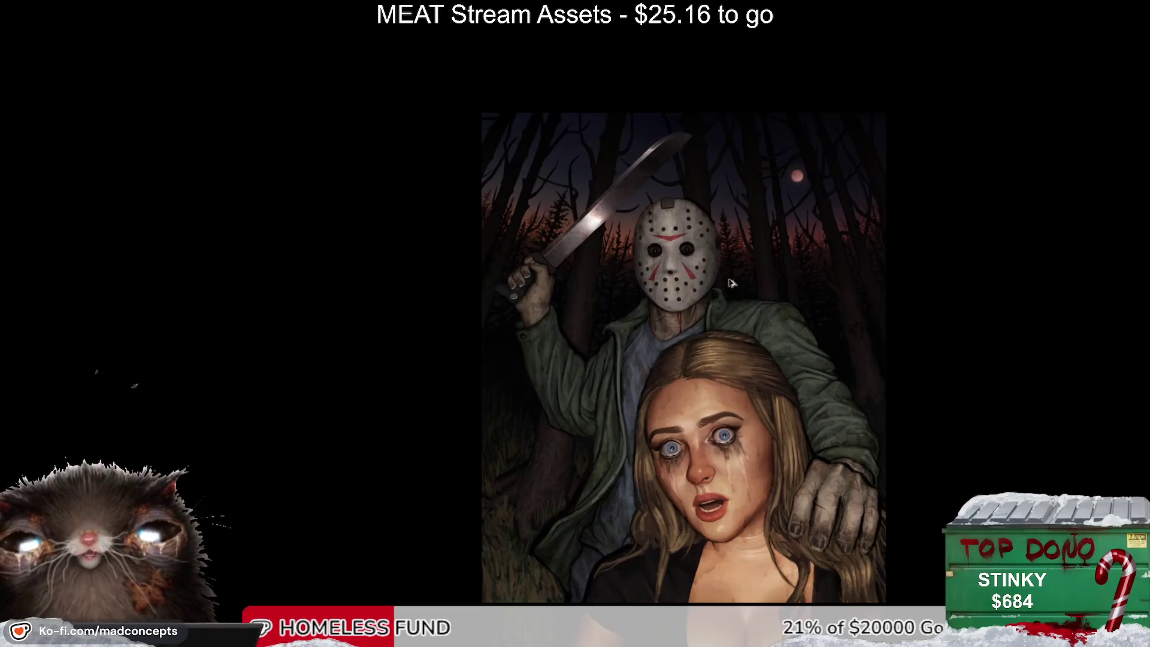
scroll(728, 271, "up", 1)
scroll(707, 263, "up", 1)
scroll(664, 247, "up", 2)
scroll(664, 247, "up", 1)
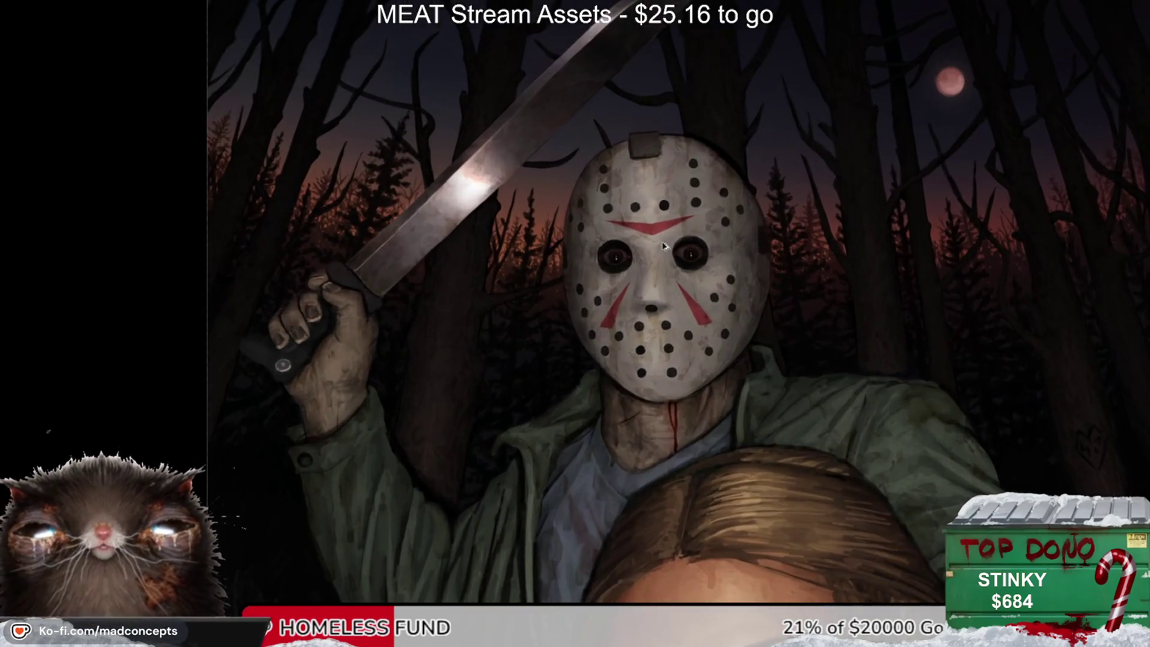
scroll(665, 247, "up", 1)
scroll(700, 191, "up", 1)
scroll(692, 213, "down", 5)
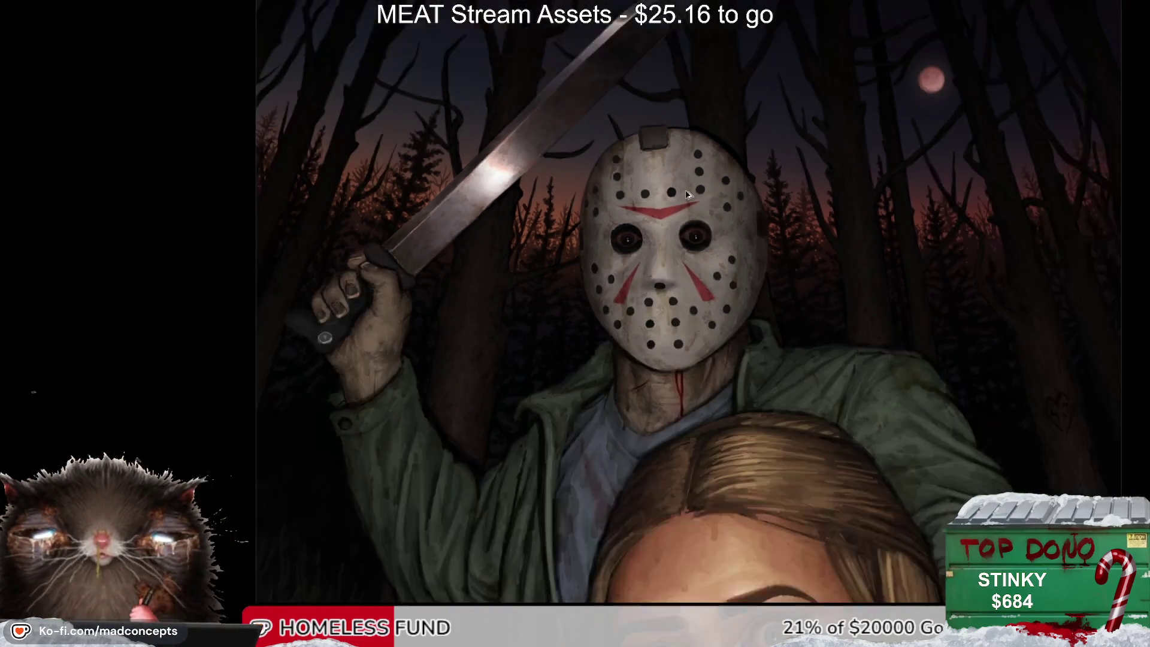
scroll(698, 240, "down", 1)
scroll(702, 264, "down", 1)
scroll(706, 273, "down", 1)
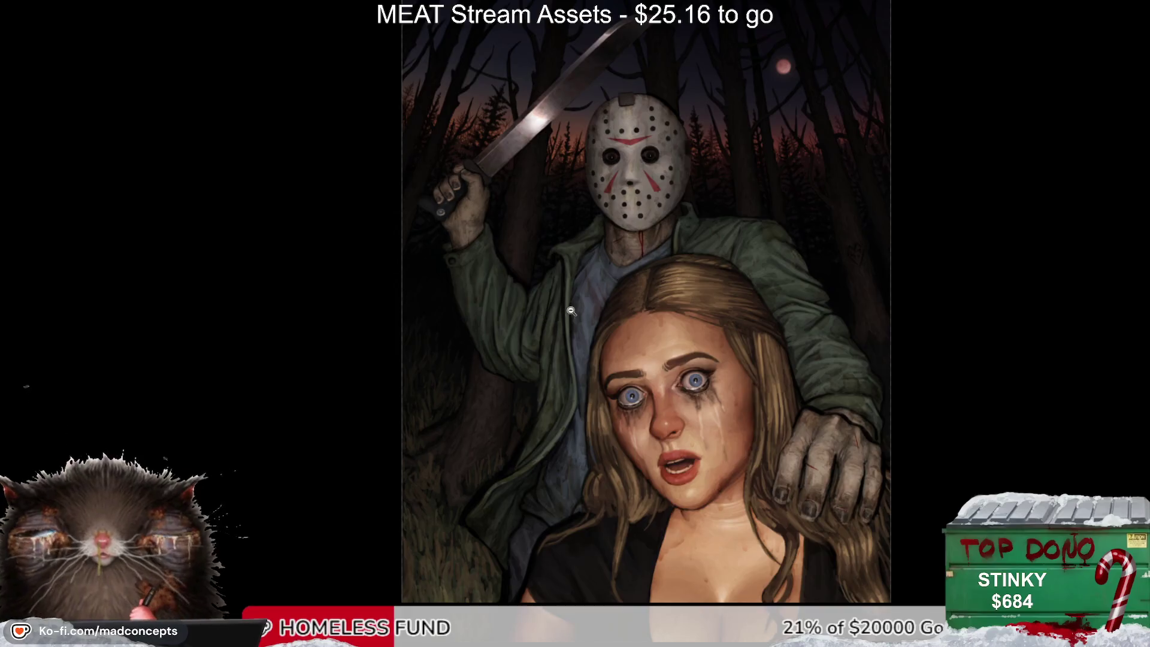
Step: Zoom in and out on the woman's face to examine it closely
scroll(627, 365, "up", 1)
scroll(678, 381, "up", 1)
scroll(710, 394, "up", 1)
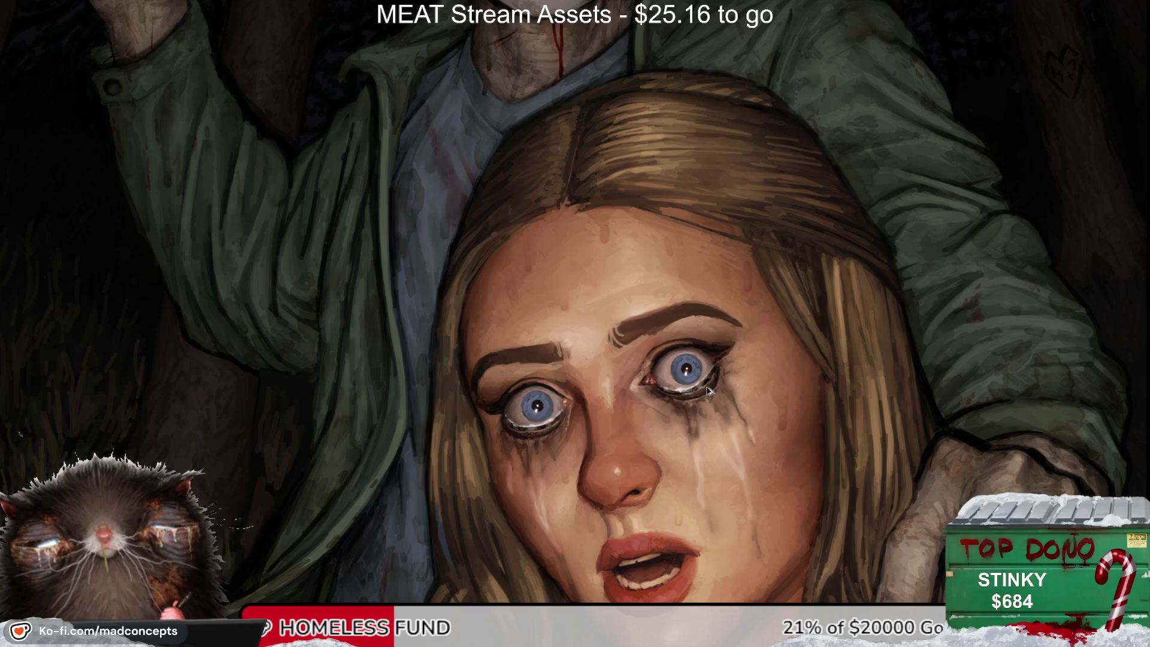
scroll(709, 389, "down", 1)
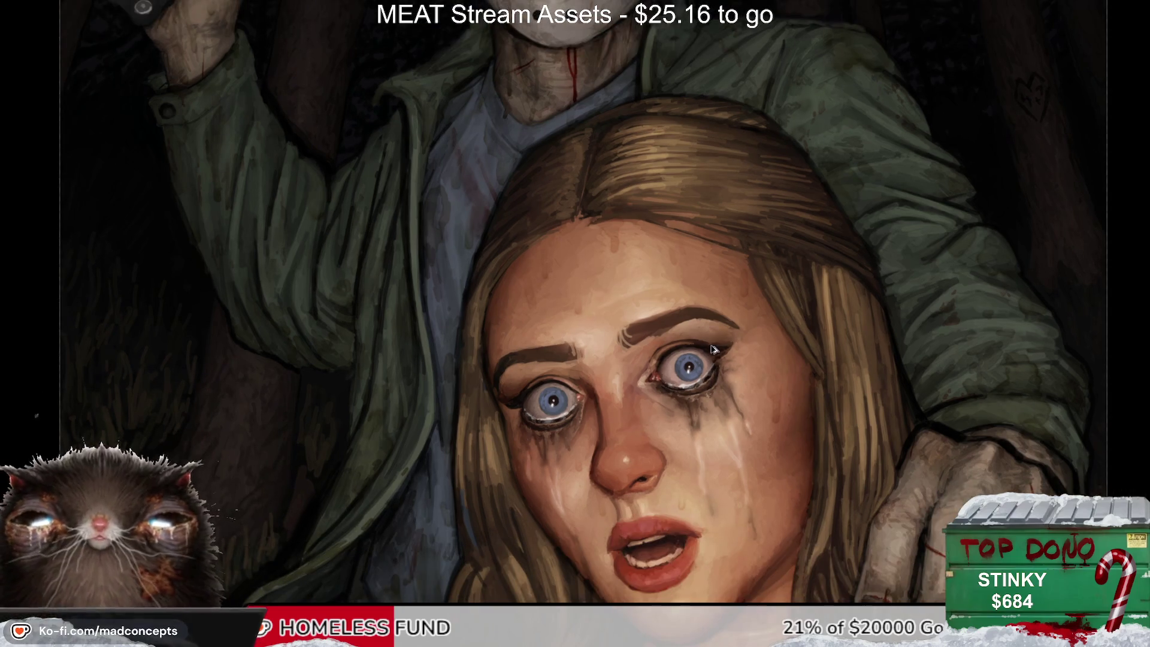
scroll(713, 349, "down", 1)
scroll(713, 350, "down", 1)
scroll(714, 348, "down", 2)
scroll(715, 347, "up", 2)
scroll(715, 348, "down", 3)
scroll(731, 288, "down", 1)
Step: Mirror the view and flip it back, then zoom to review the streaks across blade and face
key("h")
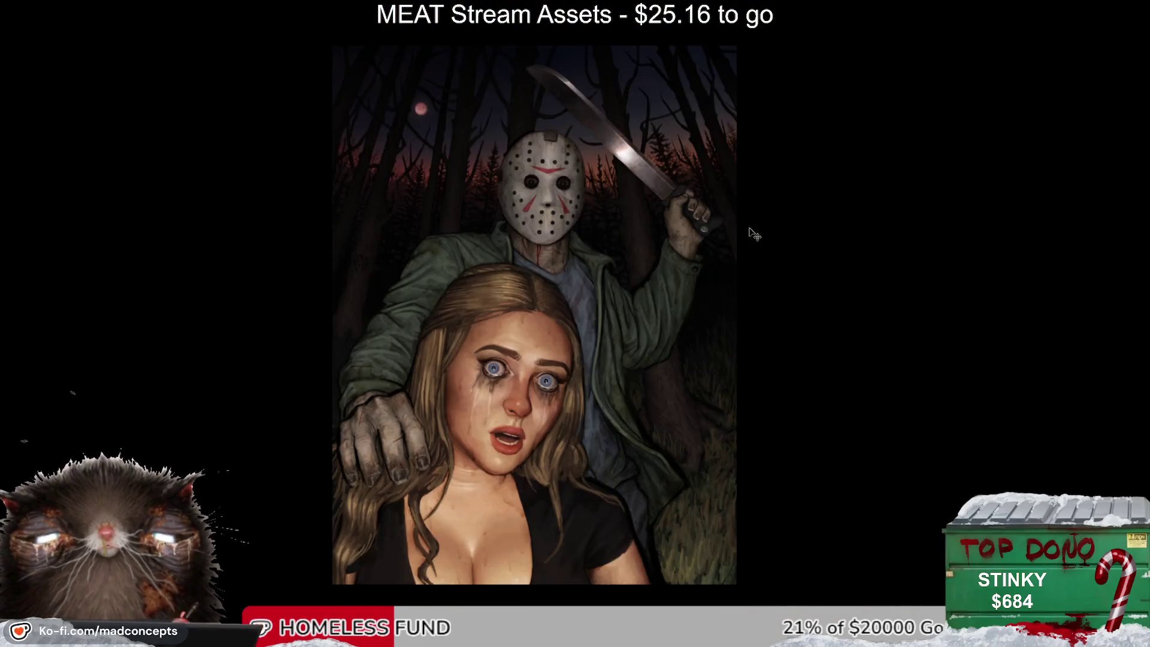
key("h")
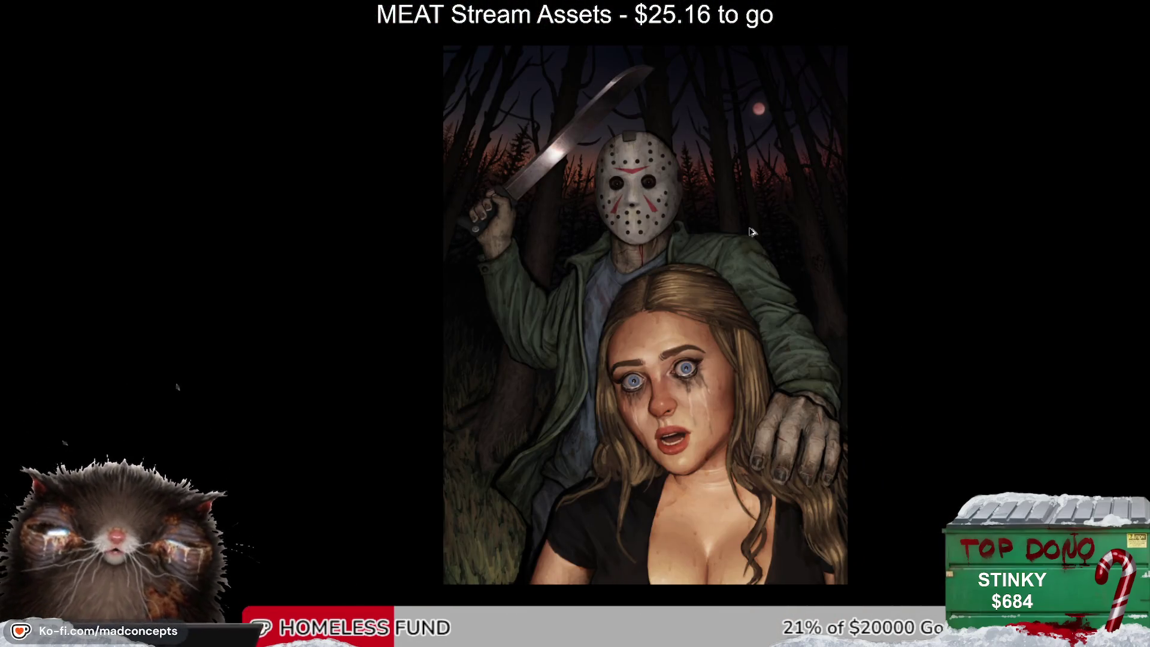
scroll(752, 232, "up", 1)
scroll(683, 375, "up", 1)
scroll(683, 375, "down", 1)
scroll(683, 374, "down", 1)
scroll(683, 374, "up", 1)
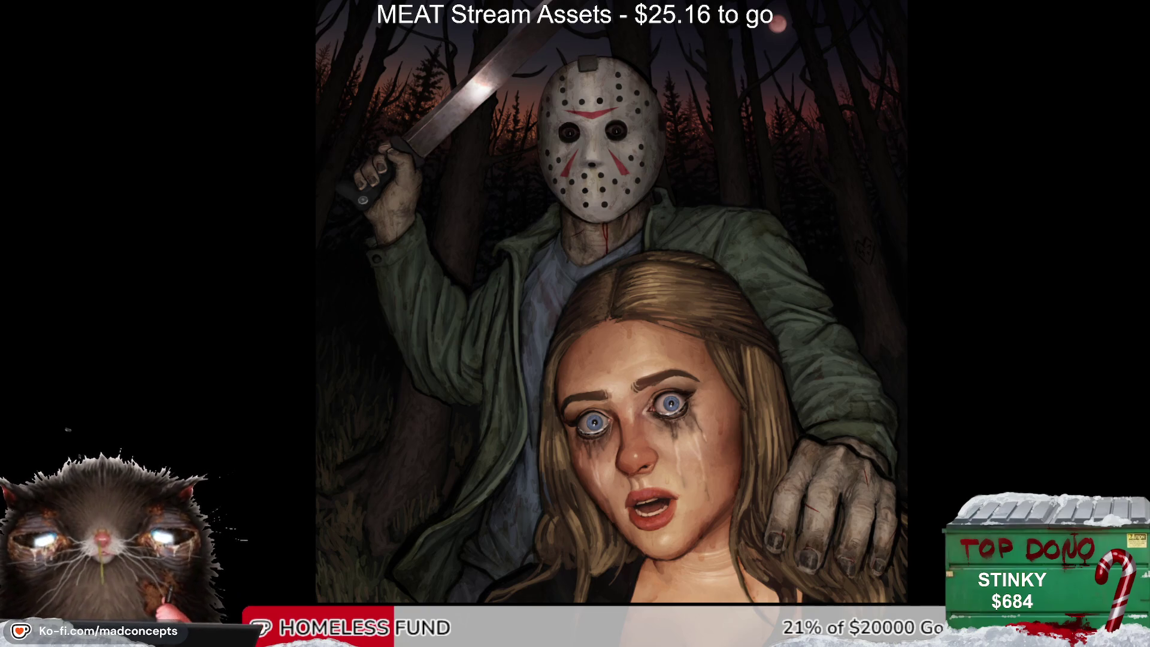
scroll(611, 300, "down", 3)
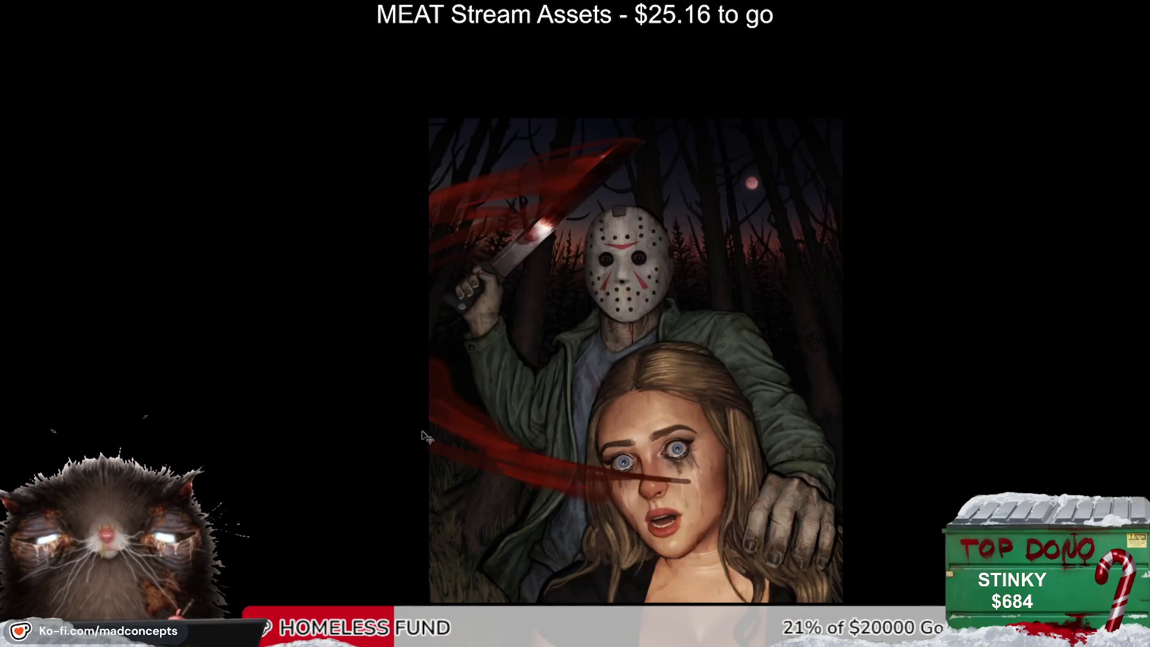
Step: Re-centre the painting and zoom it to fill the window height, comparing a mirrored view
left_click_drag(674, 268, 653, 258)
left_click(631, 290)
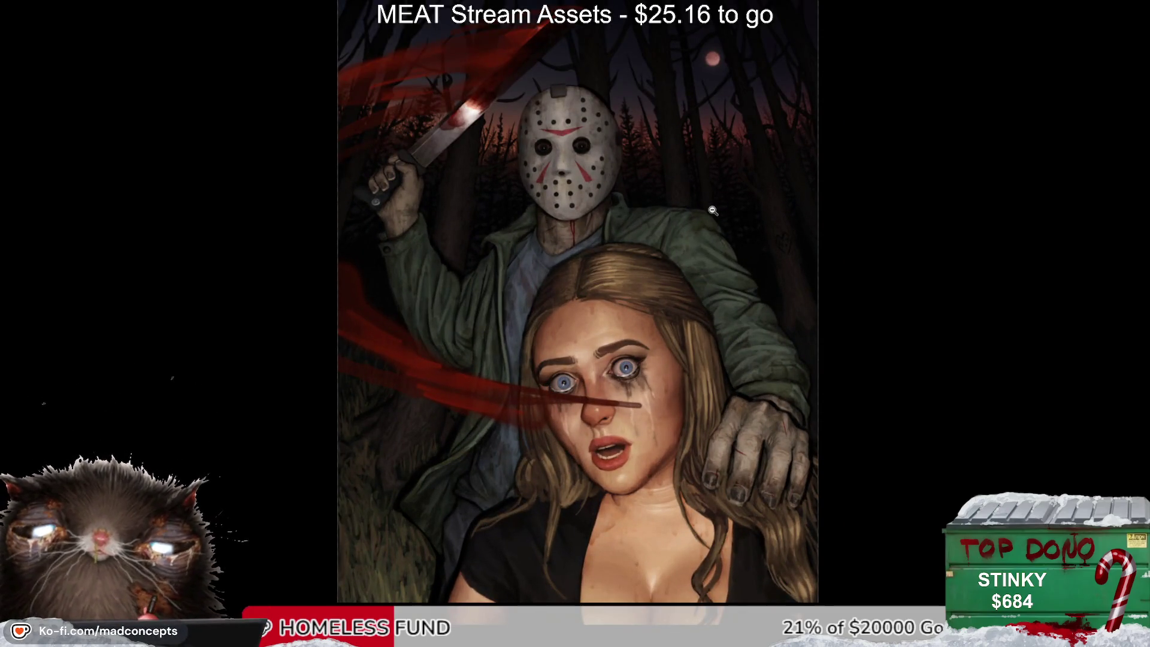
key("h")
key("h")
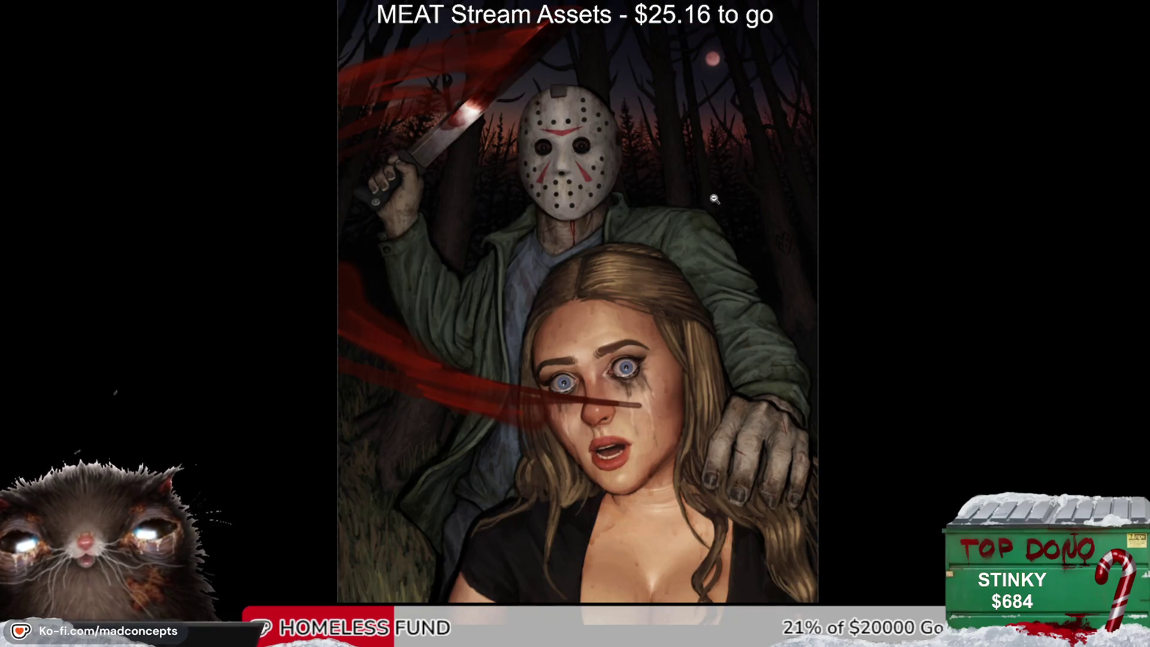
left_click(584, 314)
key("h")
key("h")
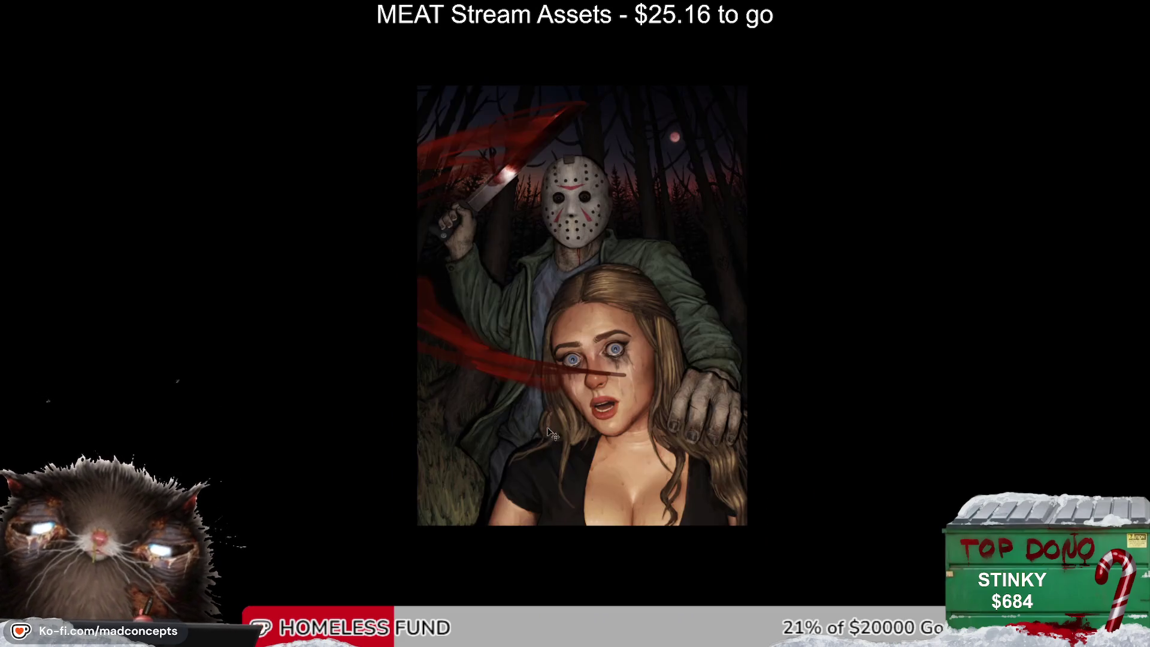
scroll(588, 368, "up", 2)
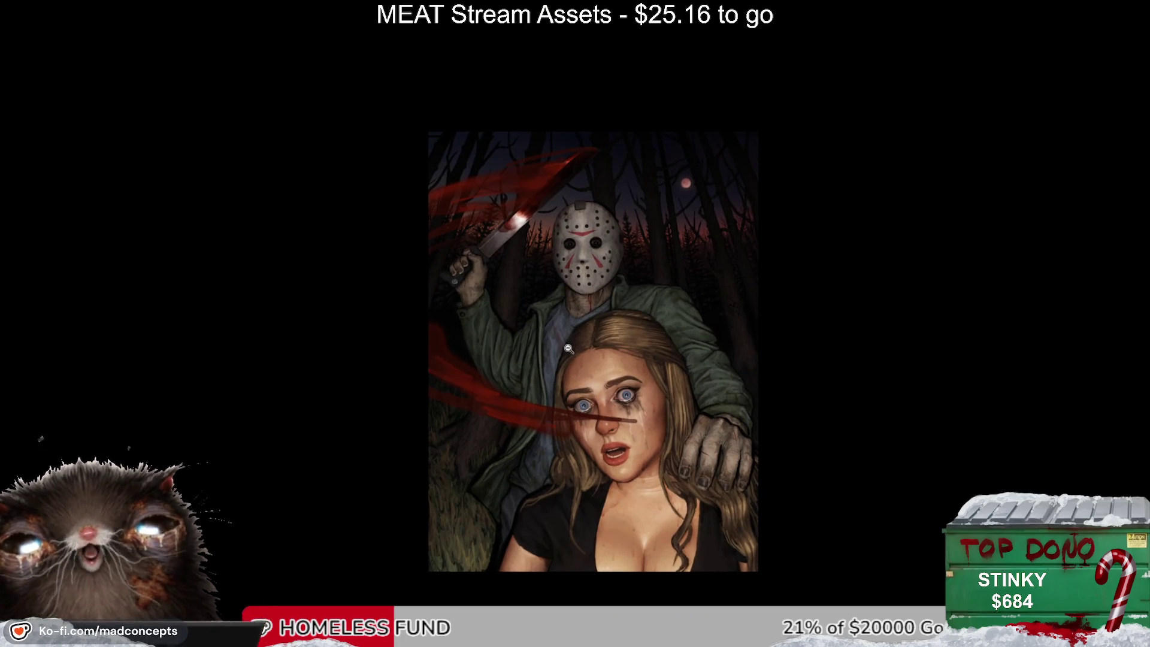
scroll(581, 338, "up", 1)
scroll(501, 332, "up", 1)
Step: Toggle the horizontal flip repeatedly while zooming out and in to compare the composition
key("h")
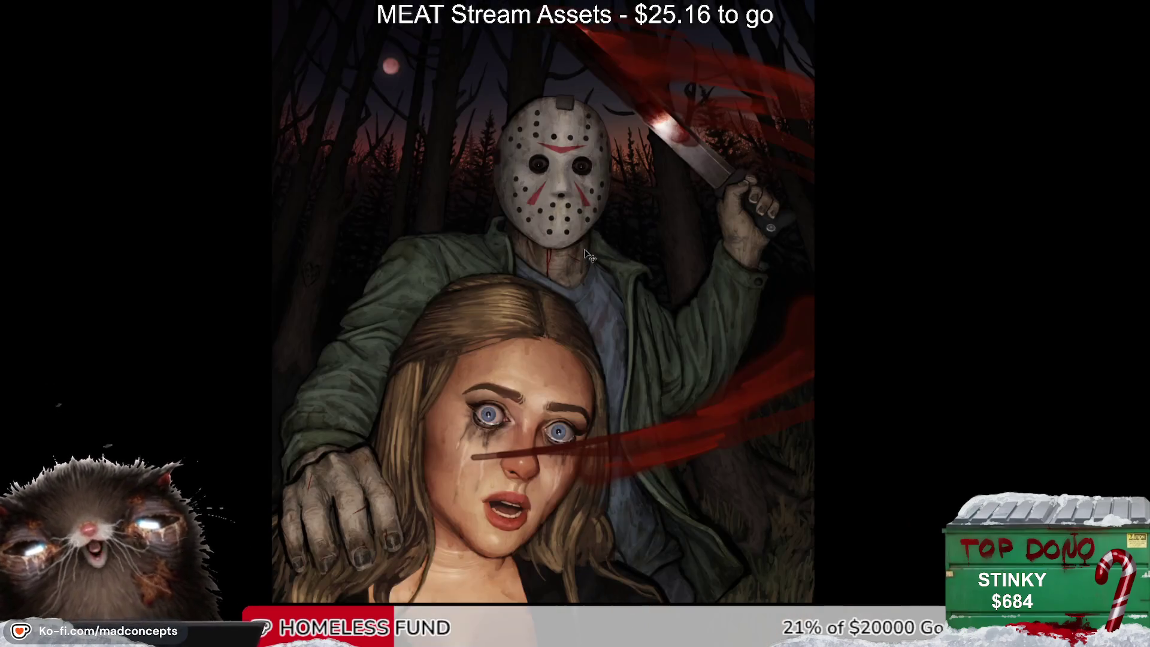
key("h")
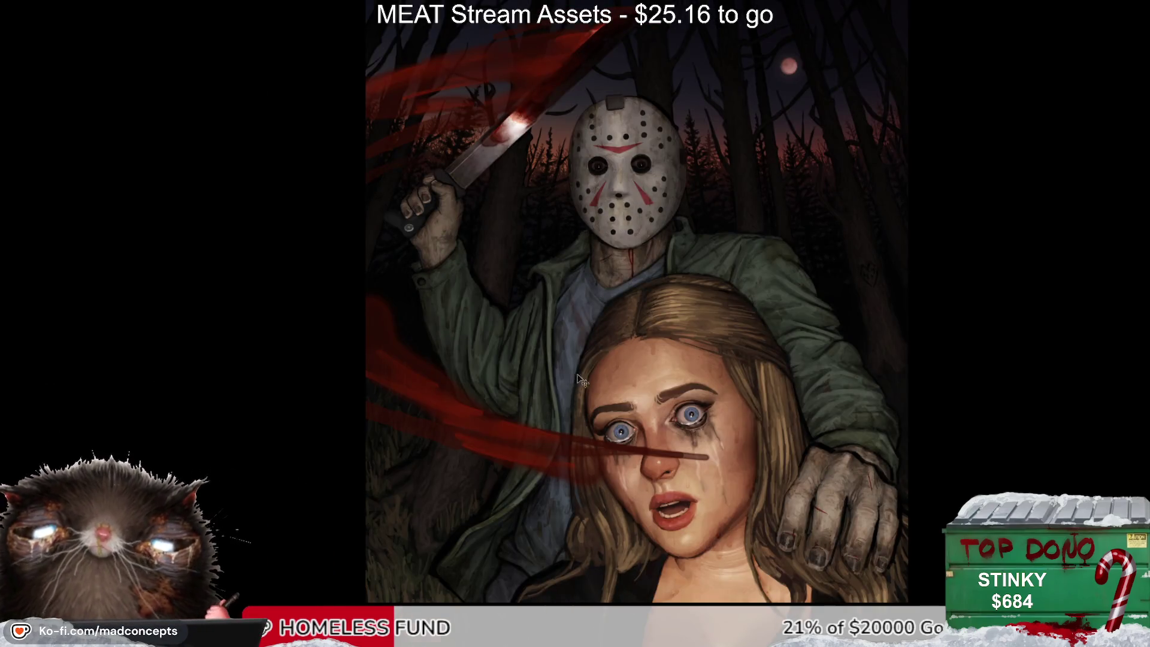
key("h")
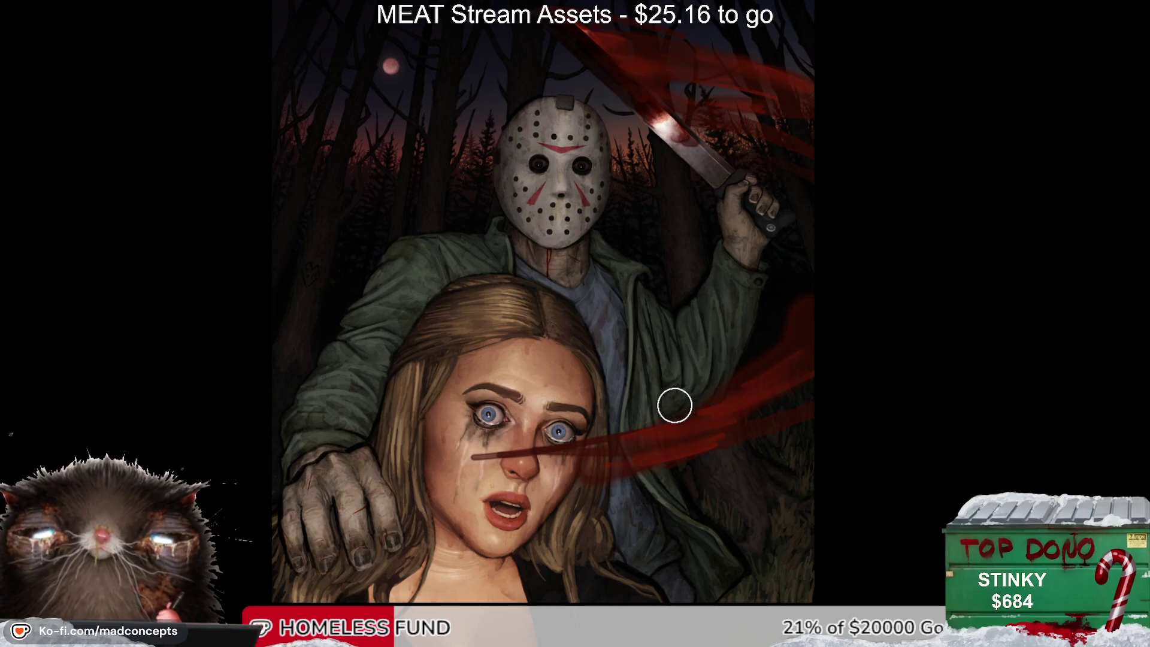
key("h")
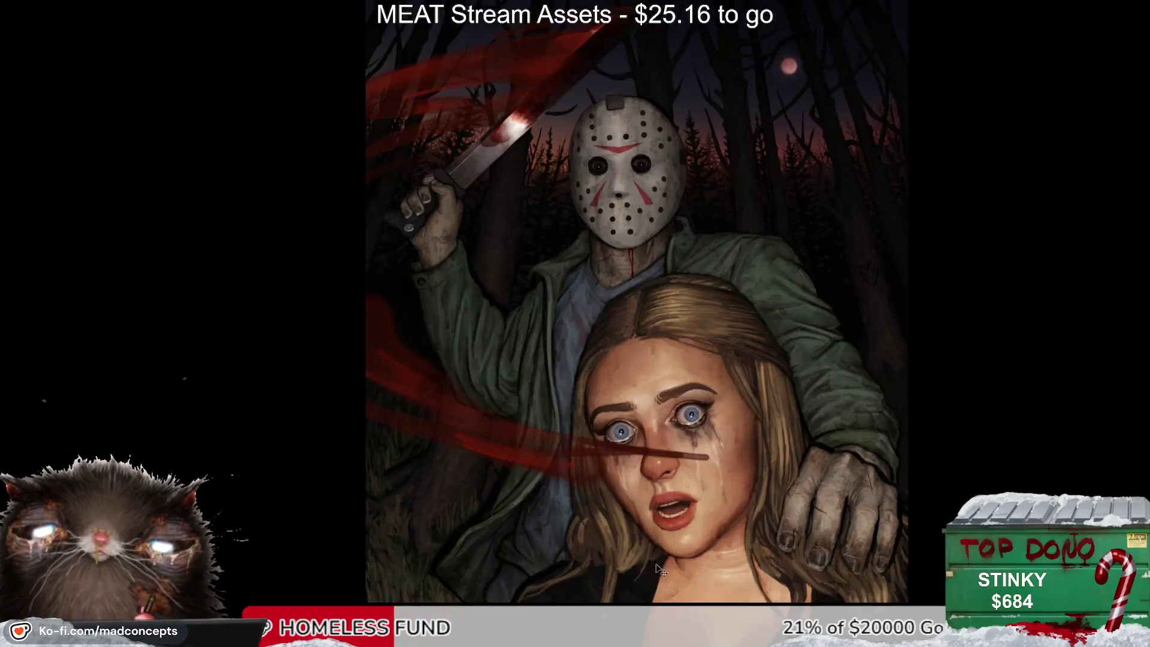
key("h")
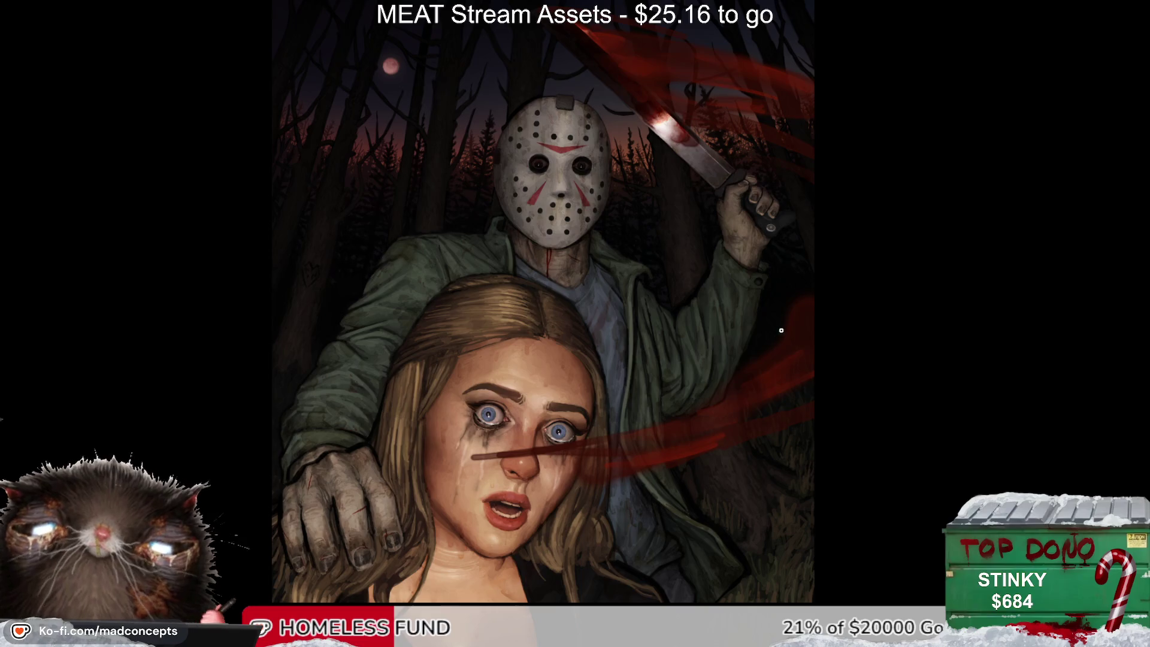
key("h")
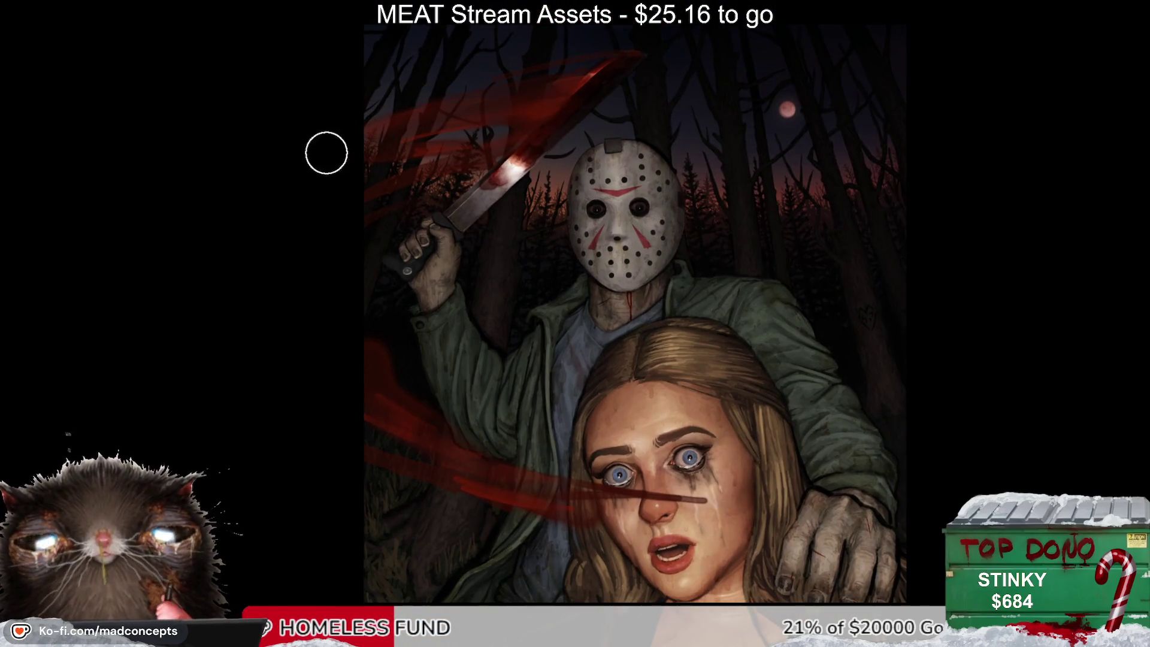
key("h")
left_click(511, 335, "alt")
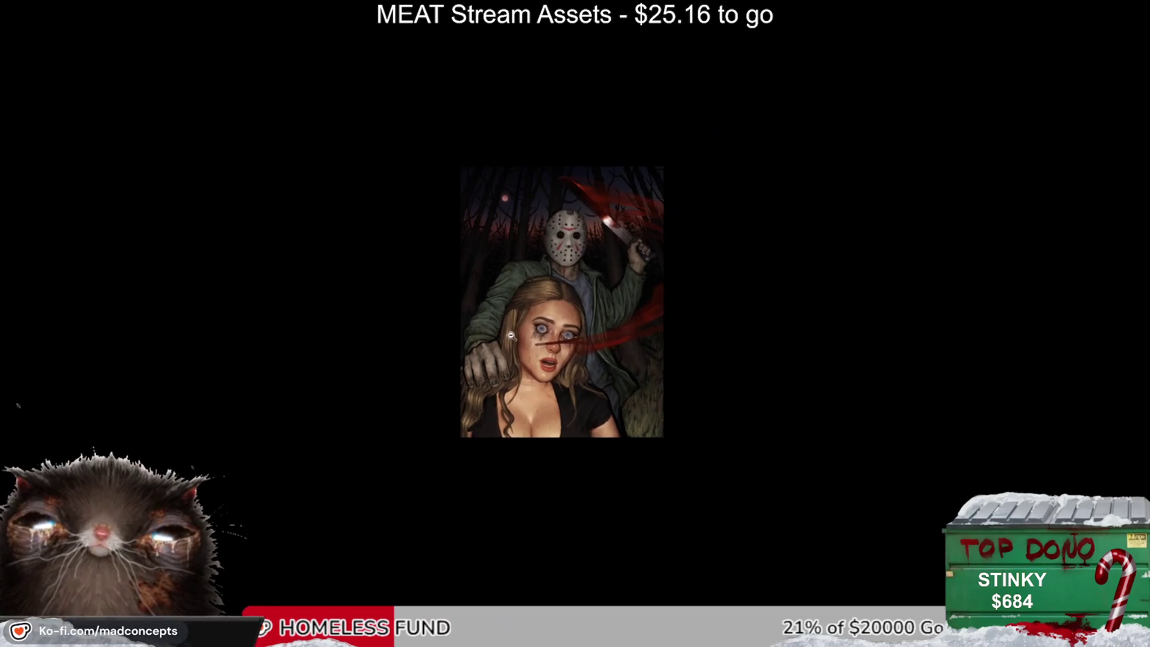
key("h")
left_click(603, 273)
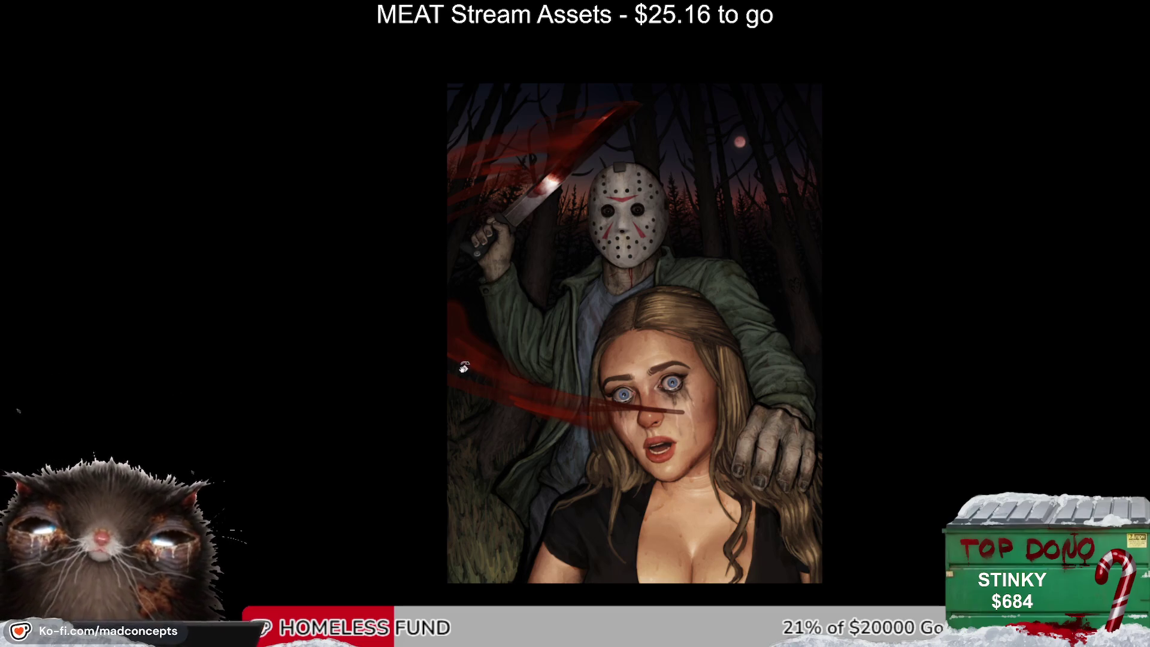
left_click(518, 456, "alt")
key("h")
key("h")
Step: Tilt the view, reset it upright and fit the artwork to the window height
left_click_drag(465, 368, 460, 344)
key("Escape")
key("ctrl+0")
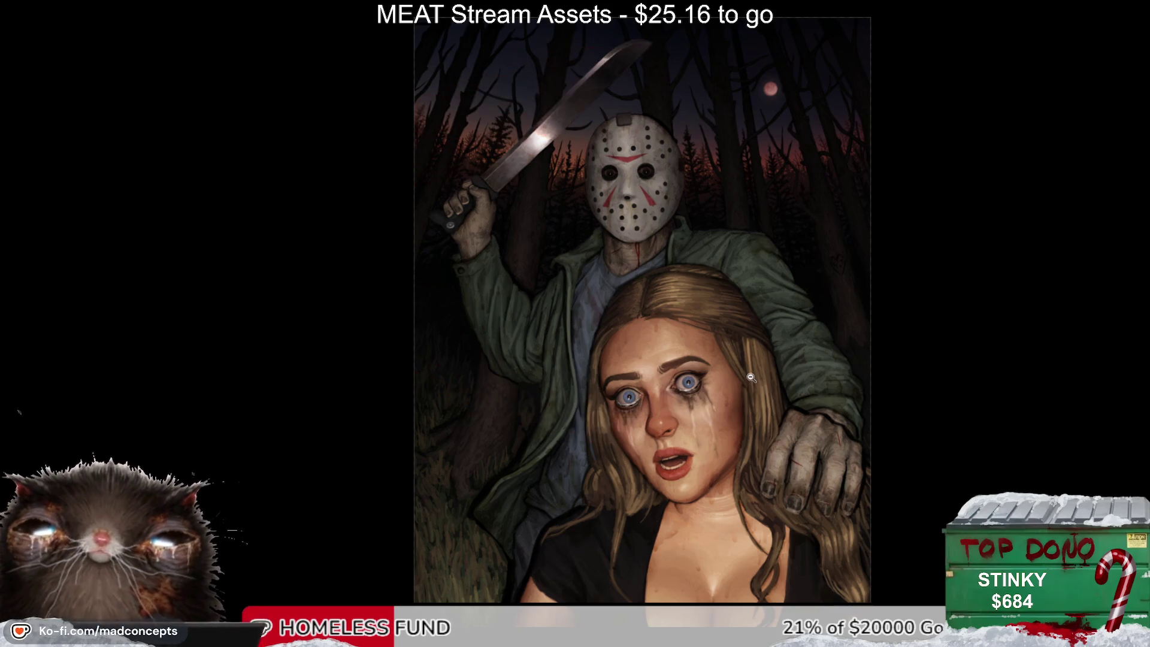
scroll(755, 381, "down", 3)
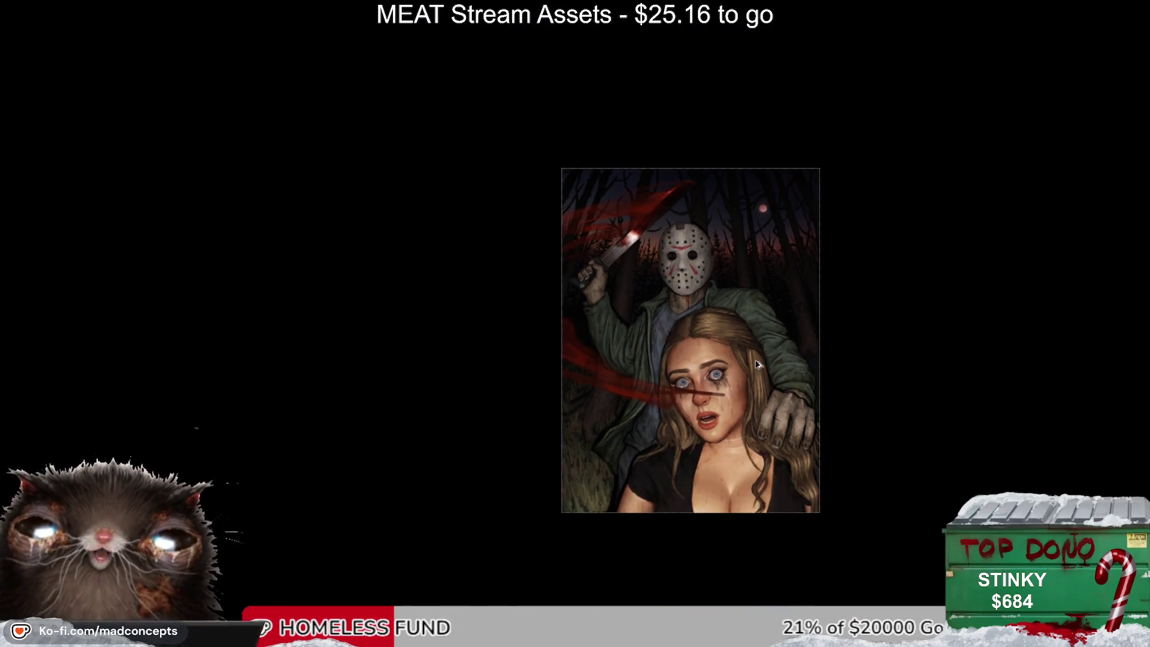
scroll(758, 365, "up", 1)
scroll(758, 362, "up", 1)
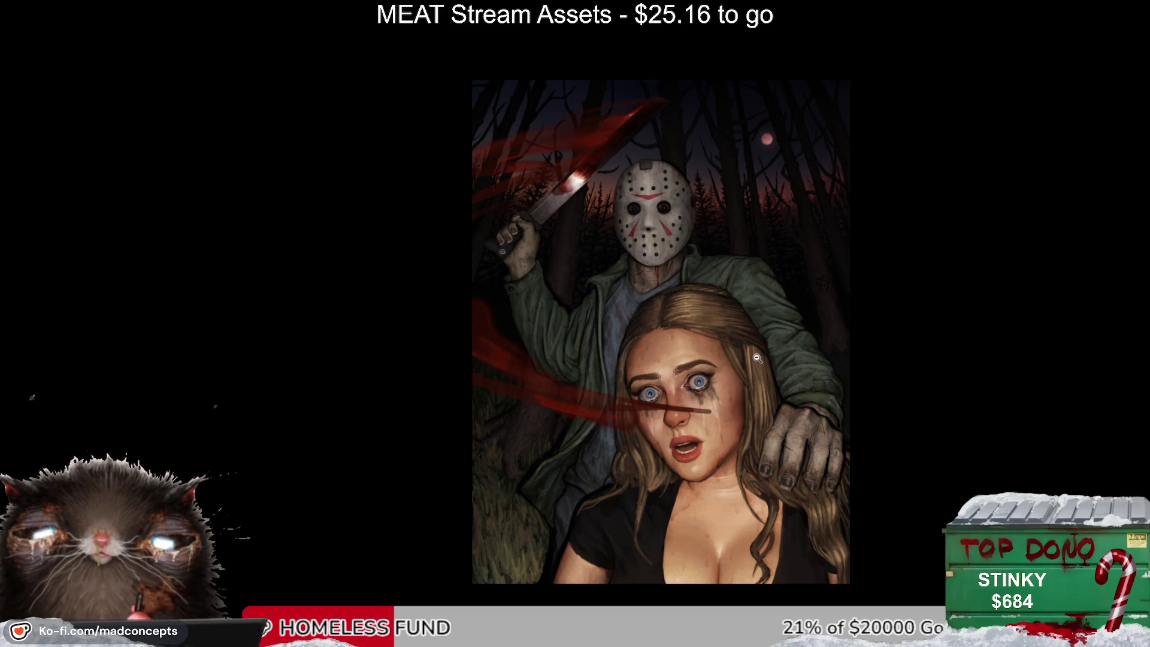
Step: Zoom in and out to inspect the blood-smeared machete and the woman's tearful face
scroll(757, 359, "down", 1)
scroll(759, 361, "up", 1)
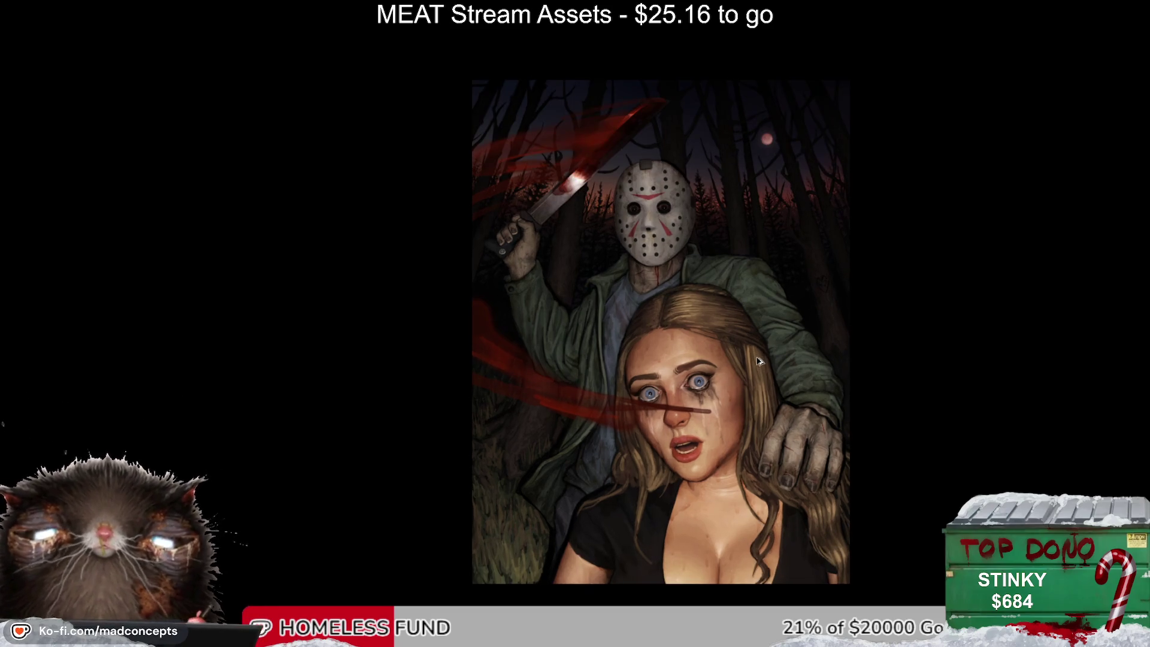
scroll(529, 166, "up", 4)
scroll(529, 166, "up", 3)
scroll(530, 166, "up", 3)
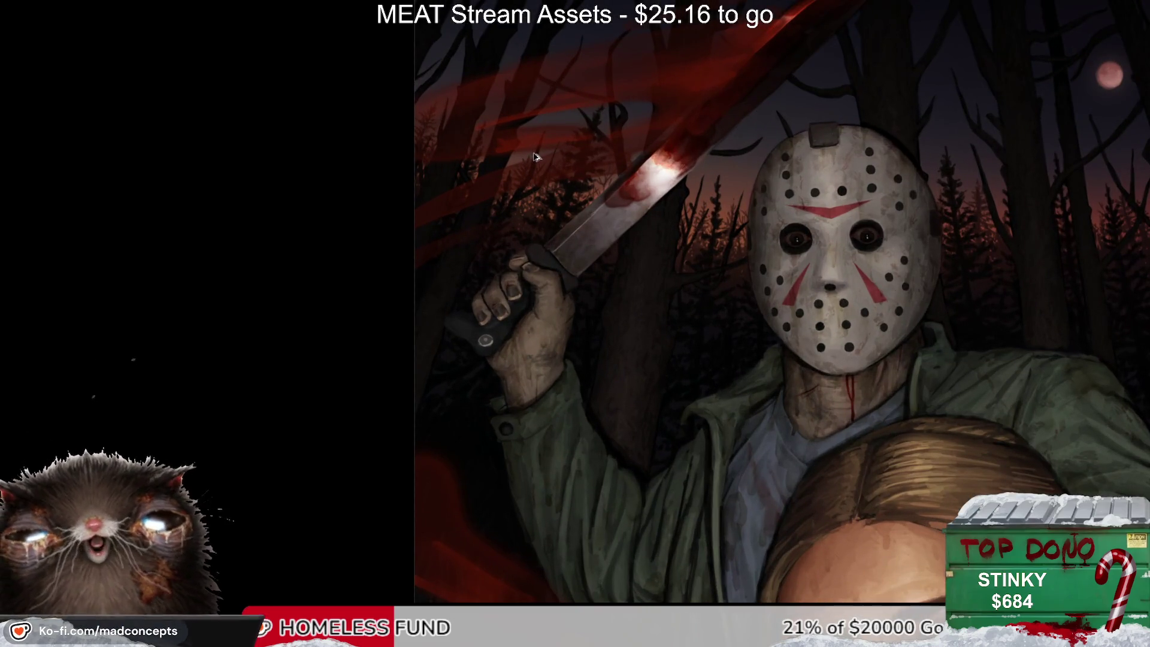
scroll(534, 165, "down", 5)
scroll(543, 180, "down", 5)
scroll(549, 210, "down", 2)
scroll(639, 277, "up", 1)
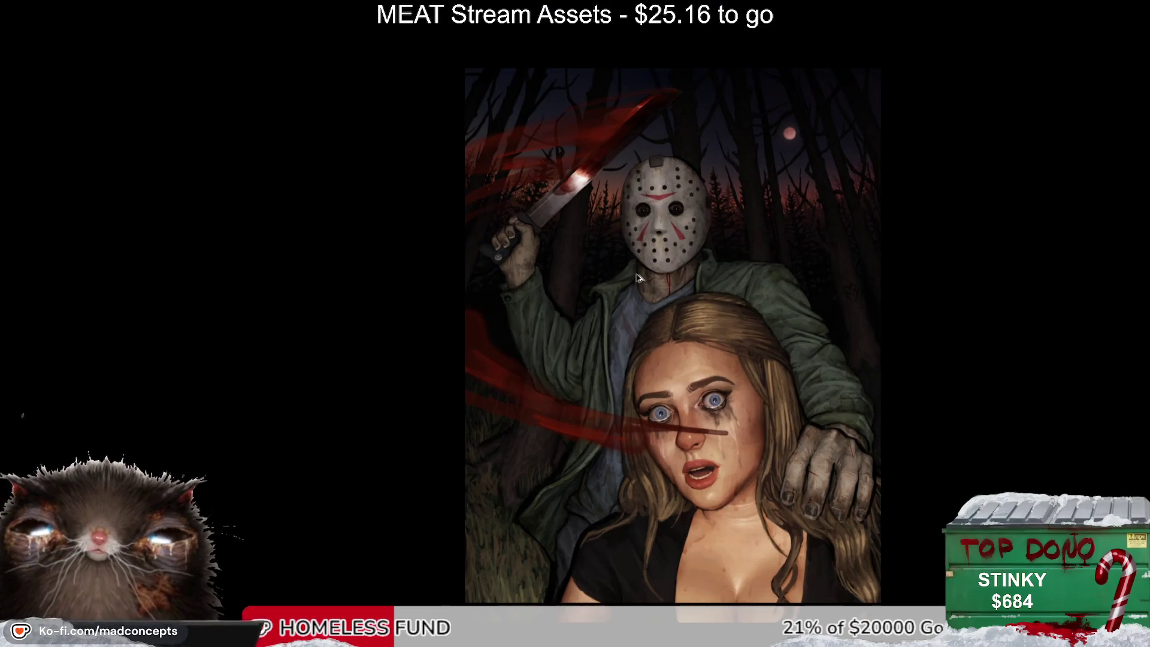
scroll(637, 273, "up", 1)
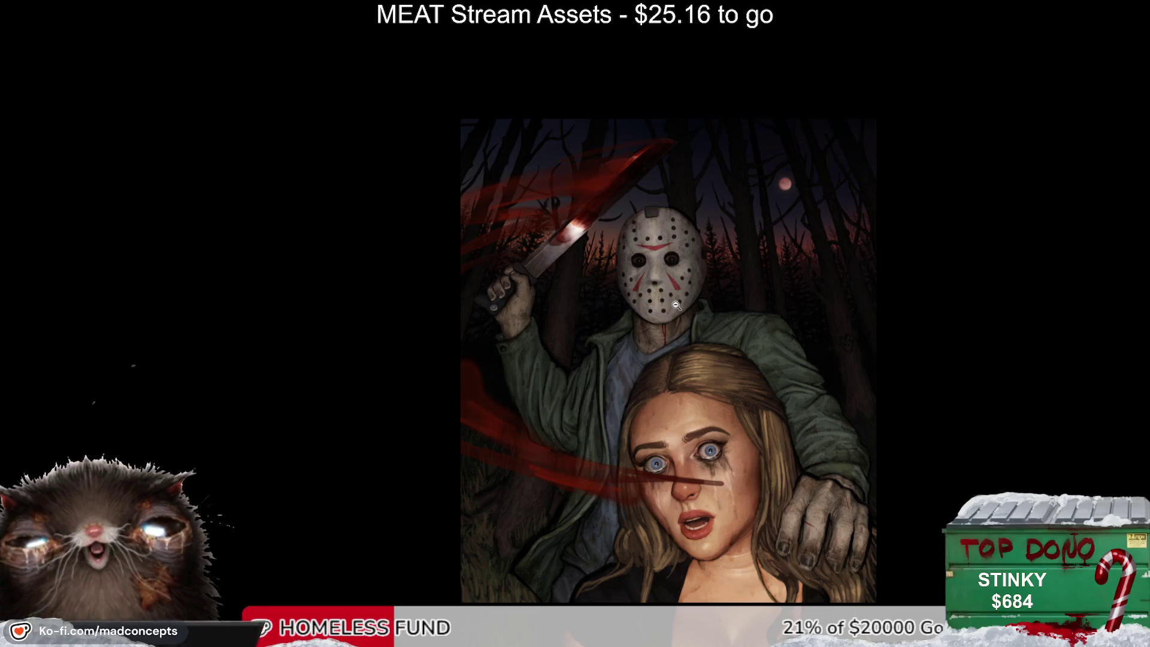
scroll(677, 306, "down", 1)
scroll(680, 303, "up", 1)
scroll(680, 303, "up", 1)
scroll(680, 303, "down", 1)
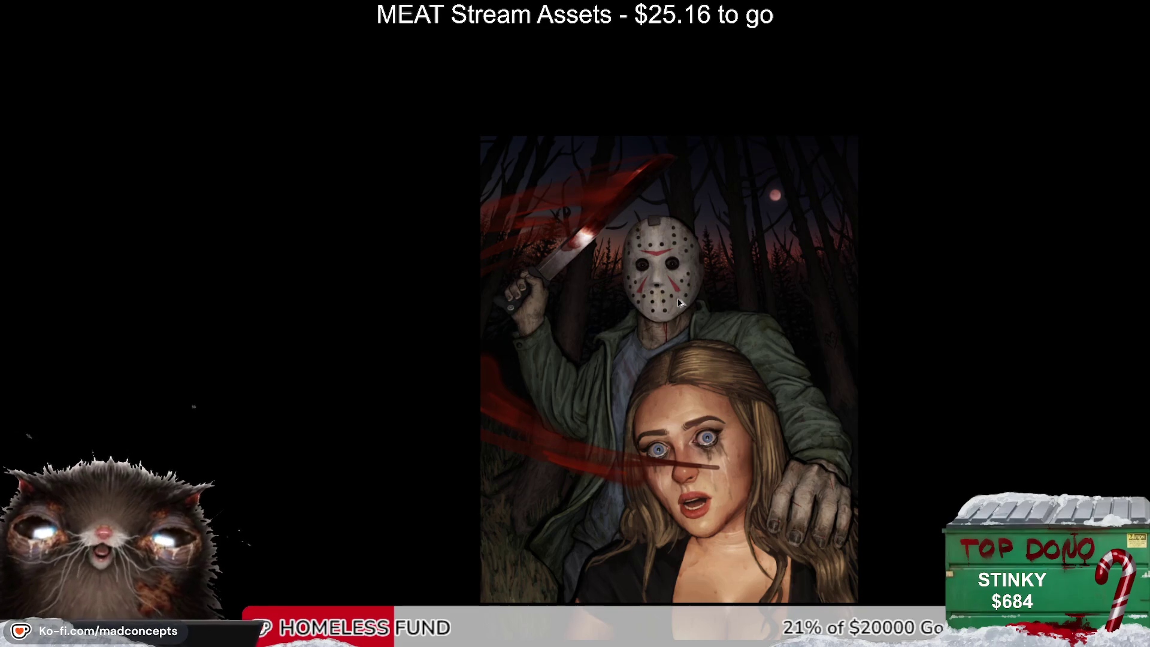
scroll(838, 399, "up", 1)
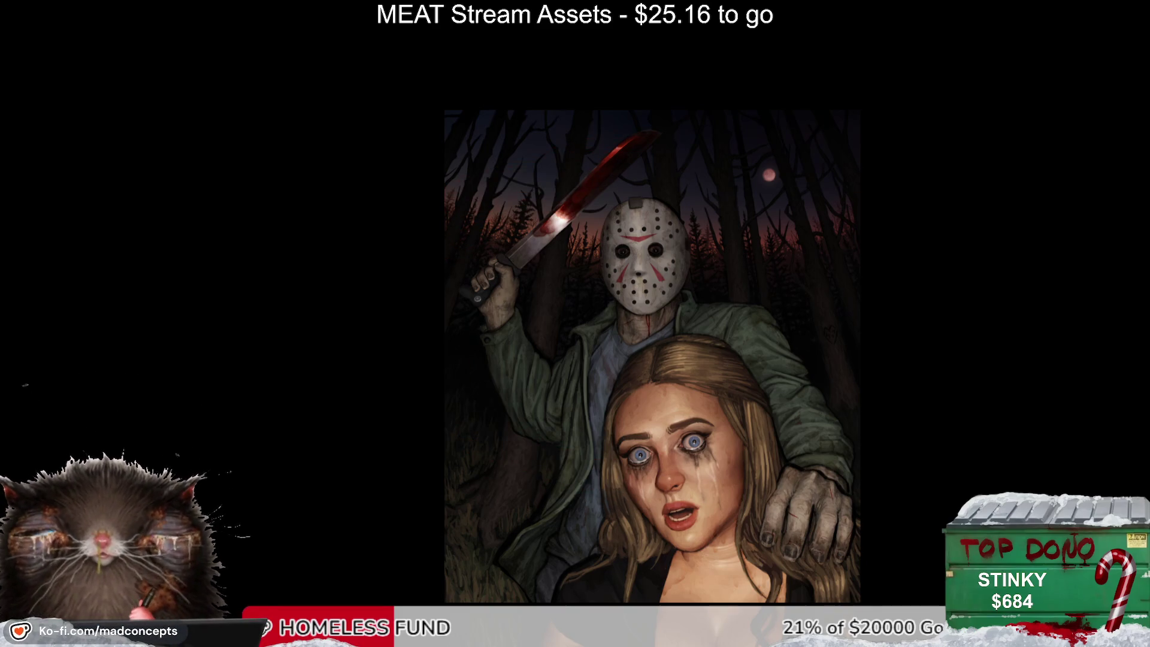
scroll(805, 468, "right", 2)
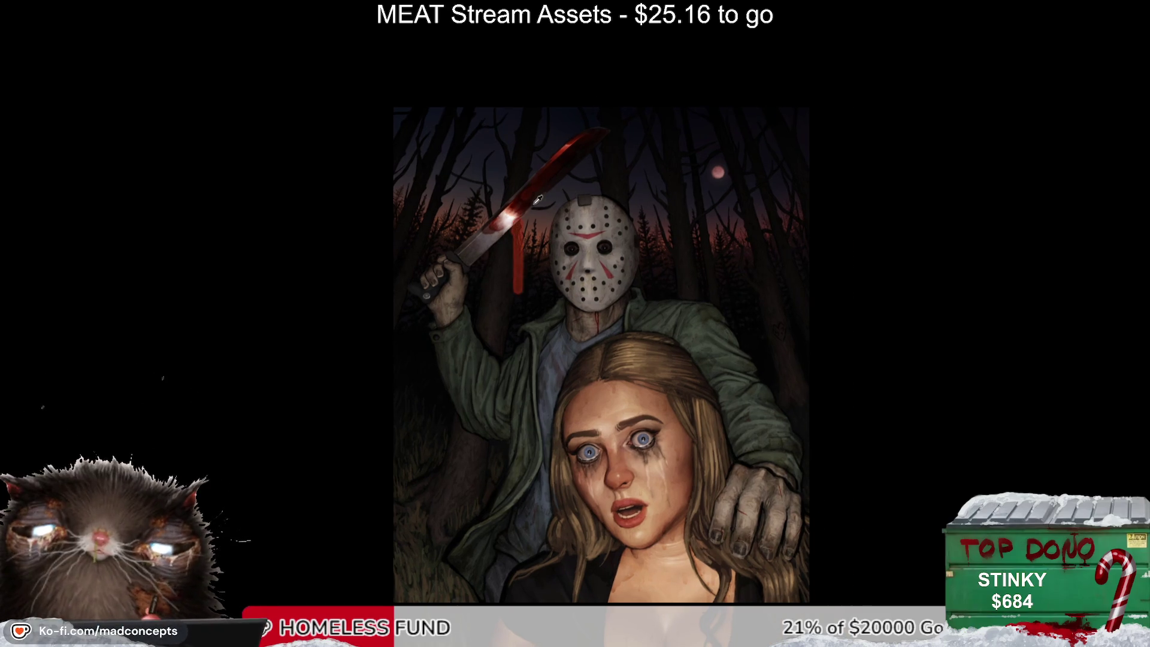
Step: Sample blood red from the machete and paint a drip running down from the blade
left_click(516, 205, "alt")
left_click(556, 155, "alt")
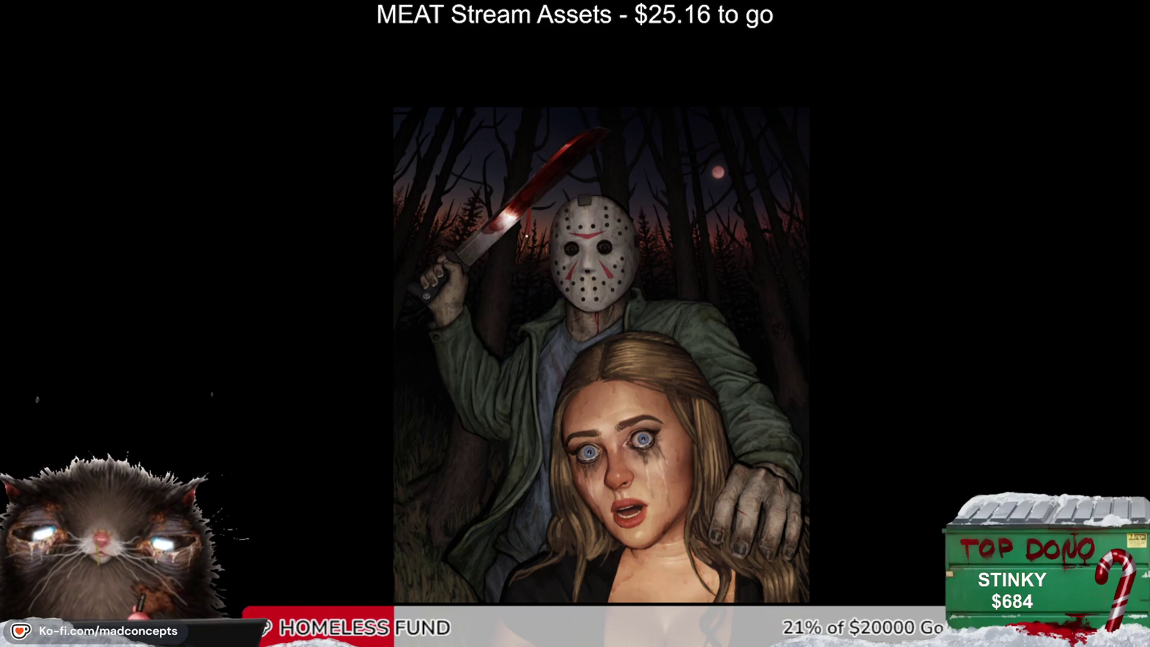
left_click(534, 218, "alt")
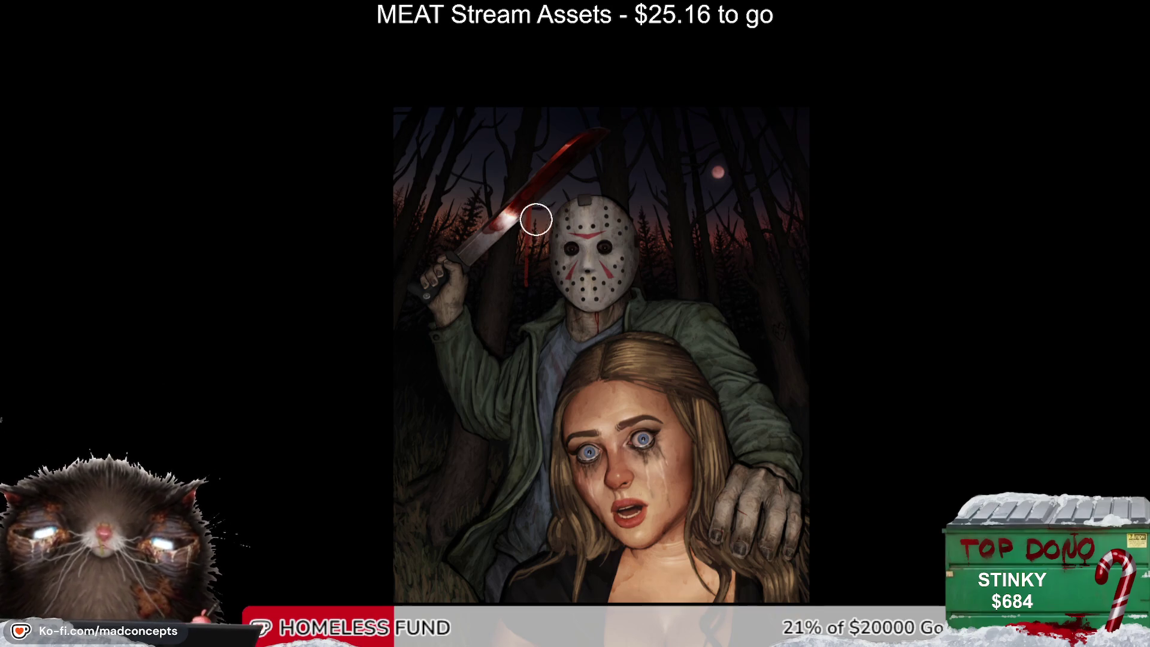
left_click_drag(499, 240, 498, 279)
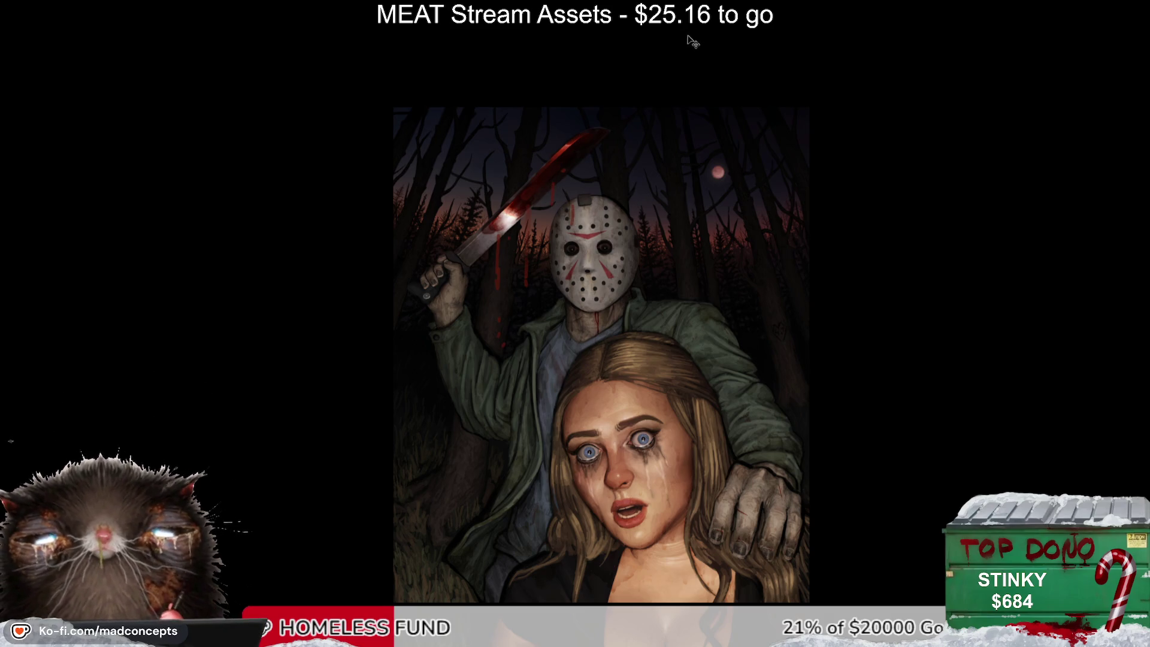
scroll(563, 308, "down", 5)
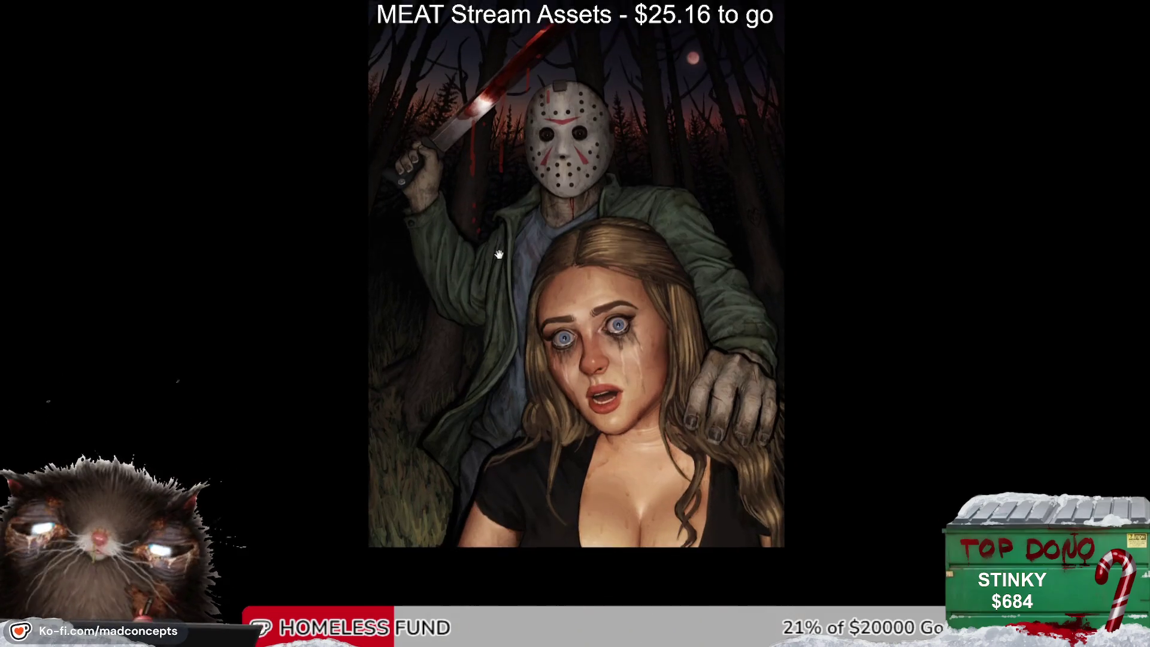
Step: Paint a red band across the woman's eyes, undo it, and repaint it shorter
left_click_drag(539, 300, 693, 297)
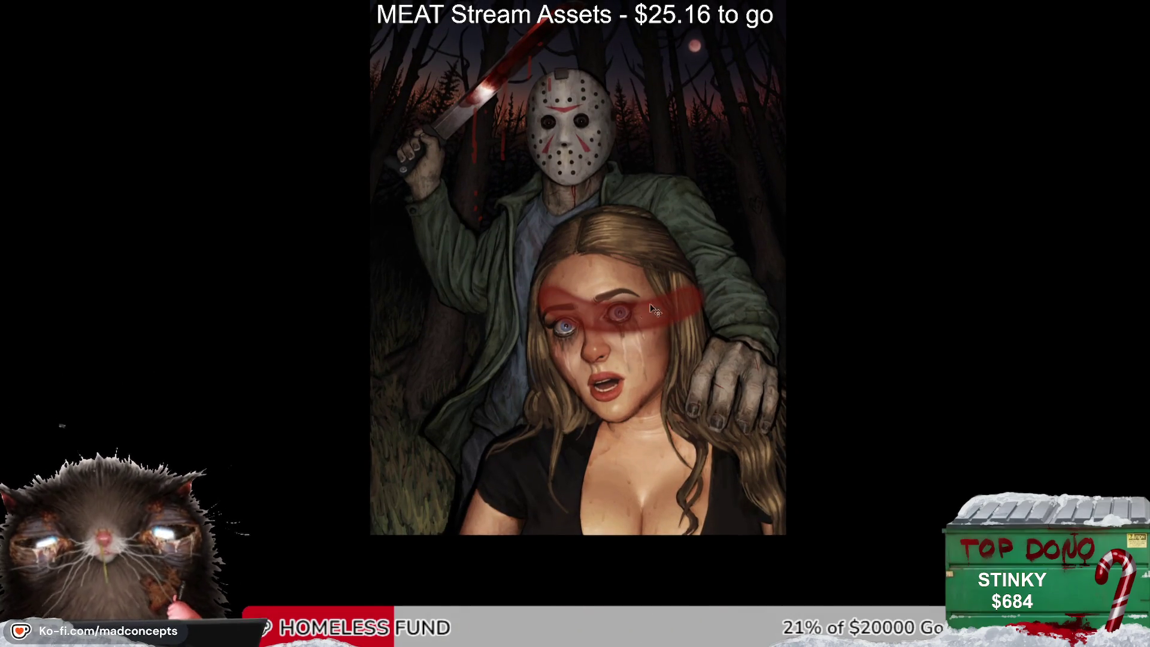
key("ctrl+z")
left_click_drag(543, 299, 649, 285)
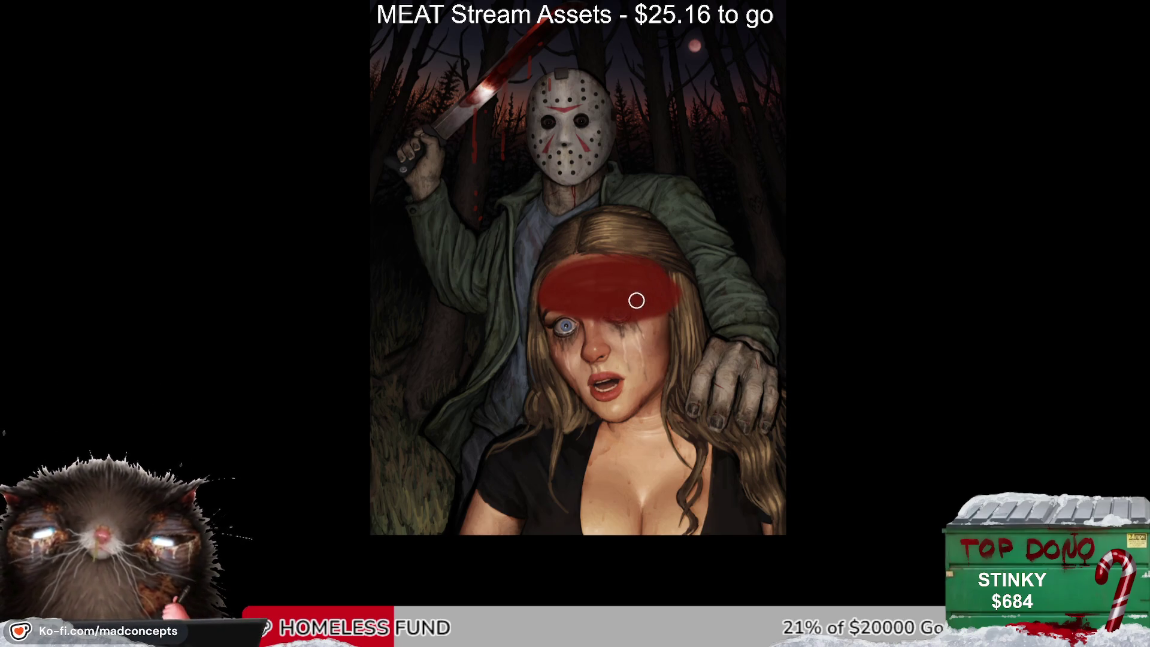
Step: Brush sampled grey-blue shirt and dark green jacket colours over the hair, then check the mirrored view
left_click(530, 276, "alt")
mouse_move(530, 277)
left_mouse_down()
mouse_move(576, 254)
mouse_move(545, 257)
mouse_move(591, 224)
mouse_move(570, 239)
mouse_move(652, 193)
mouse_move(687, 266)
left_mouse_up()
left_click(616, 197, "alt")
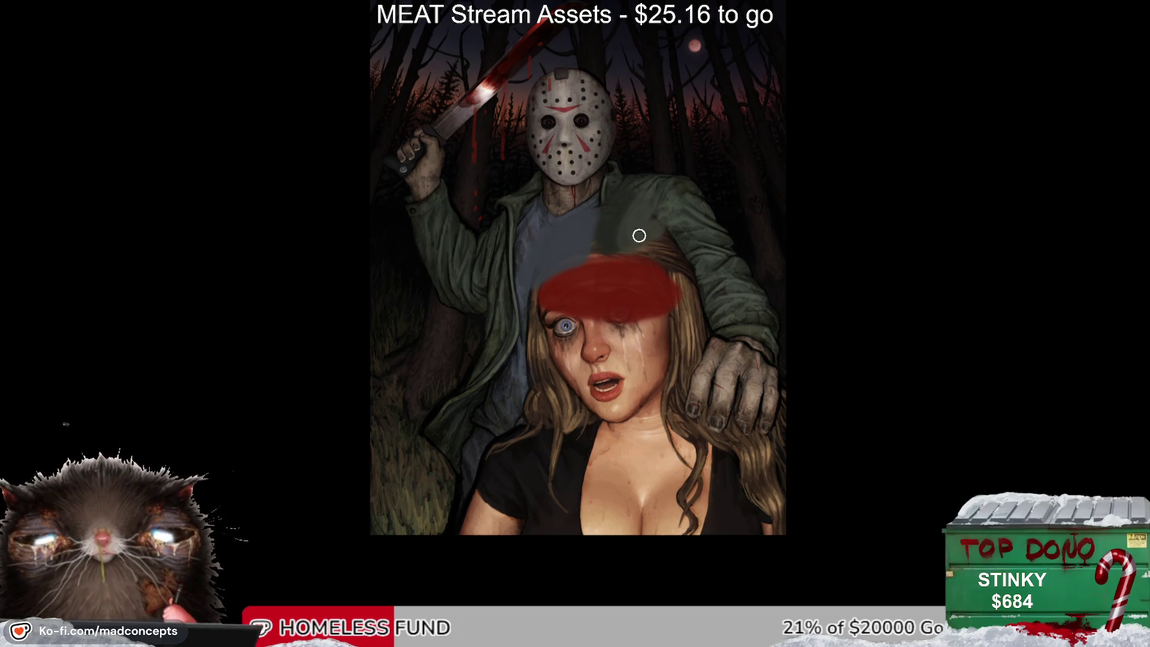
key("m")
key("m")
scroll(654, 309, "down", 3)
left_click_drag(654, 308, 692, 369)
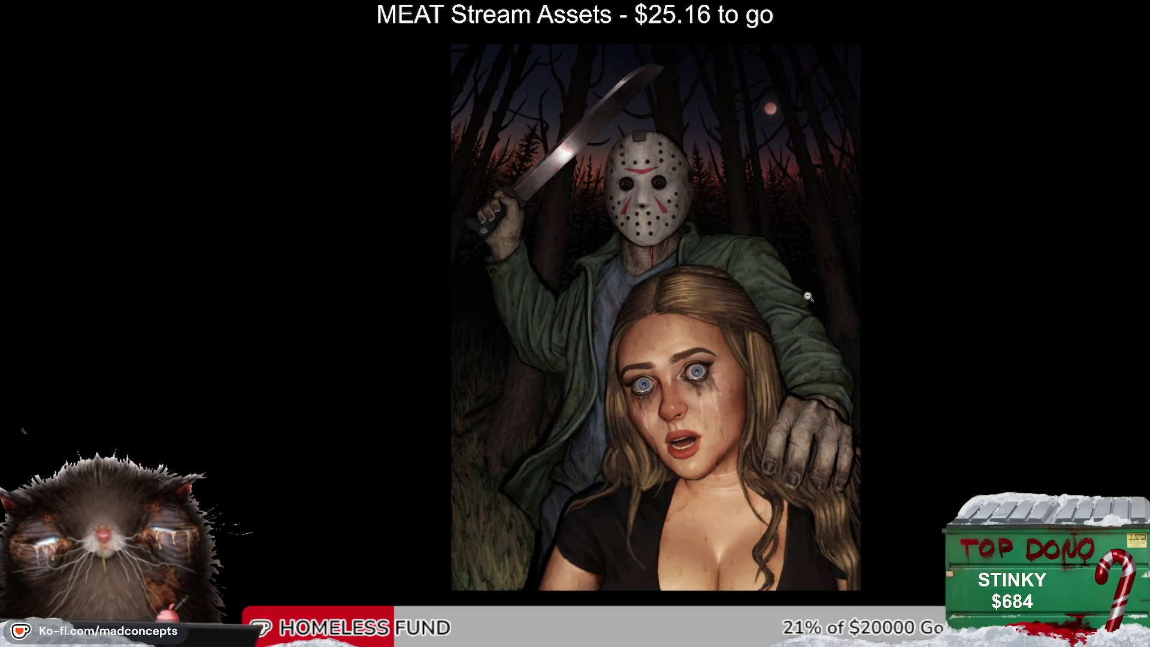
left_click(686, 207)
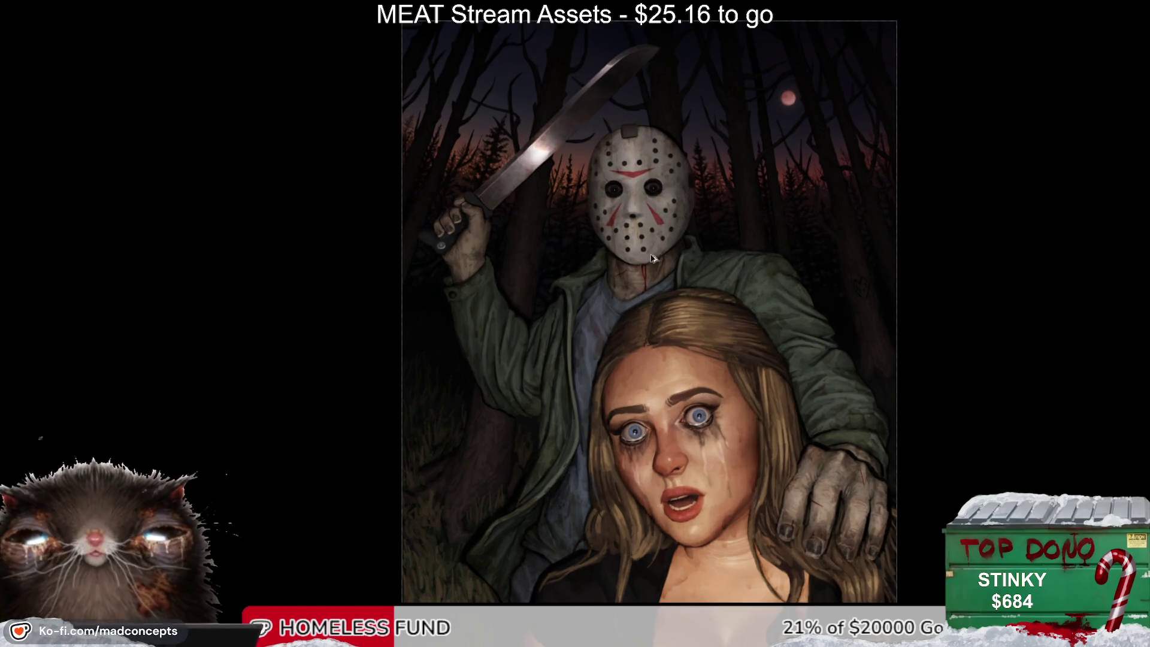
scroll(699, 306, "down", 3)
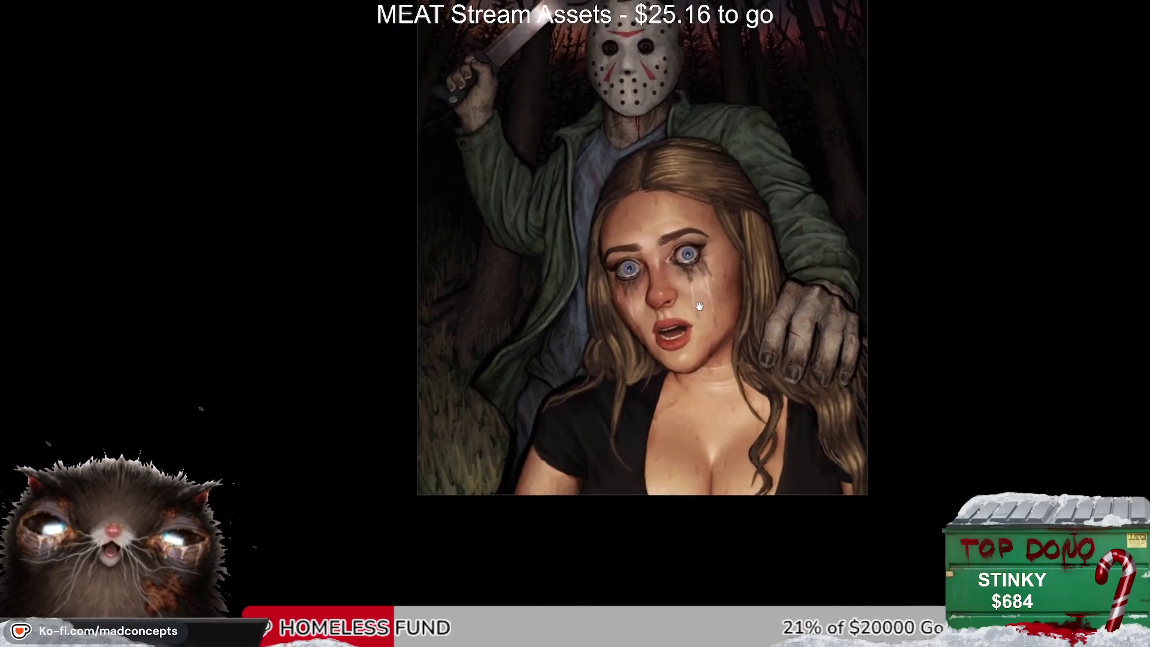
scroll(609, 485, "up", 1)
scroll(604, 484, "up", 1)
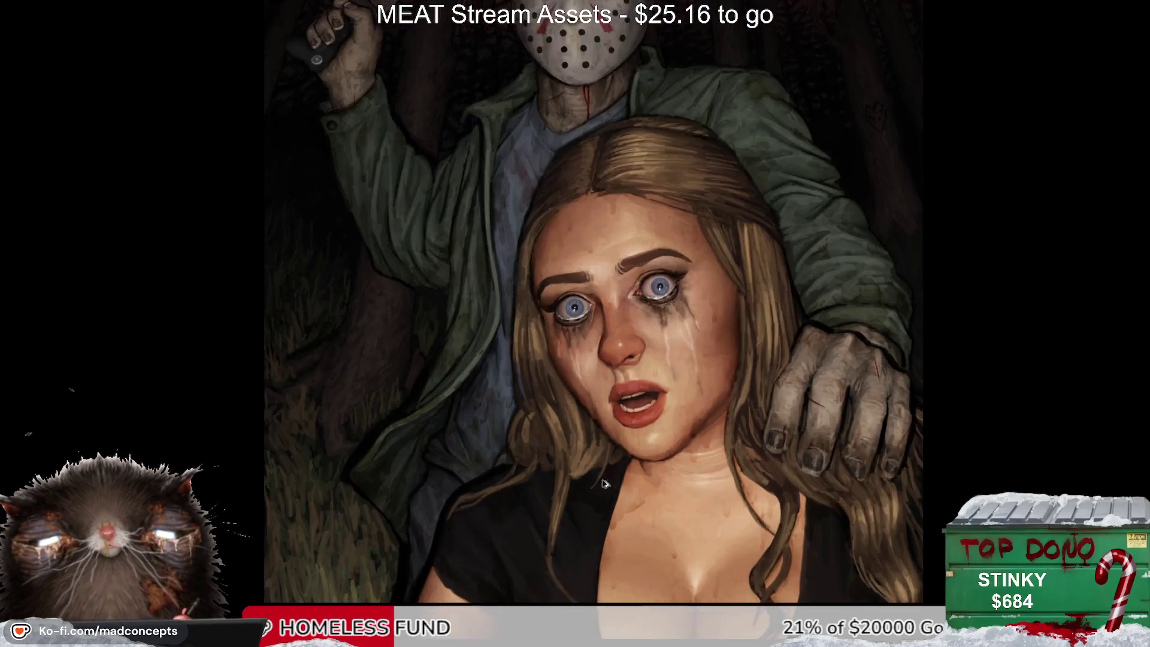
scroll(604, 484, "down", 2)
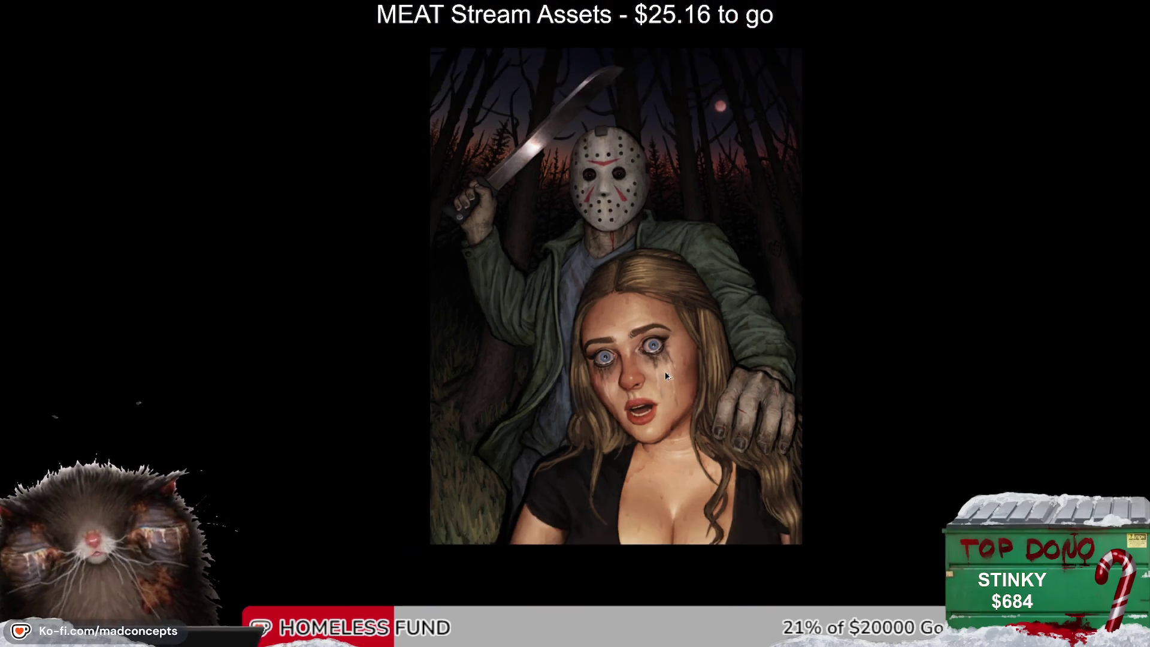
scroll(668, 365, "up", 1)
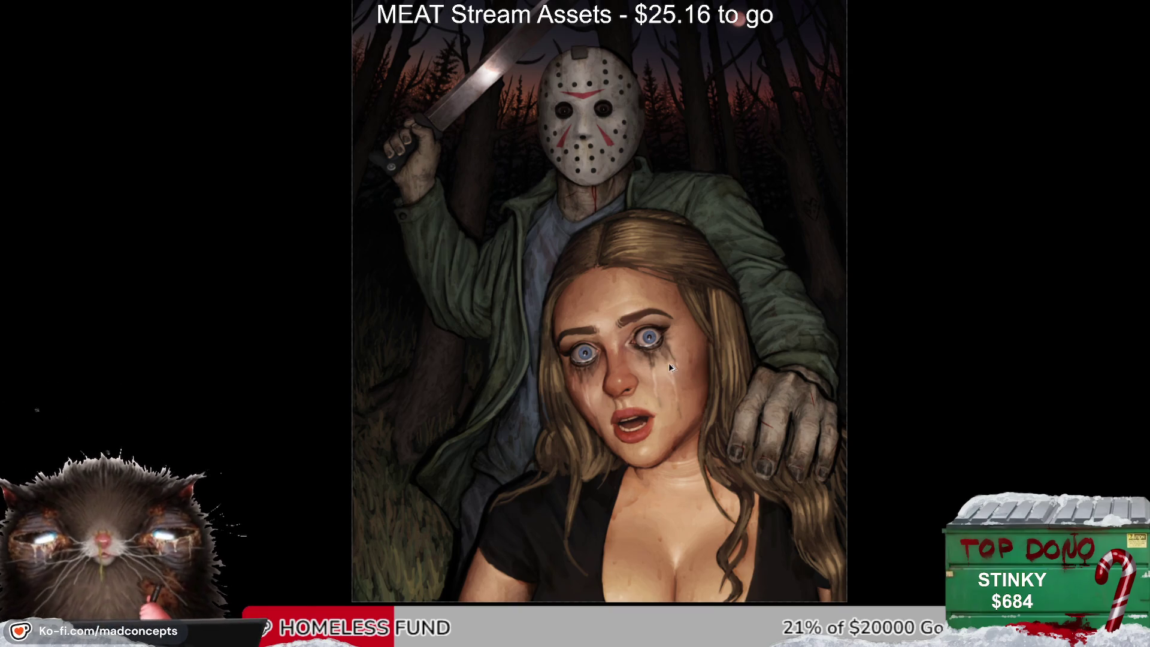
left_click(669, 367)
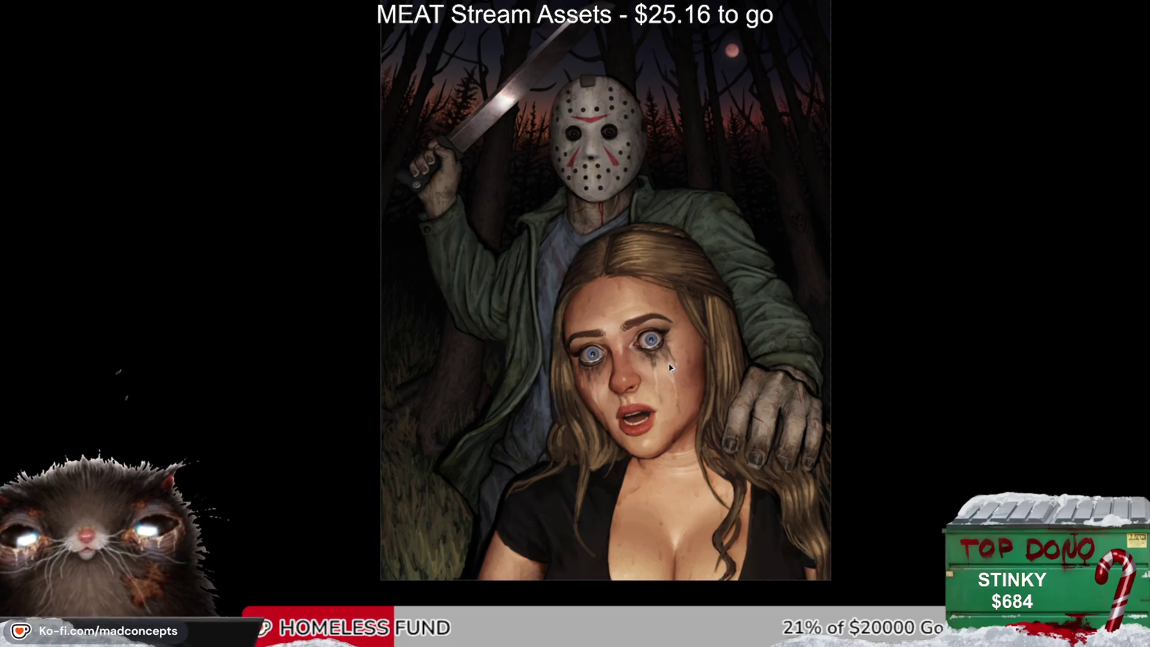
left_click(669, 367)
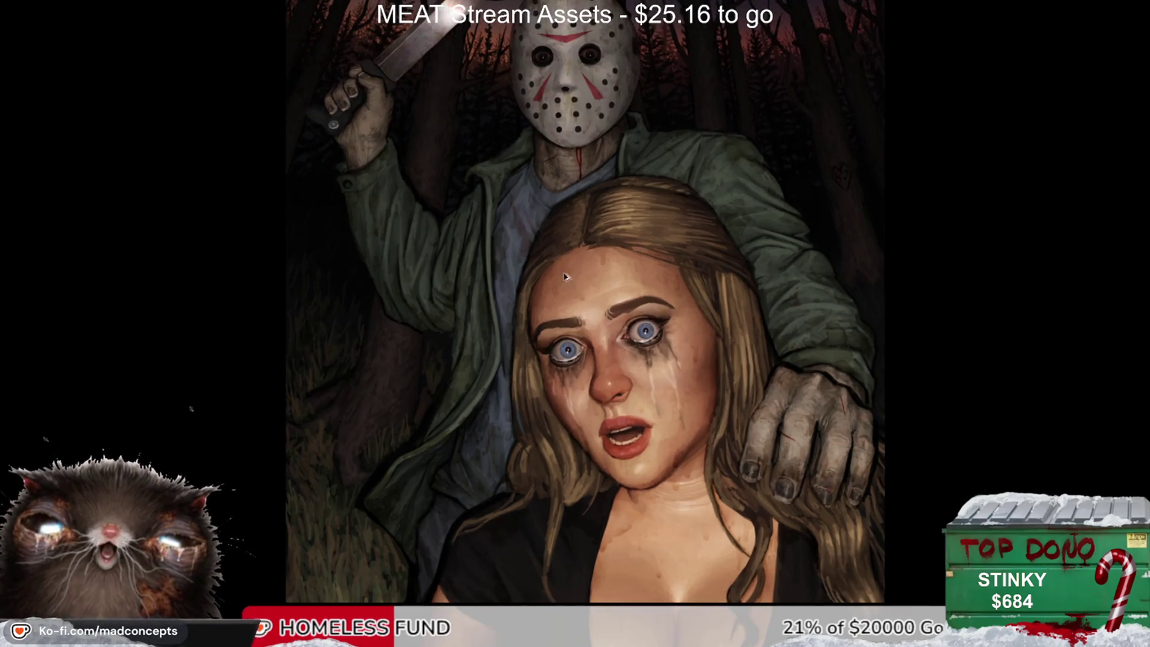
left_click(532, 246)
left_click(533, 247)
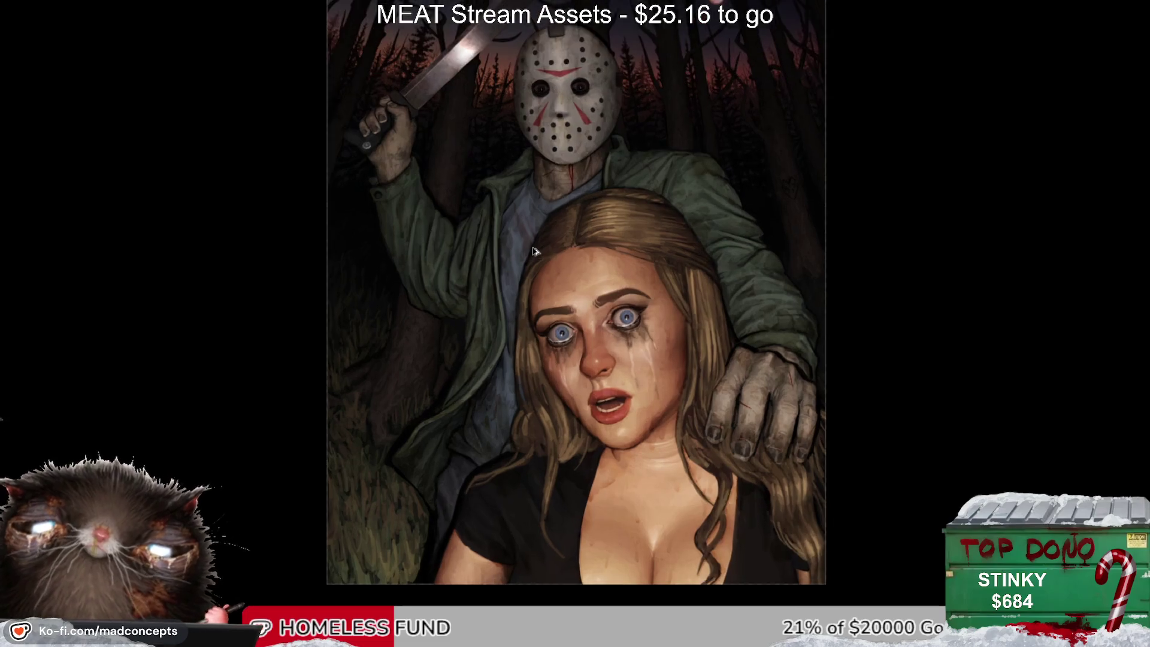
left_click(532, 247)
left_click_drag(565, 207, 587, 287)
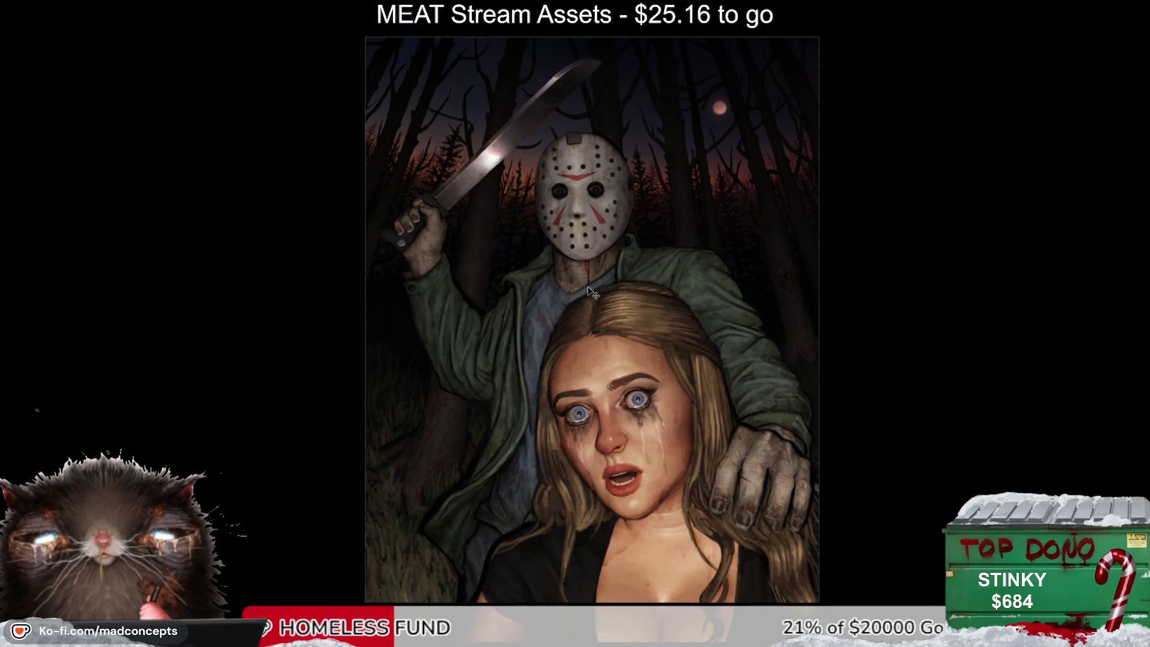
left_click(589, 291)
left_click(592, 150)
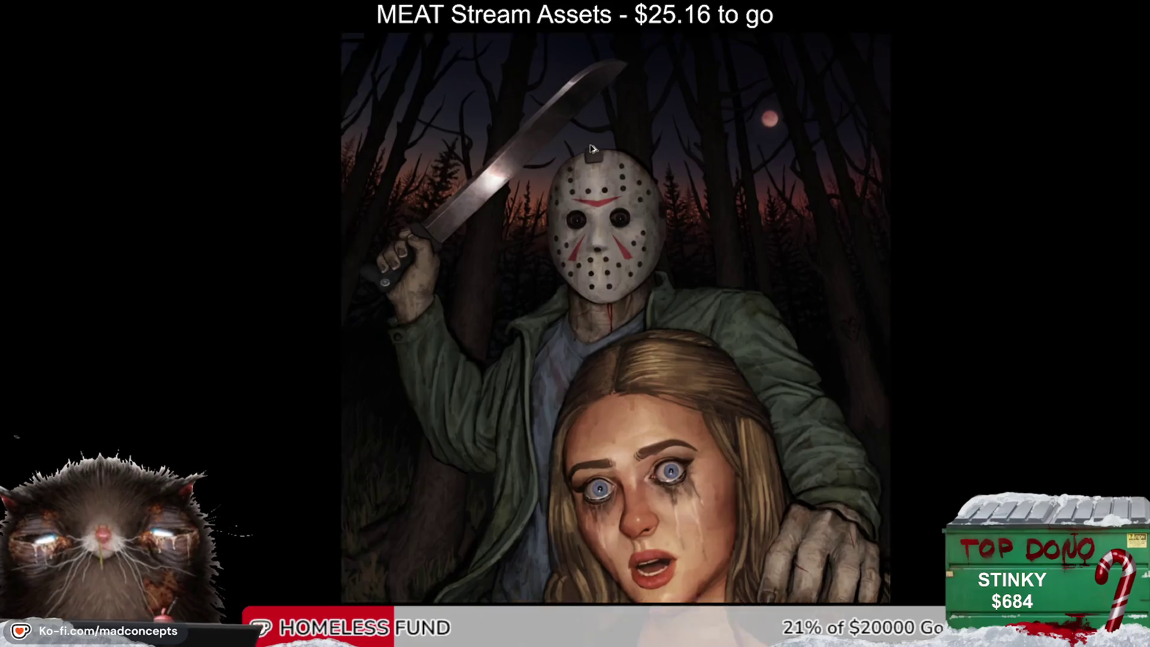
left_click(592, 149)
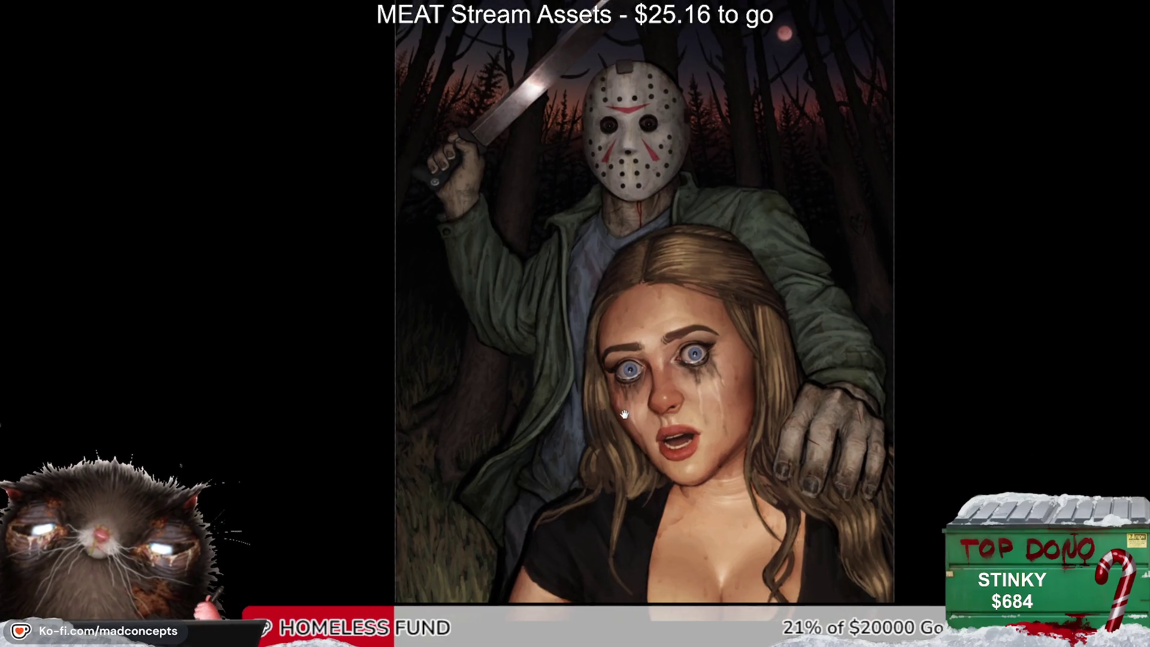
left_click_drag(722, 528, 753, 444)
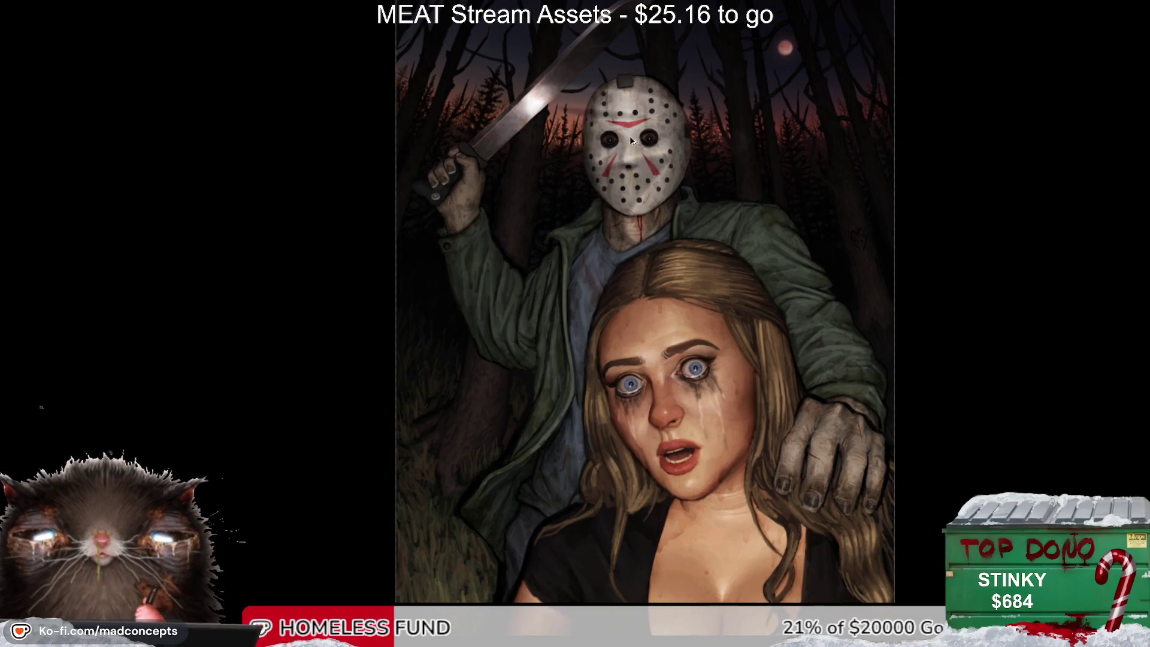
Step: Zoom in on the mask and repaint the left eyehole's iris with an enlarged brush
scroll(631, 141, "up", 3)
scroll(631, 135, "up", 3)
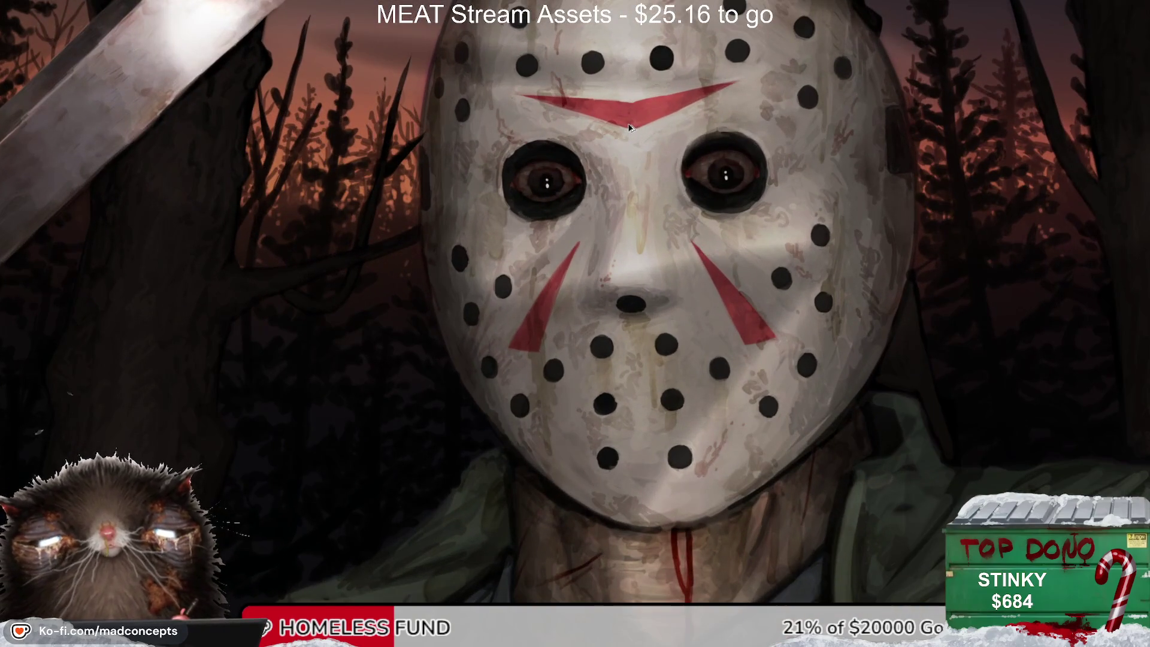
scroll(630, 127, "up", 1)
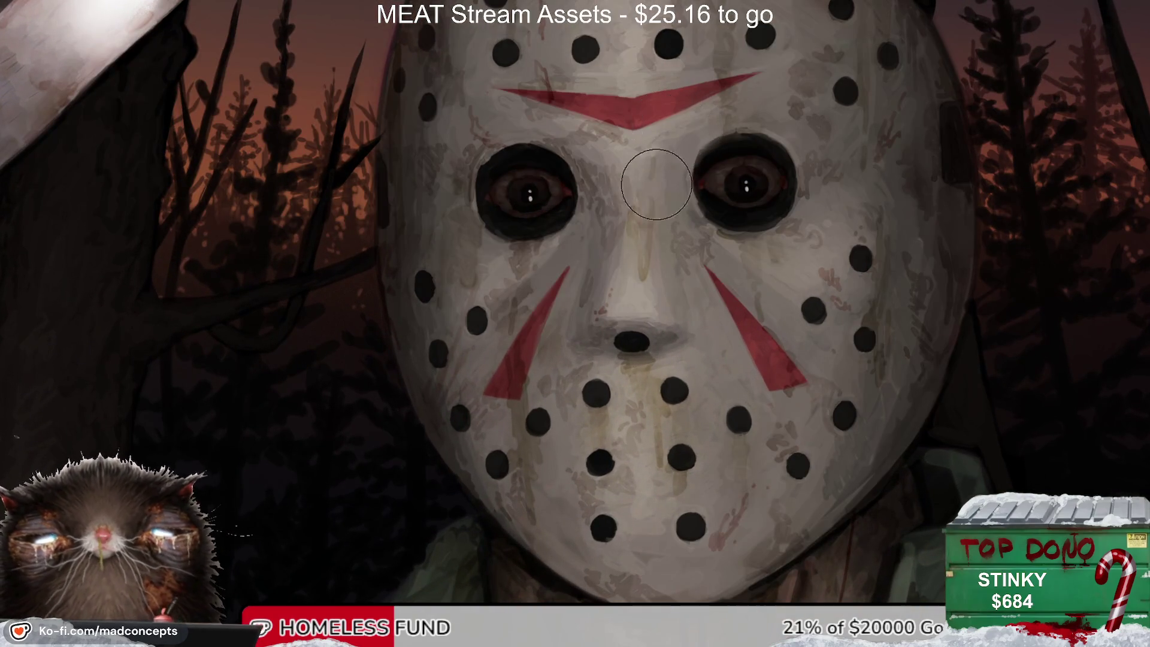
left_click_drag(507, 187, 537, 190)
key("bracketright")
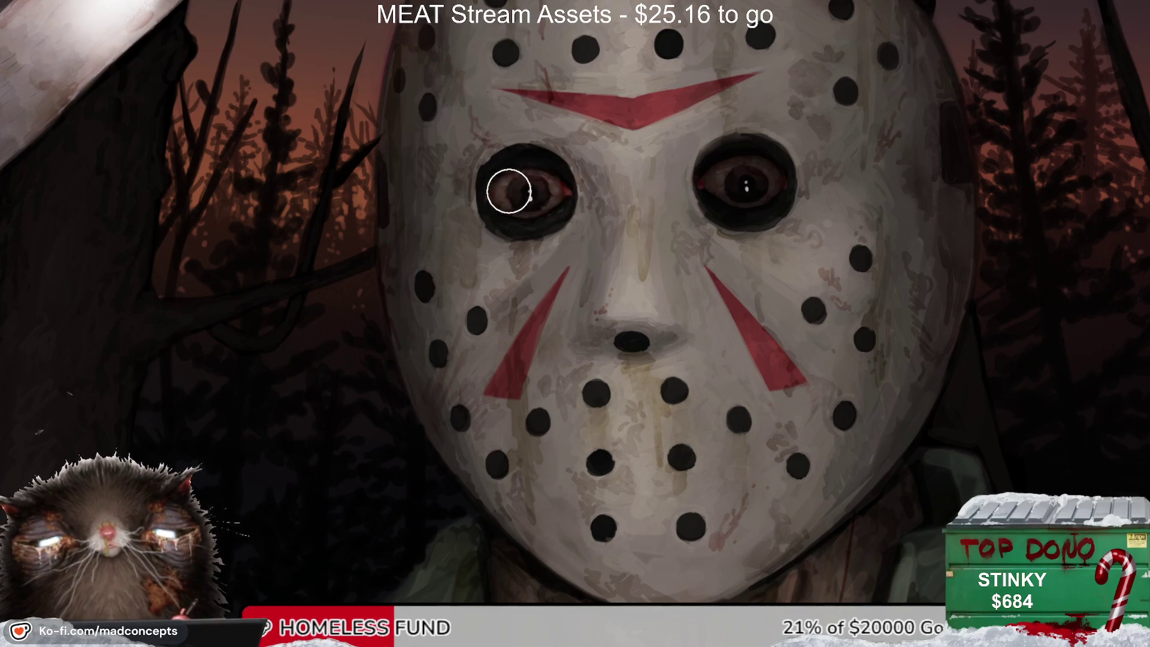
left_click_drag(642, 169, 517, 220)
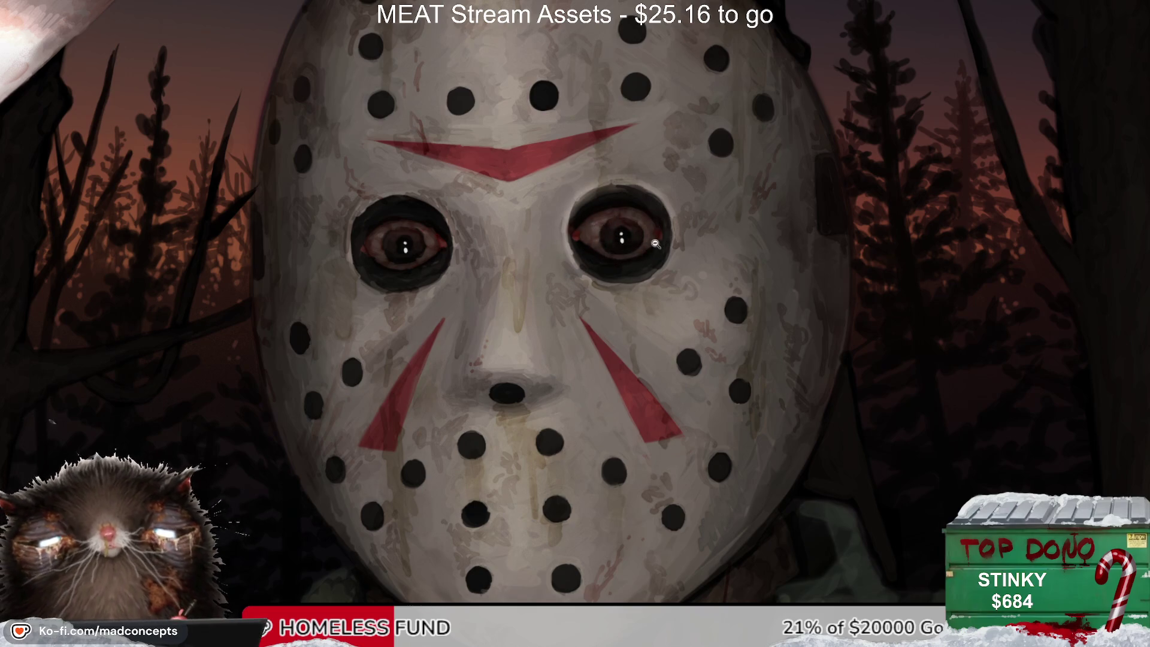
Step: Zoom out to the whole artwork, fit it on screen, then tilt the view and bring it back upright
left_click(671, 220, "alt")
left_click(615, 300, "alt")
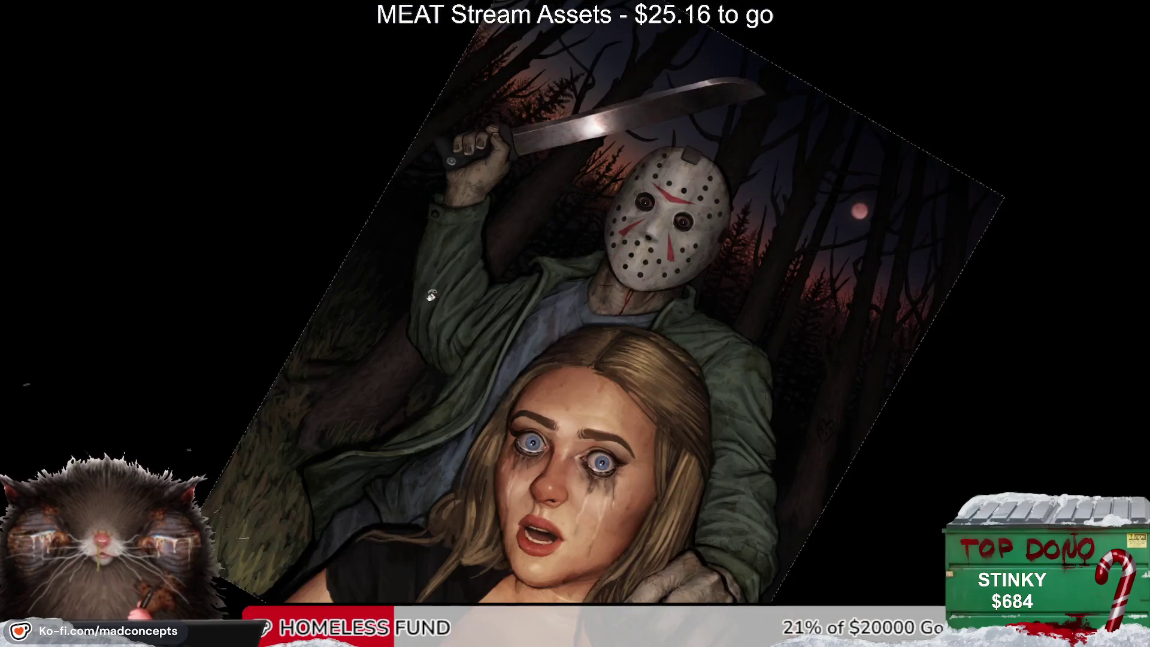
left_click_drag(456, 383, 466, 318)
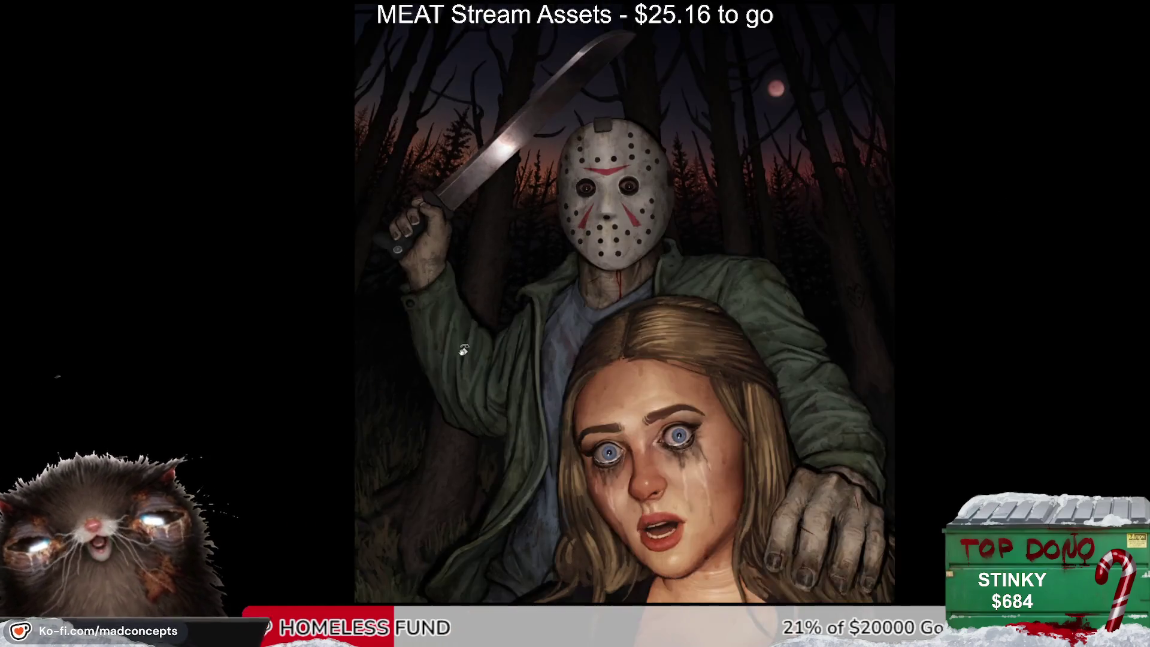
left_click(577, 171)
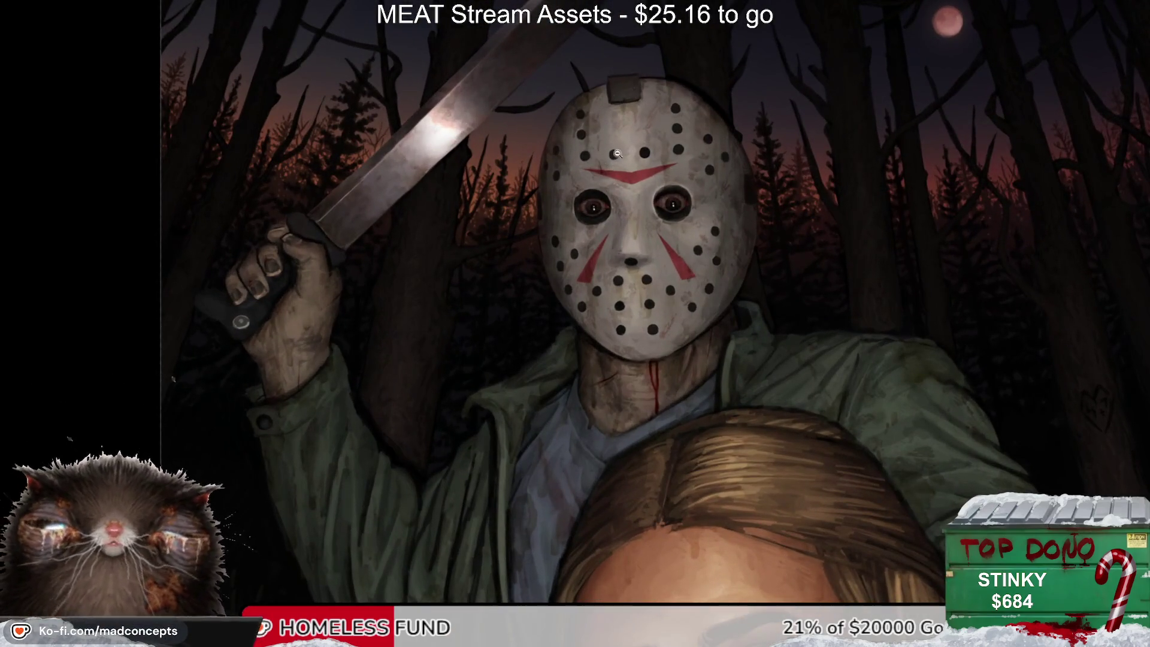
left_click(625, 151)
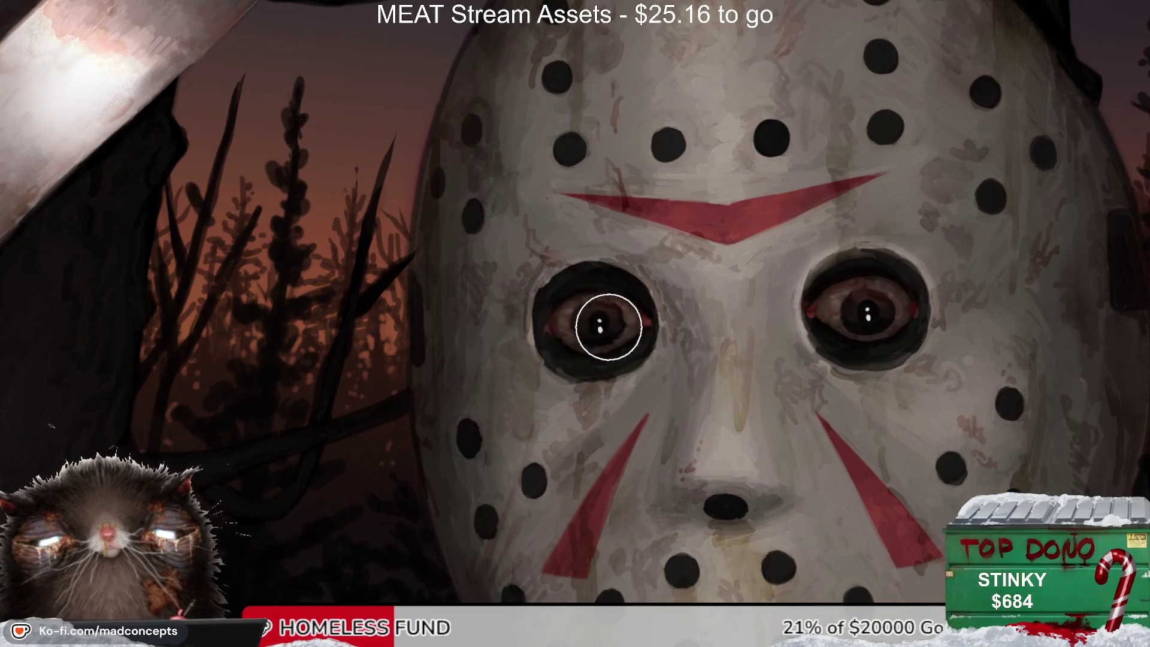
key("ctrl+0")
key("ctrl+plus")
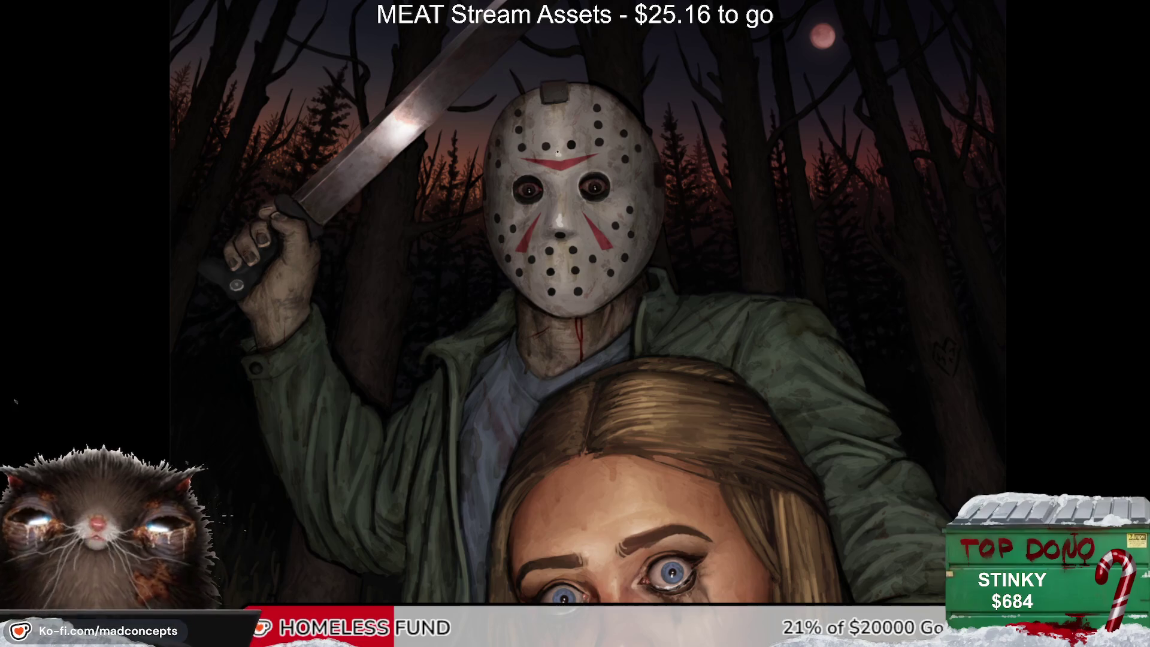
left_click_drag(530, 290, 543, 242)
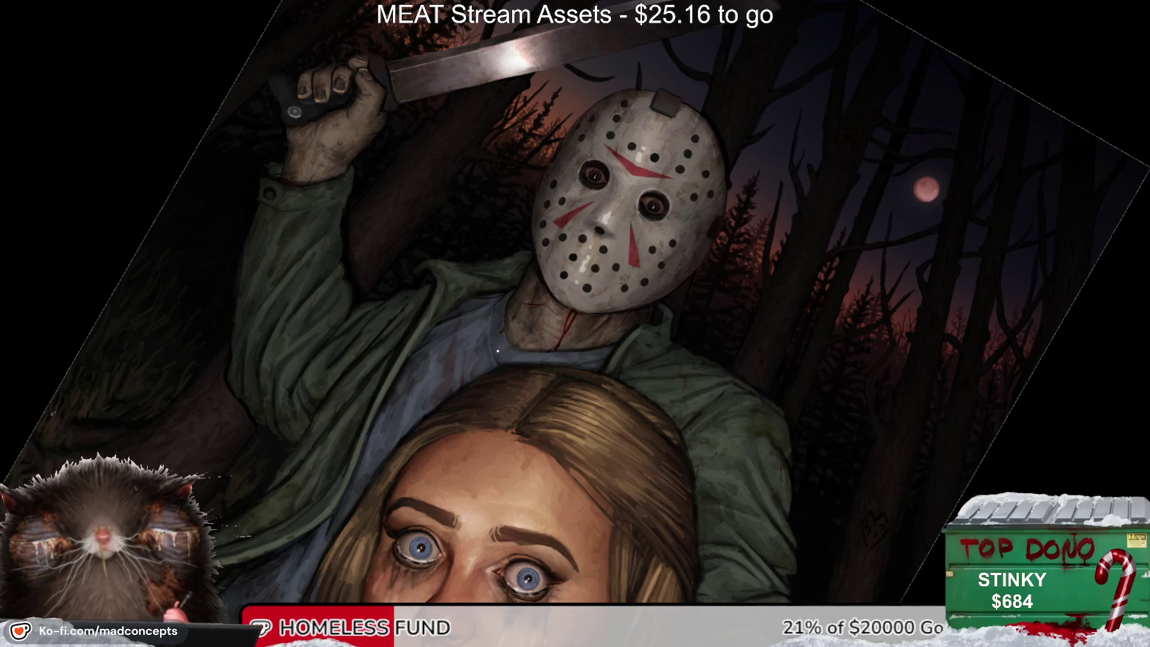
left_click_drag(497, 351, 532, 272)
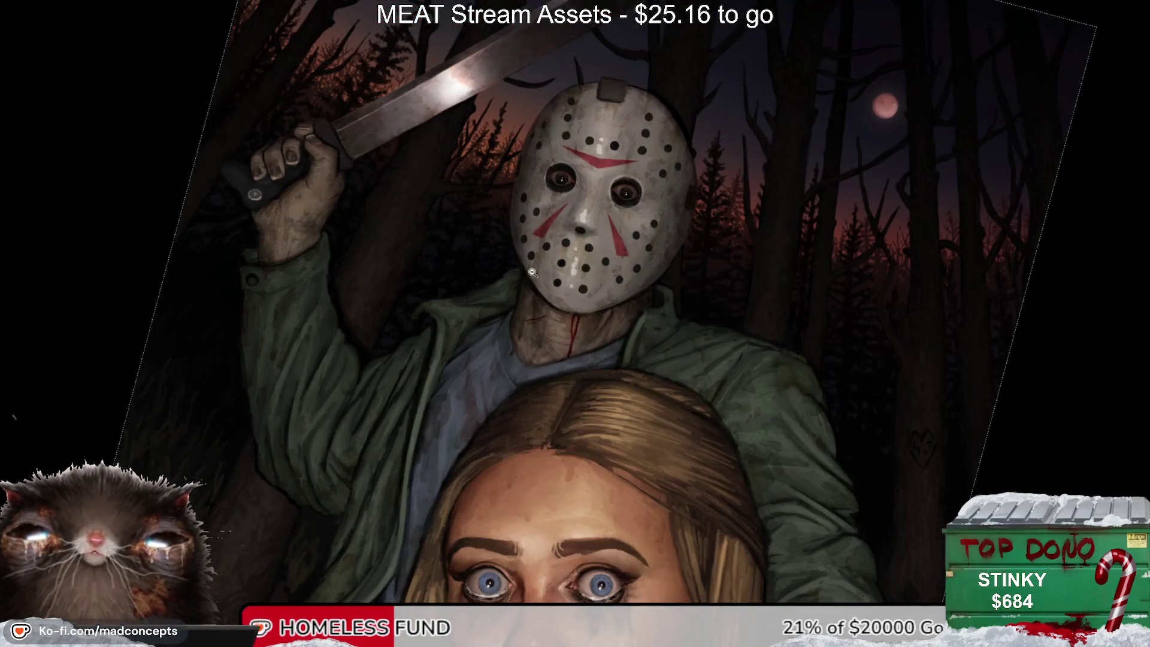
Step: Zoom out of the tilted close-up and reset the view upright, fit to window (Ctrl+0)
left_click(471, 349)
left_click(405, 343)
key("ctrl+0")
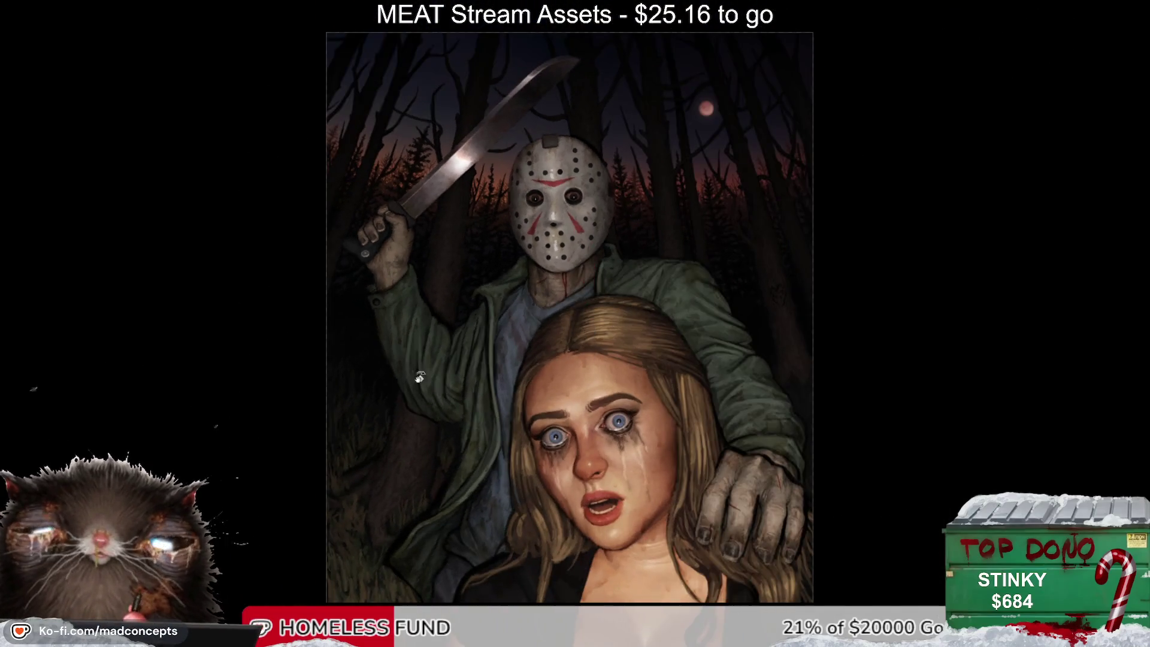
Step: Zoom and pan across the painting to inspect the red trickle beneath Jason's mask
scroll(509, 297, "up", 1)
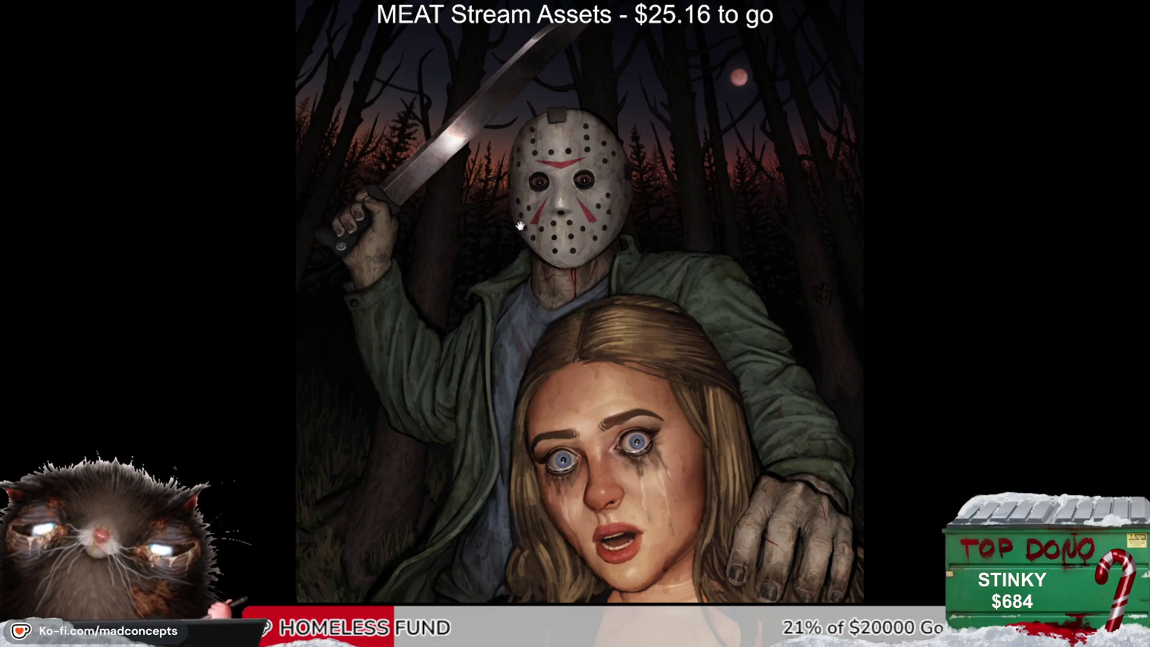
scroll(525, 243, "down", 1)
scroll(518, 240, "down", 1)
scroll(510, 235, "down", 2)
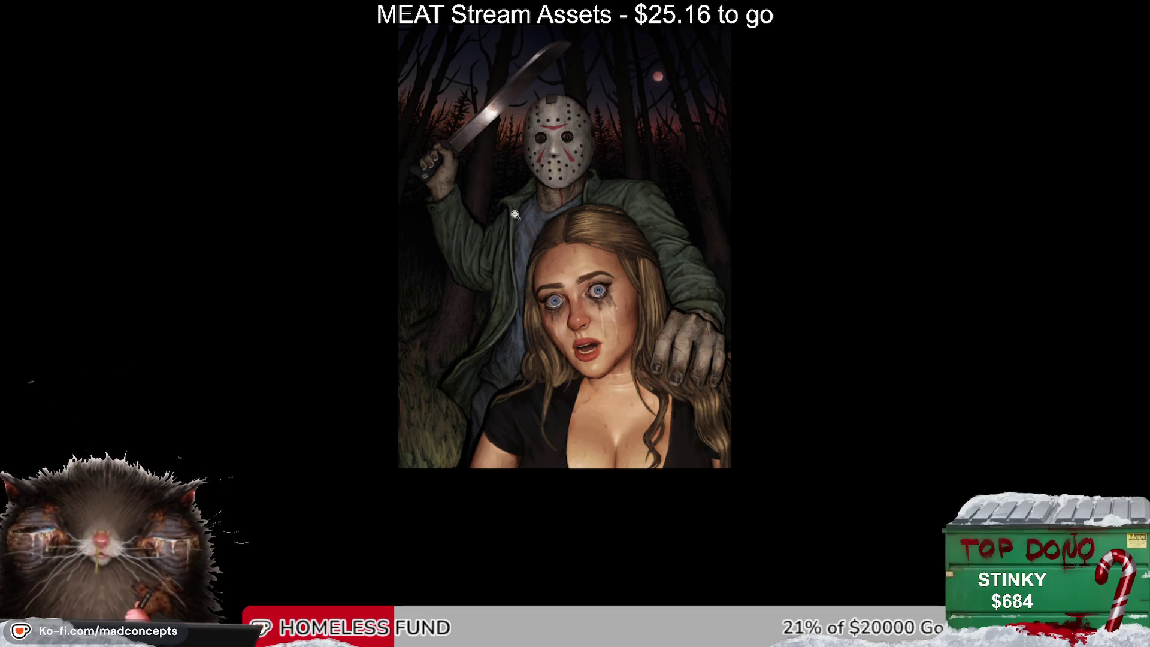
scroll(563, 252, "up", 2)
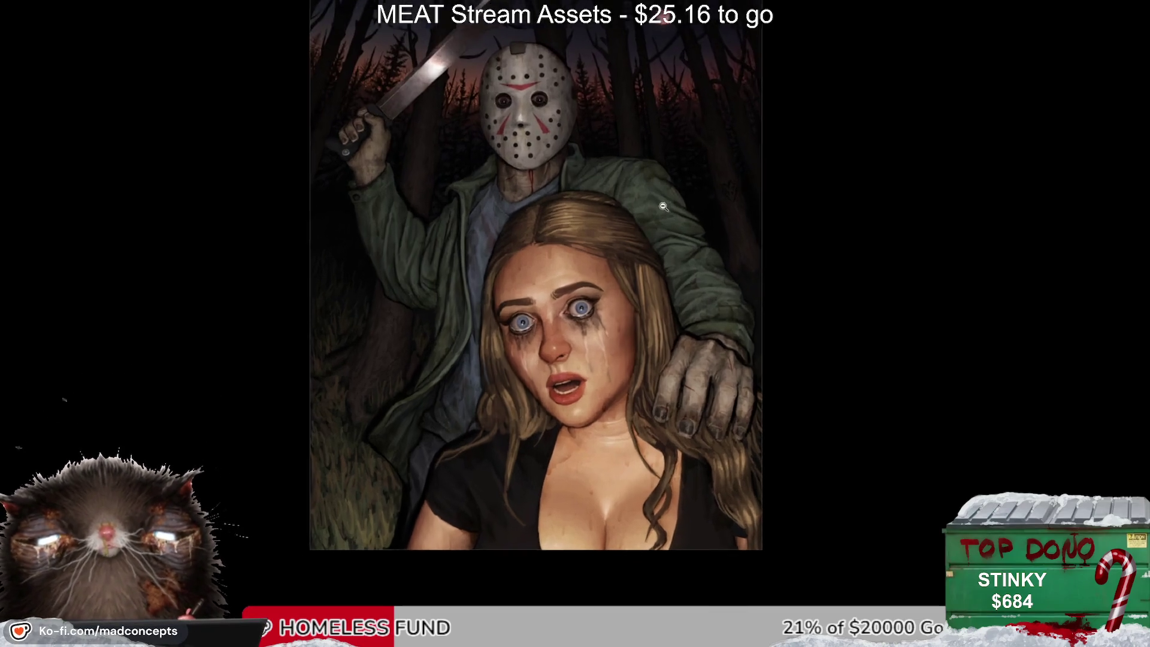
scroll(637, 297, "up", 1)
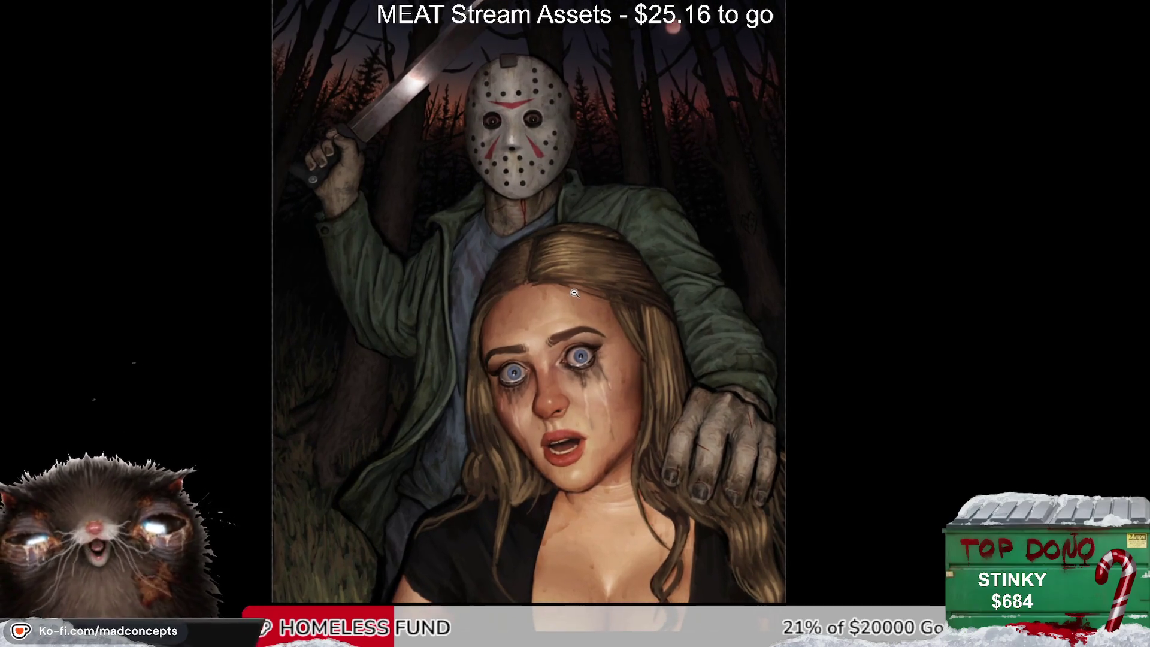
mouse_move(354, 427)
left_mouse_down()
mouse_move(398, 437)
mouse_move(361, 408)
left_mouse_up()
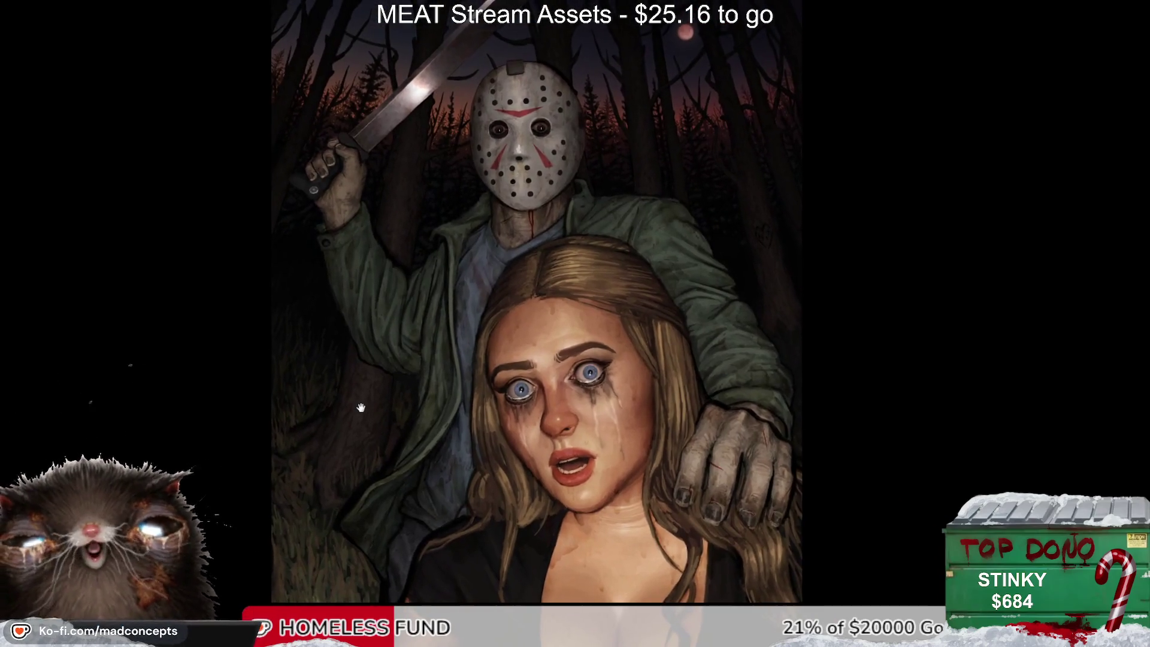
scroll(778, 316, "up", 3)
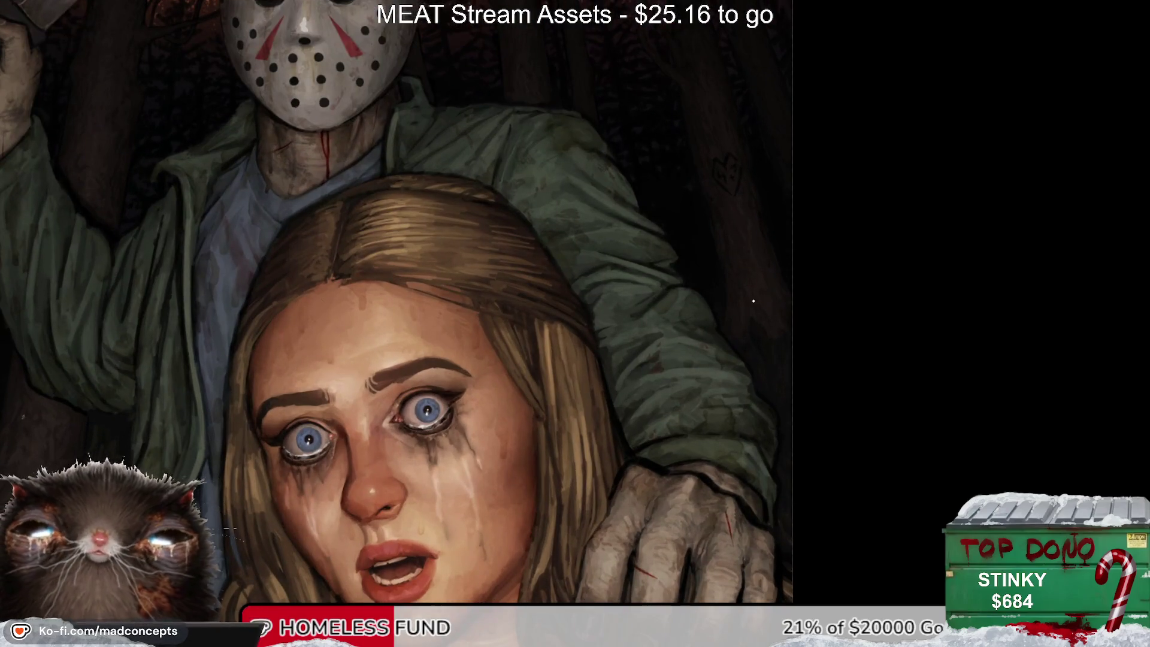
scroll(753, 301, "down", 3)
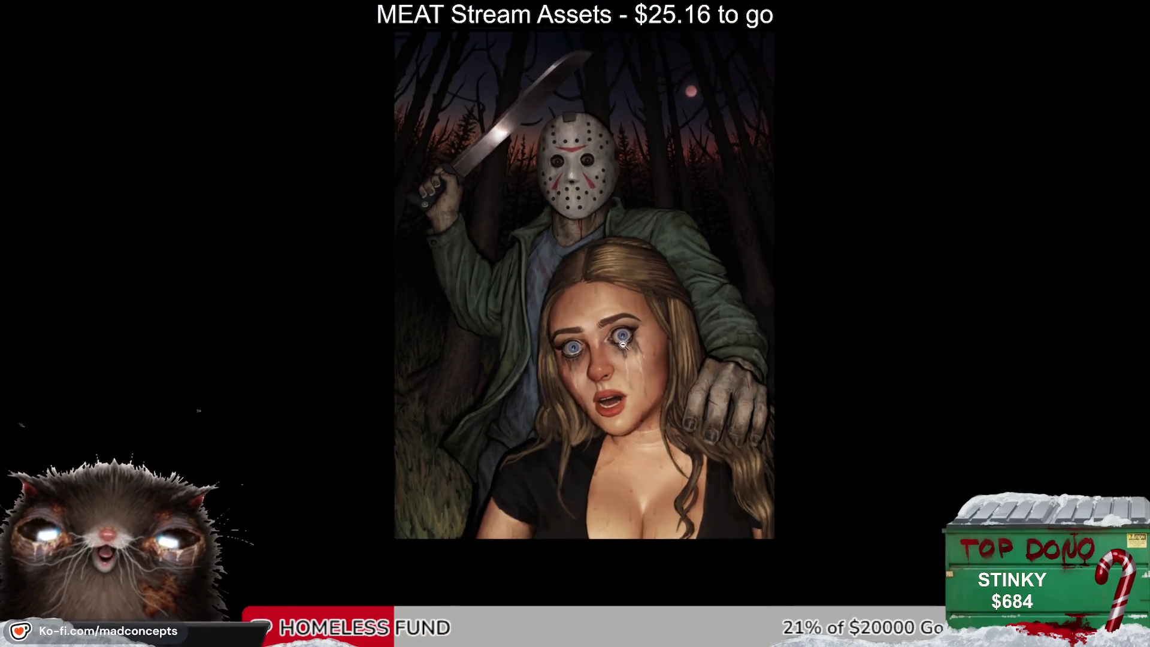
scroll(601, 303, "up", 1)
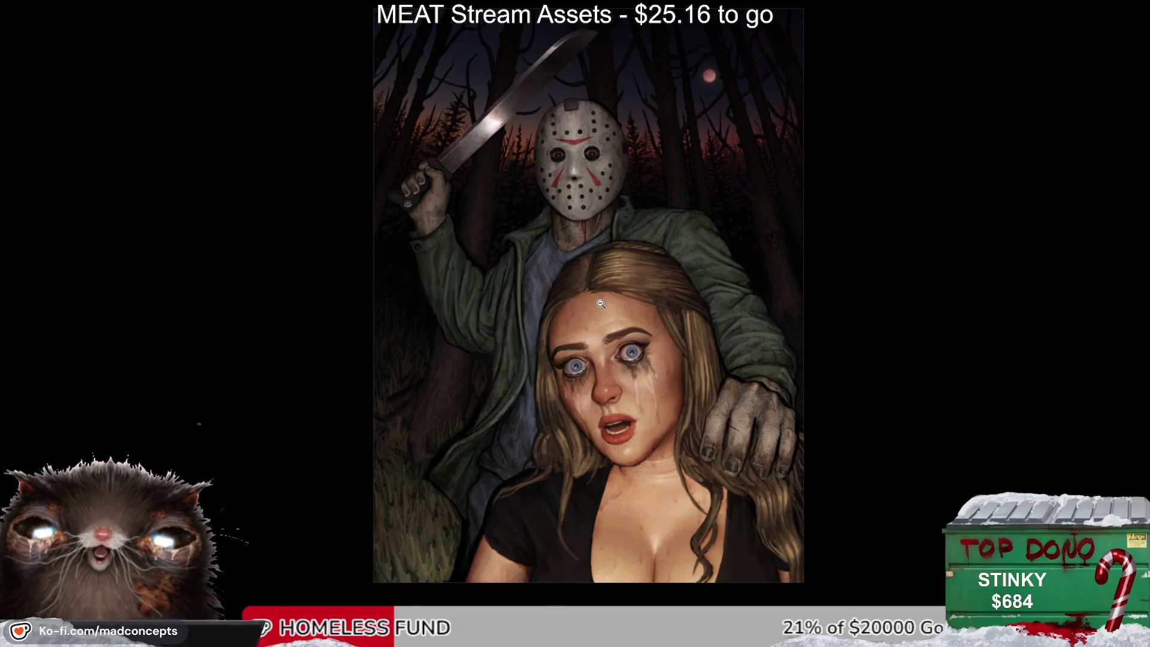
scroll(586, 141, "up", 2)
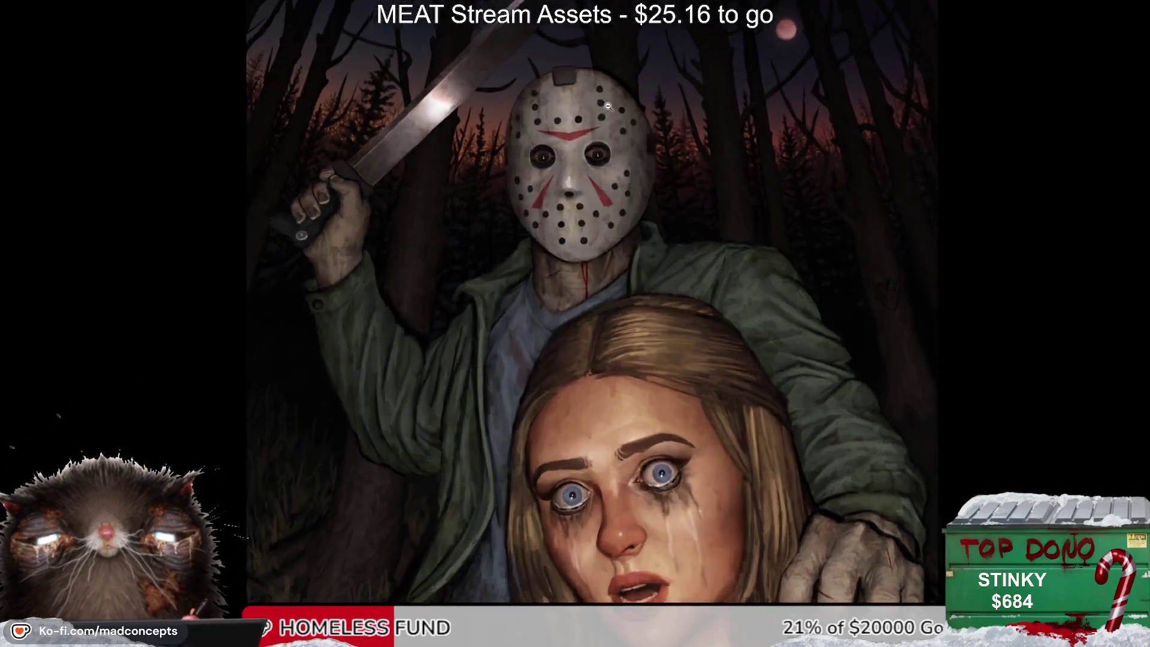
scroll(572, 168, "up", 2)
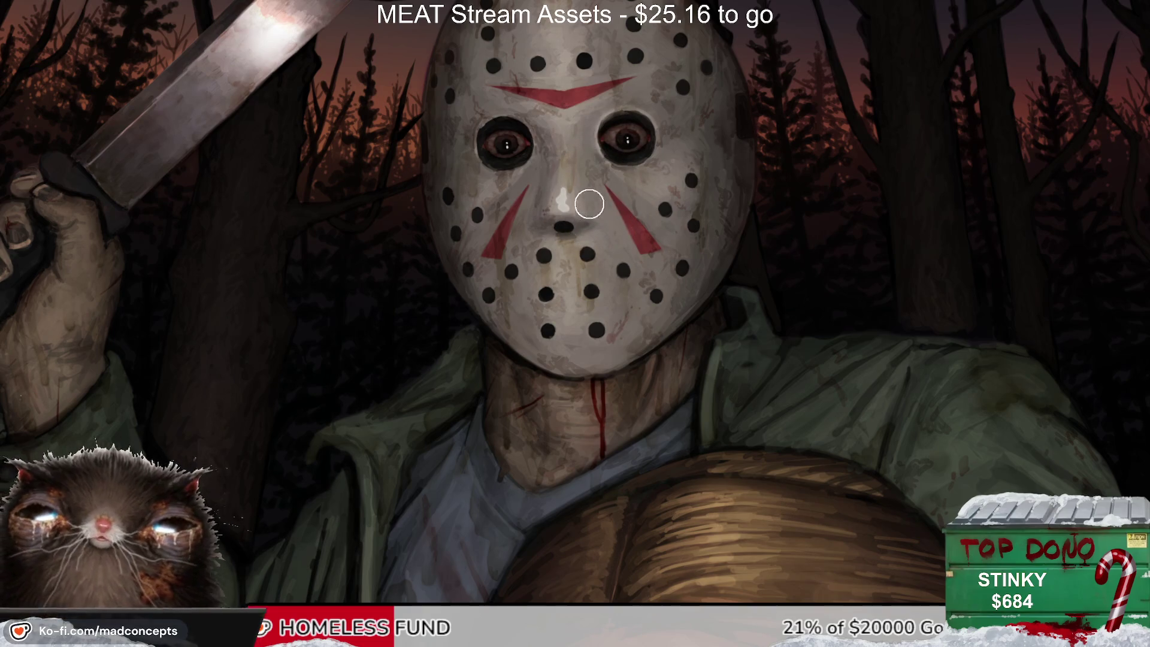
key("bracketleft")
key("bracketleft")
key("bracketleft")
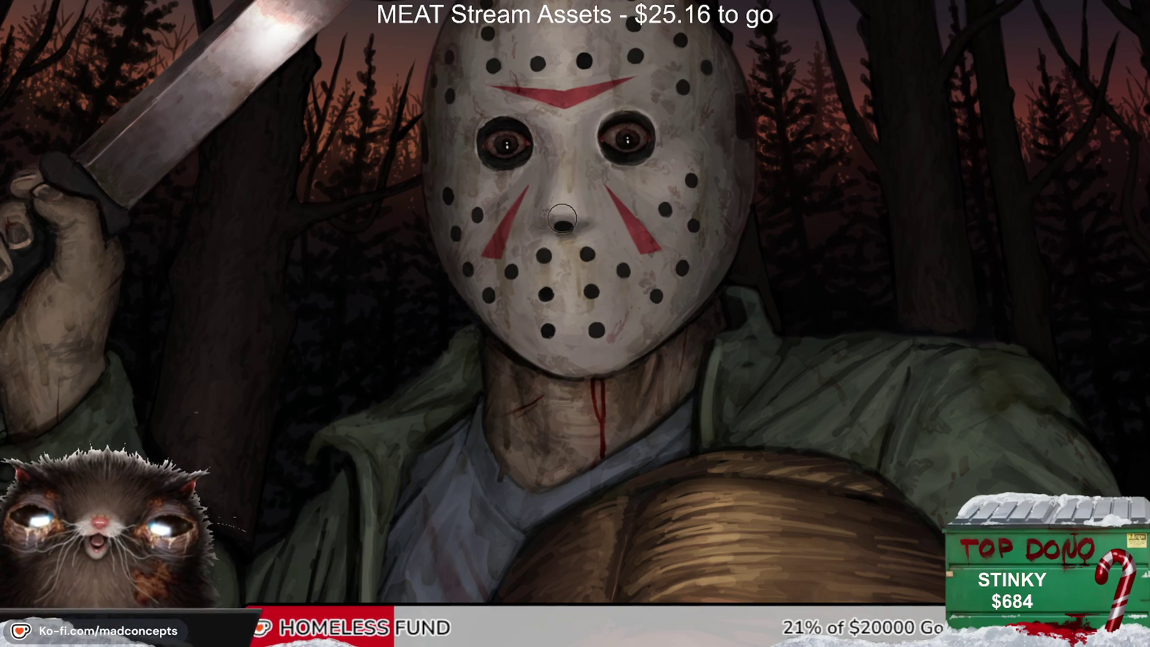
scroll(615, 199, "down", 1)
scroll(615, 200, "down", 2)
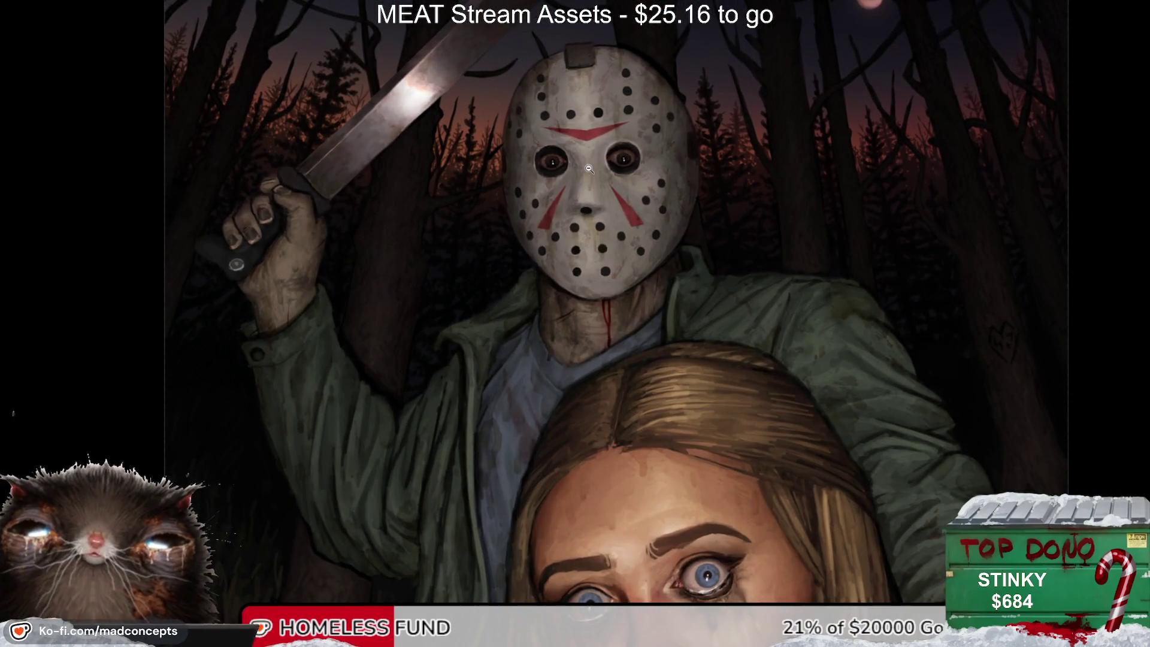
left_click_drag(589, 101, 599, 174)
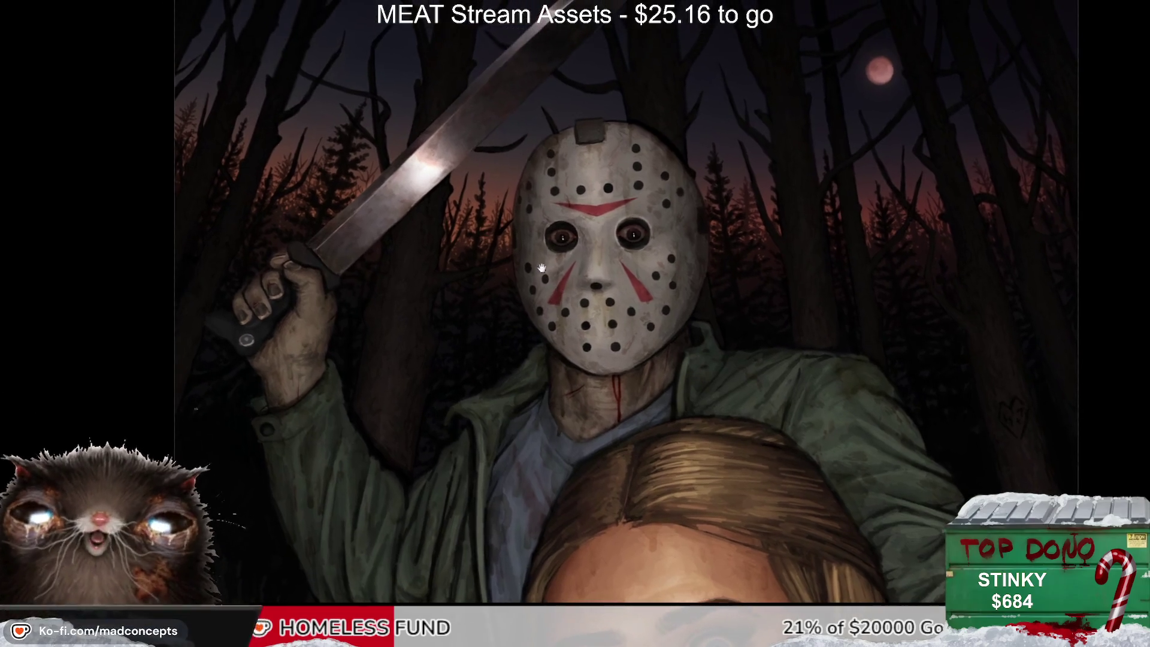
scroll(278, 275, "up", 3)
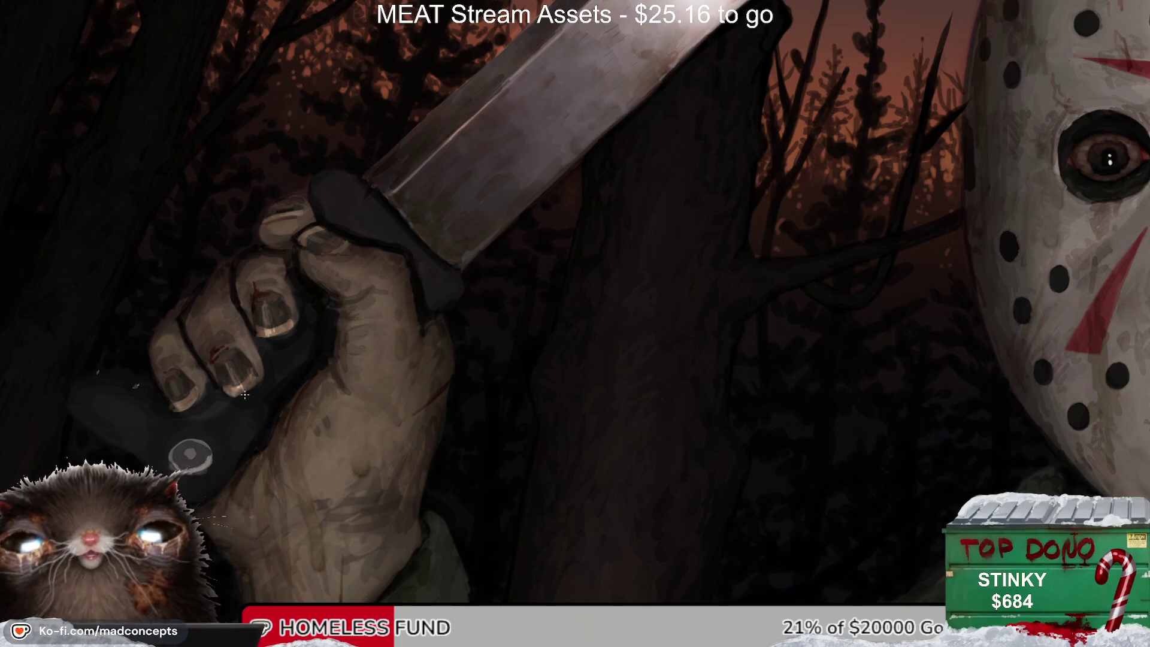
scroll(282, 443, "down", 3)
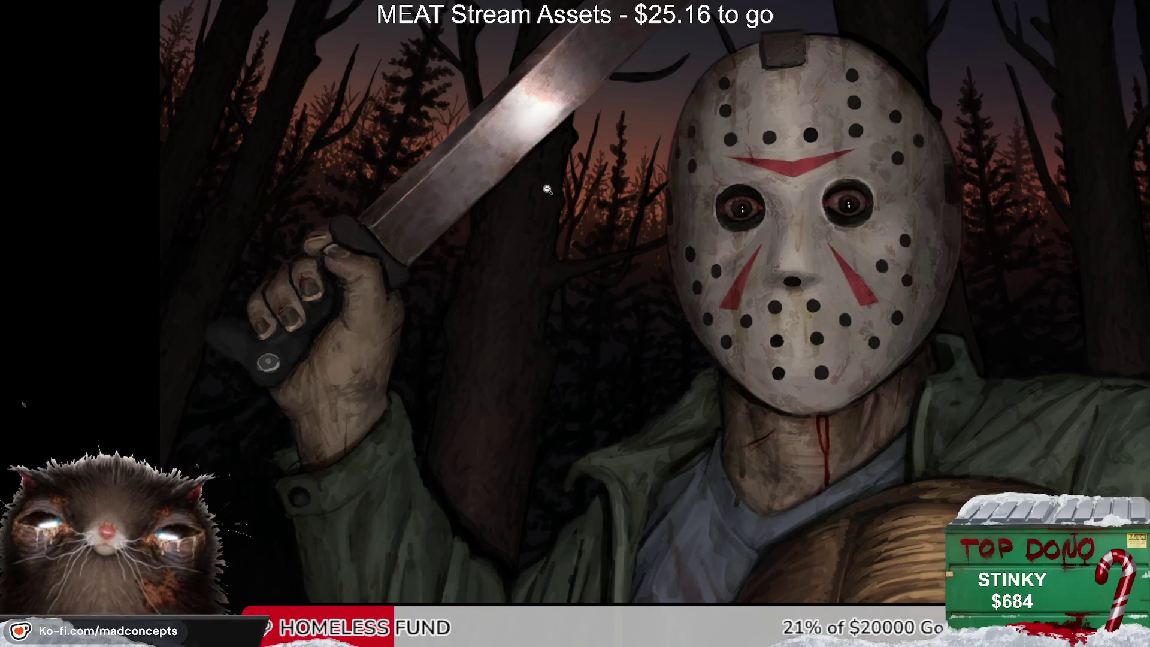
scroll(493, 251, "down", 4)
scroll(532, 250, "up", 2)
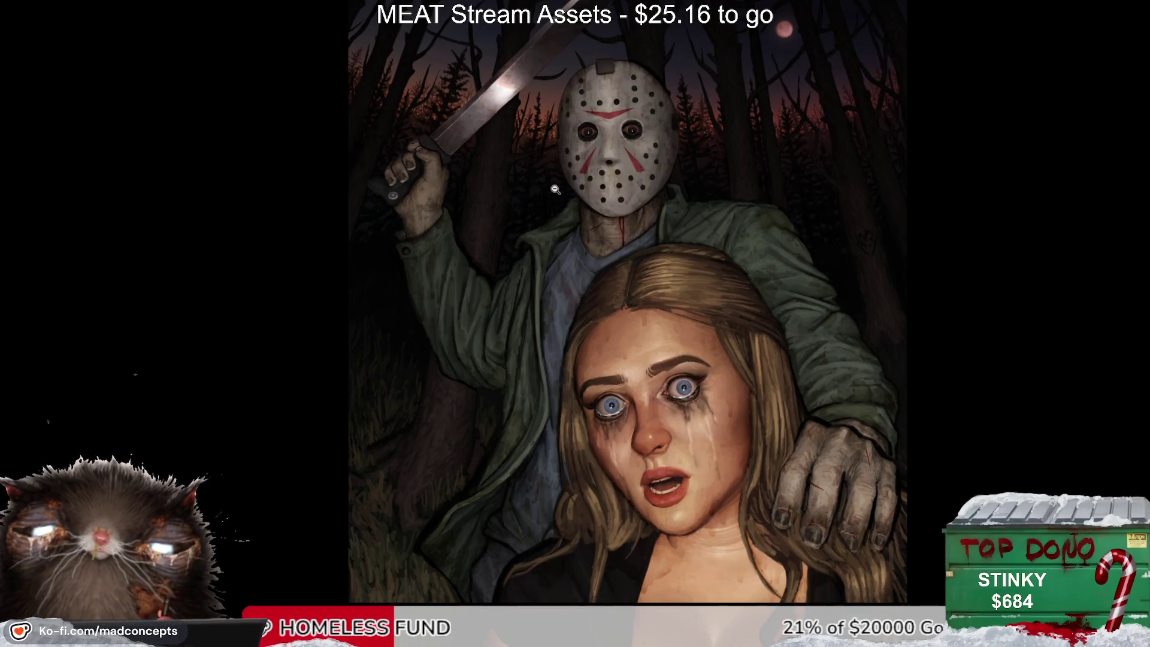
scroll(615, 127, "up", 4)
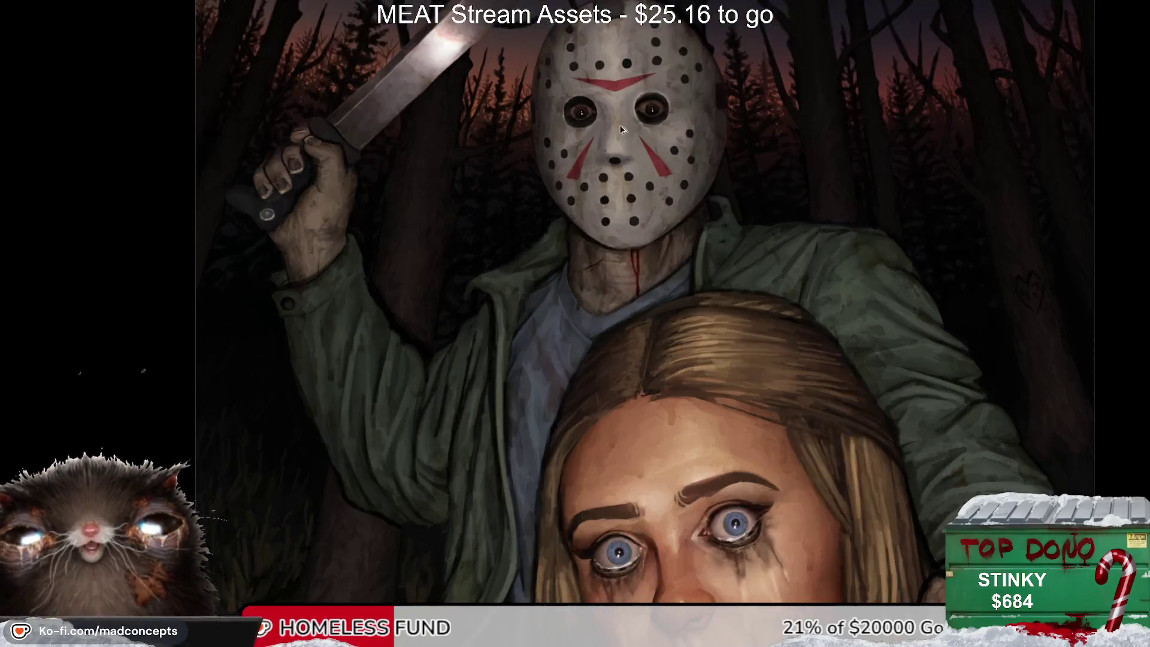
scroll(620, 130, "up", 1)
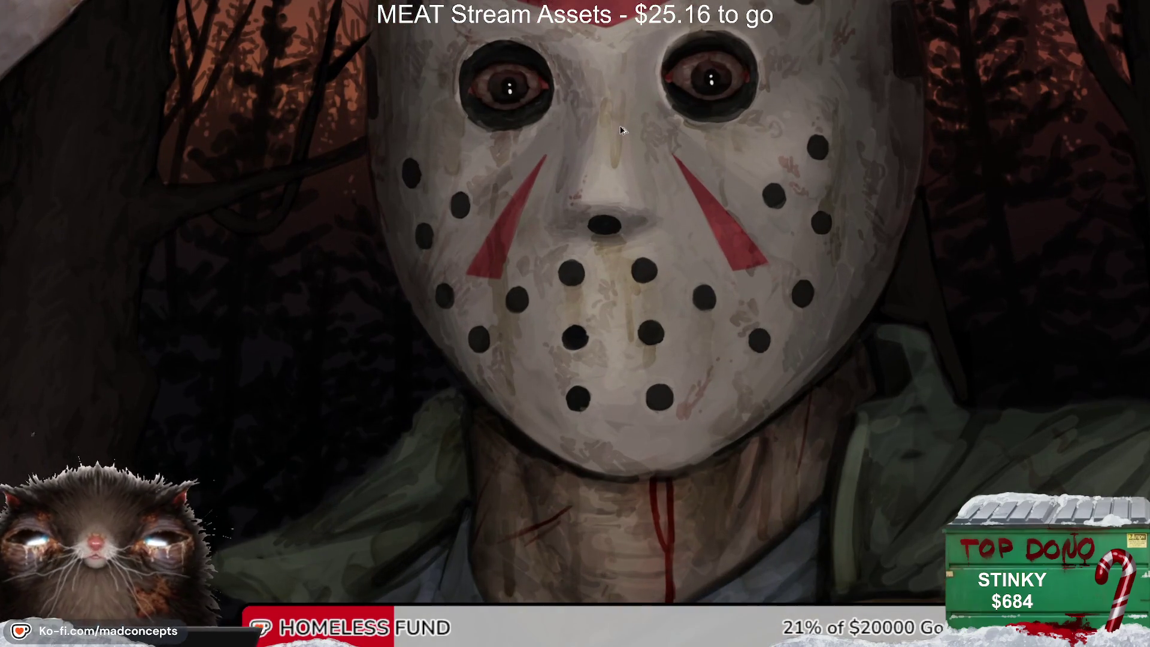
scroll(600, 145, "down", 1)
scroll(603, 155, "down", 1)
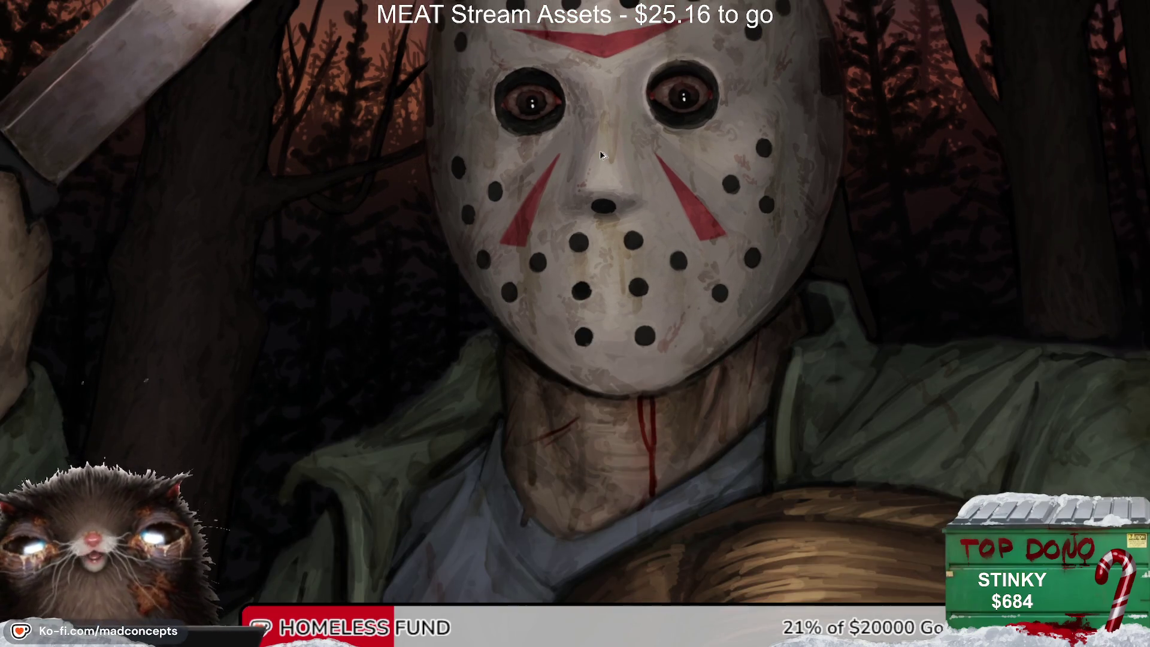
scroll(601, 153, "down", 1)
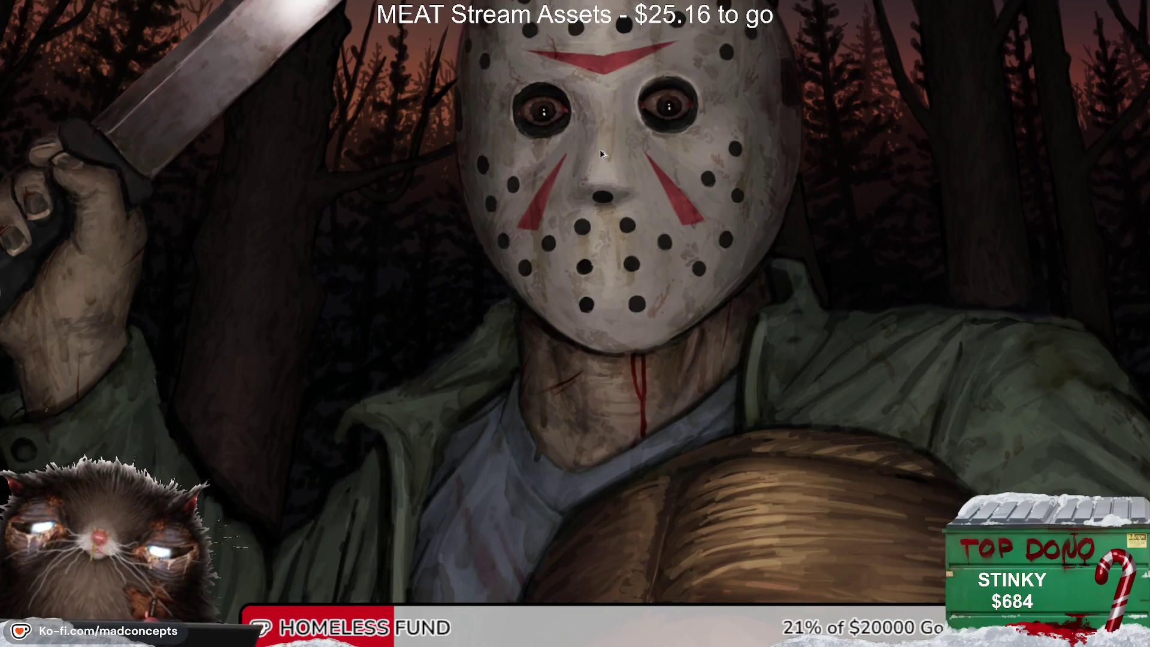
scroll(601, 154, "down", 2)
scroll(601, 154, "down", 2)
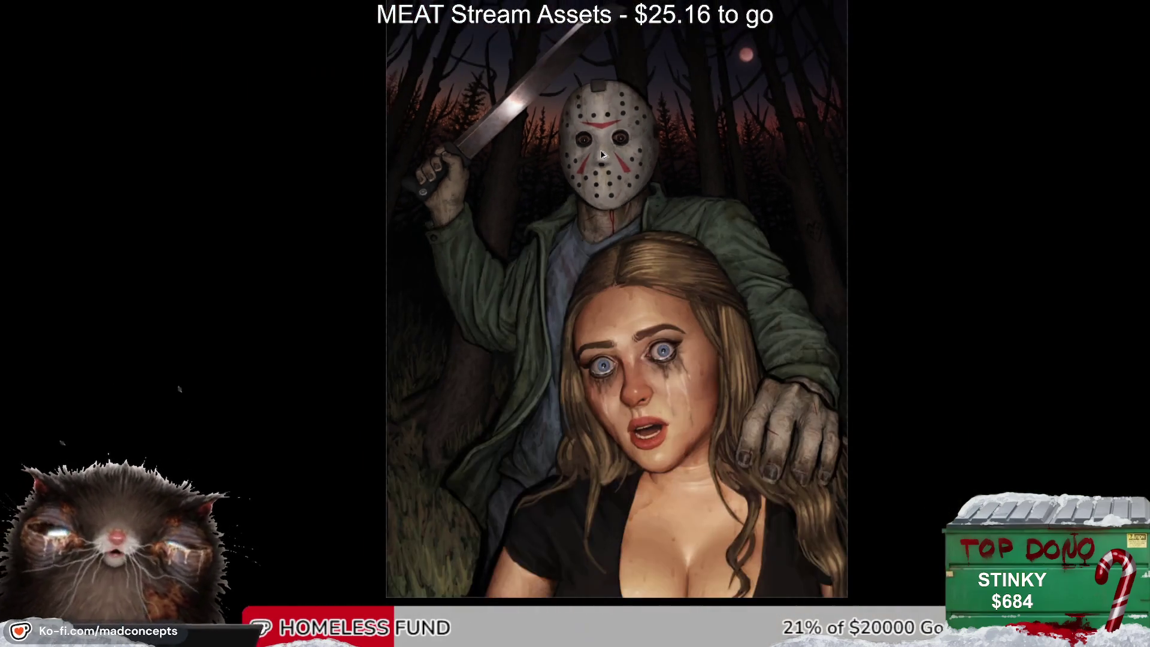
scroll(587, 233, "up", 1)
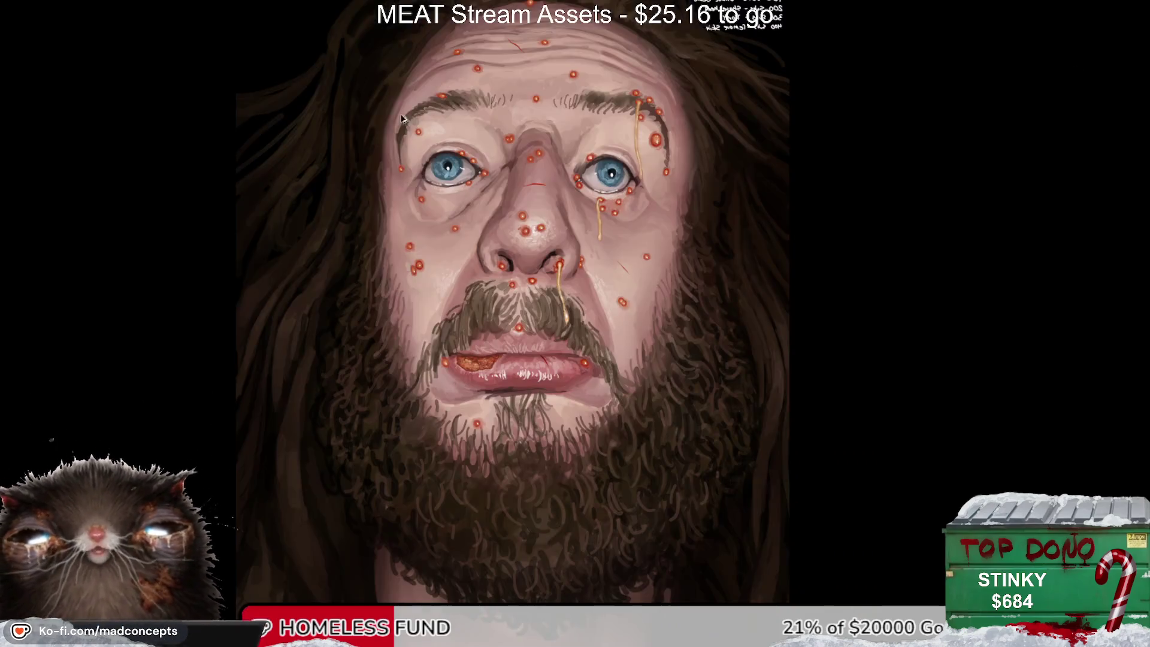
left_click(529, 264, "alt")
Step: Zoom out on the bearded man portrait and flip the view back to unmirrored
left_click(529, 265, "alt")
left_click(529, 264, "alt")
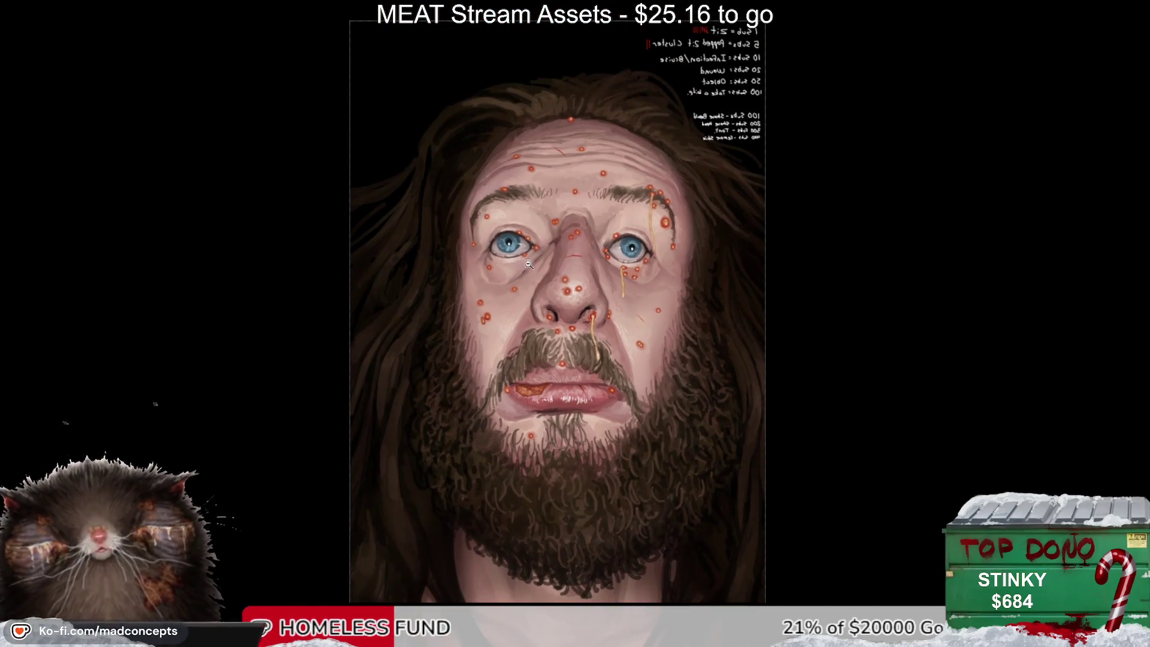
key("h")
Step: Zoom in and out to inspect the red sores and nose drip on his face
scroll(617, 241, "up", 2)
scroll(617, 241, "down", 2)
scroll(617, 241, "down", 2)
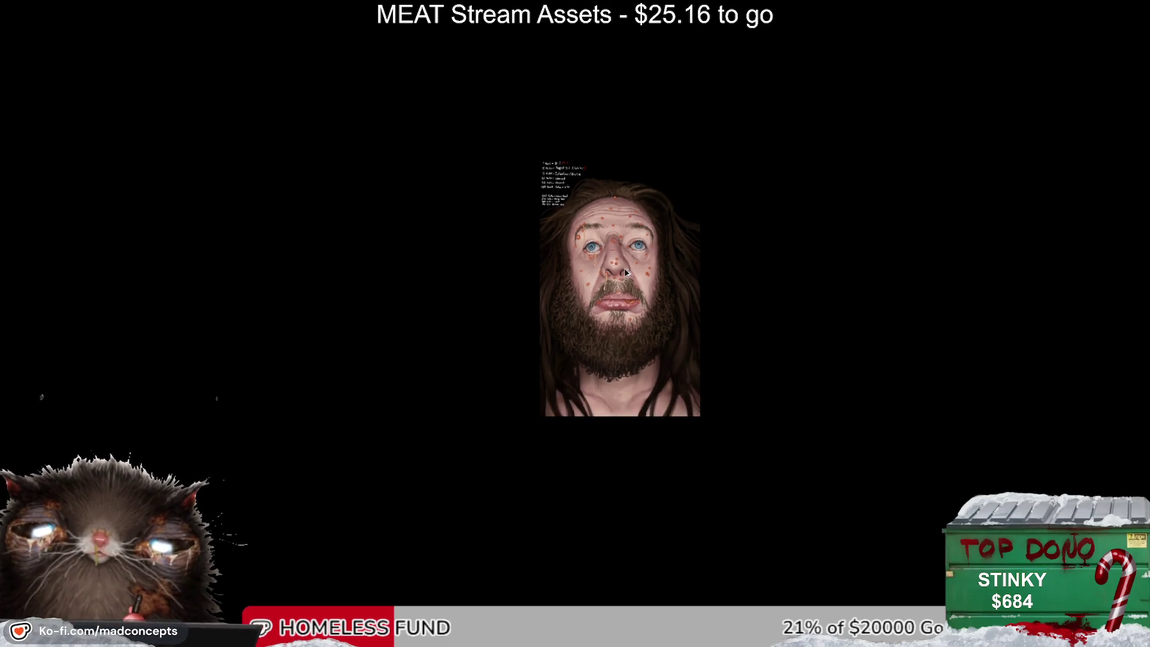
scroll(629, 267, "down", 1)
scroll(635, 258, "down", 2)
scroll(618, 311, "down", 1)
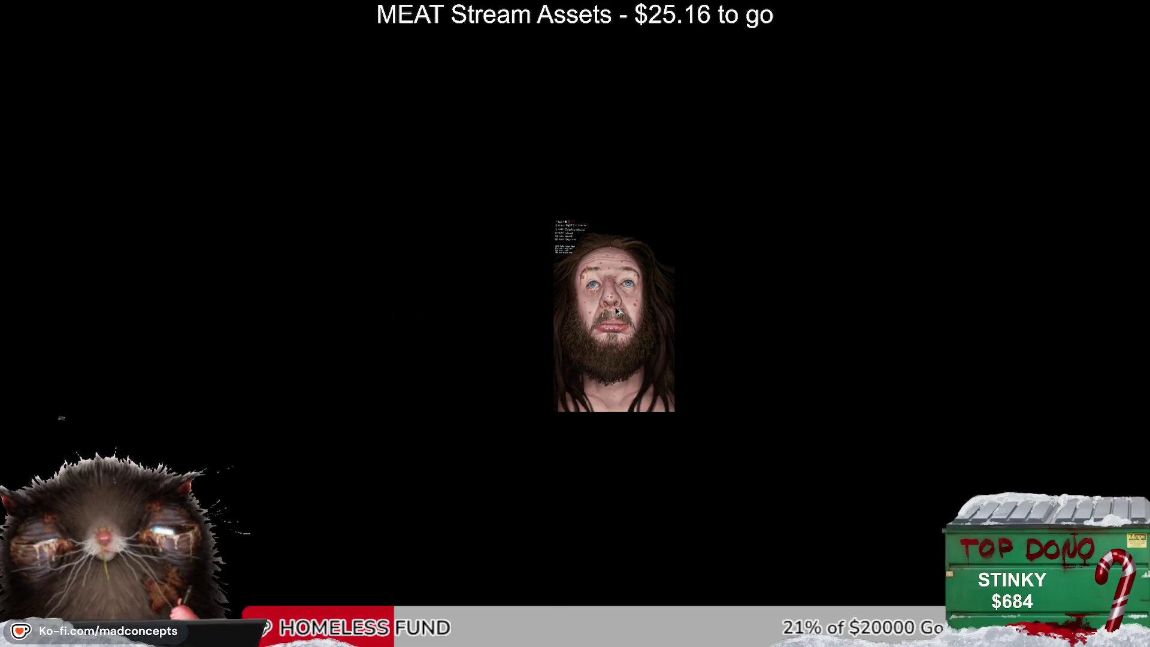
scroll(617, 311, "down", 1)
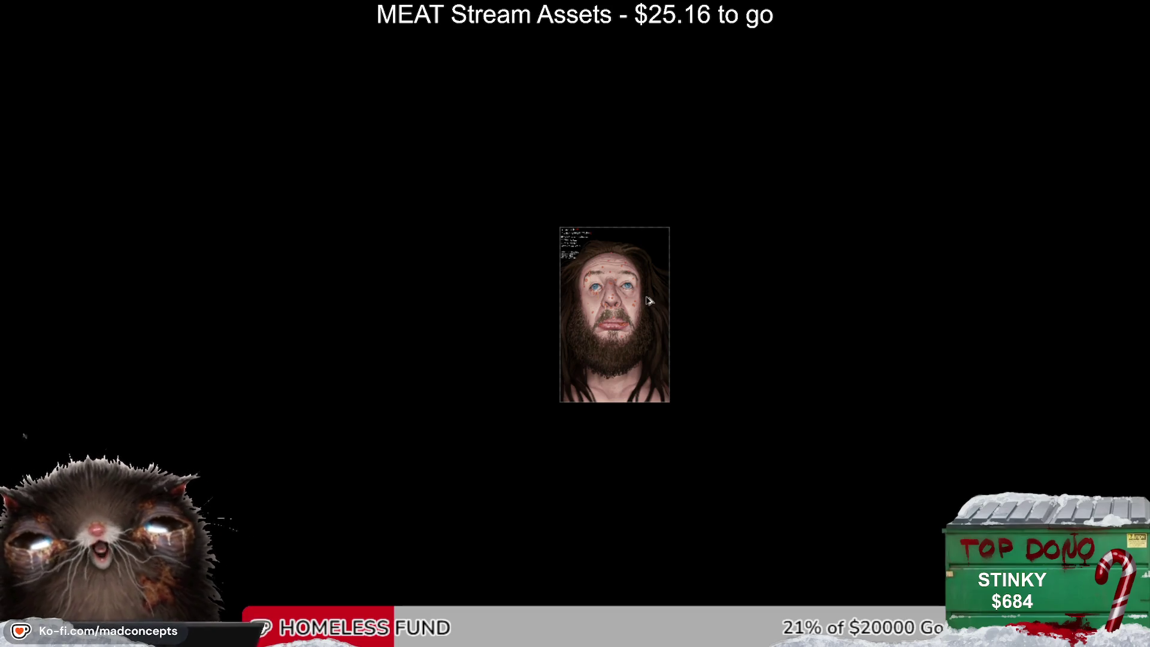
scroll(665, 277, "down", 1)
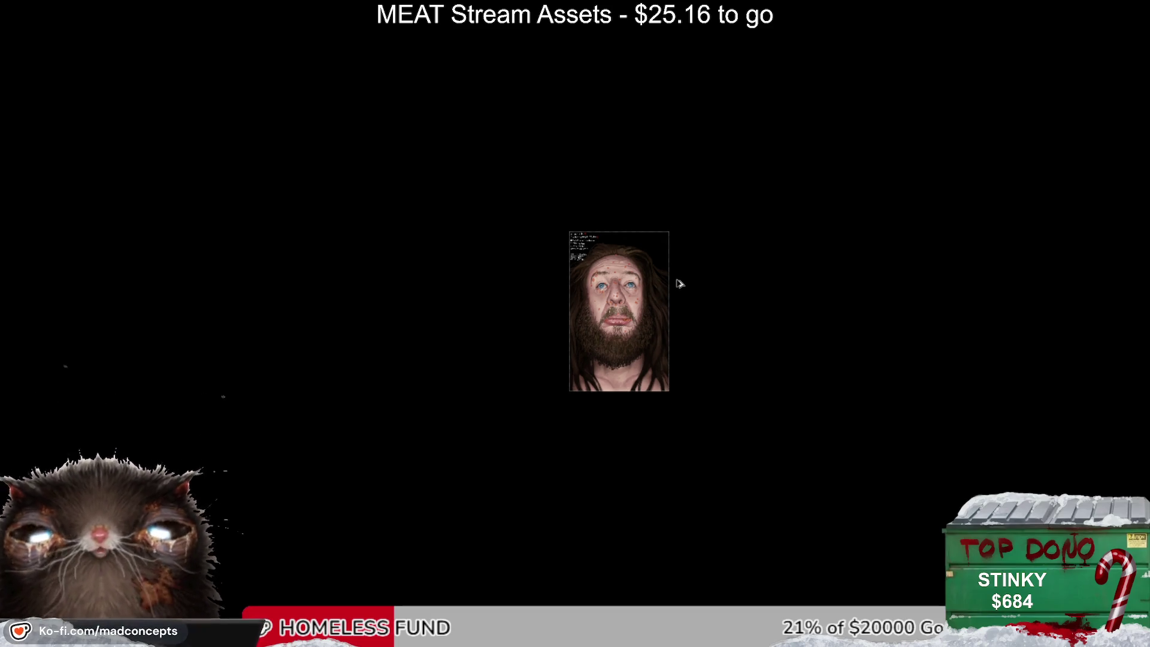
scroll(646, 281, "up", 3)
scroll(602, 278, "up", 3)
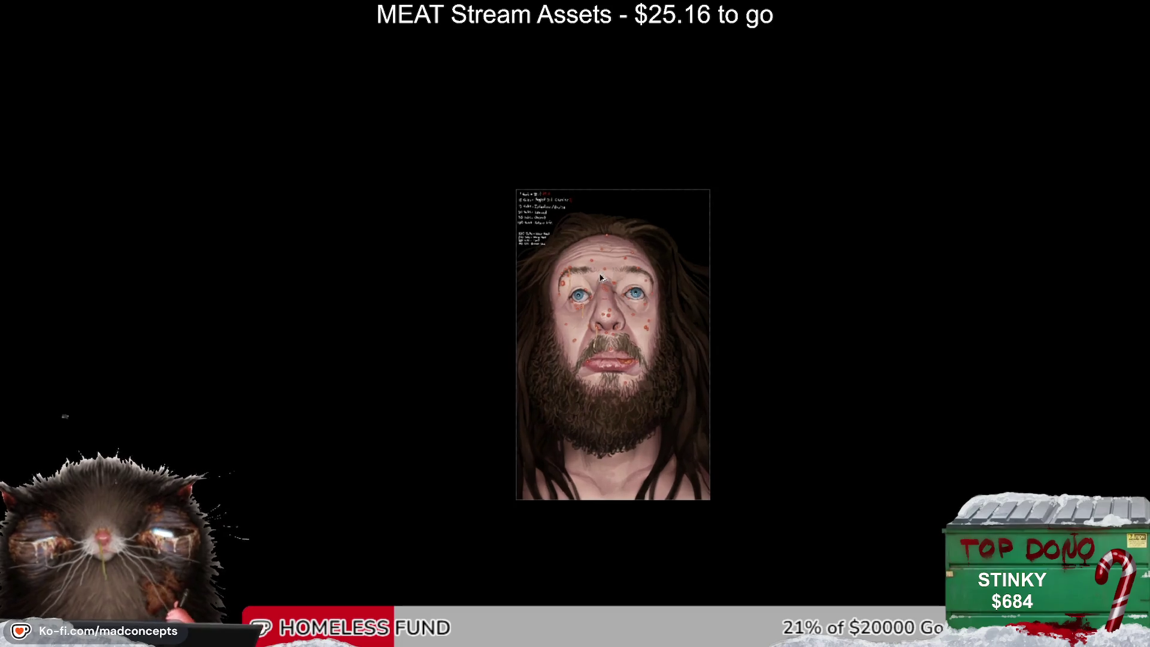
scroll(602, 277, "up", 2)
scroll(577, 304, "up", 1)
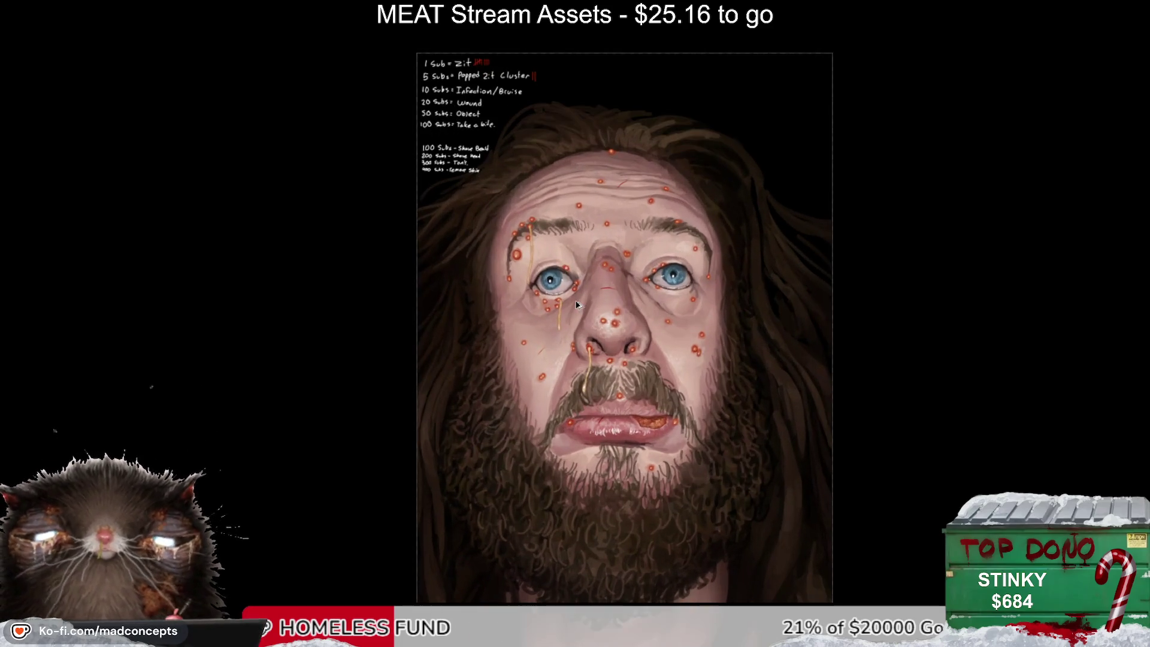
scroll(577, 304, "up", 1)
scroll(577, 304, "up", 1)
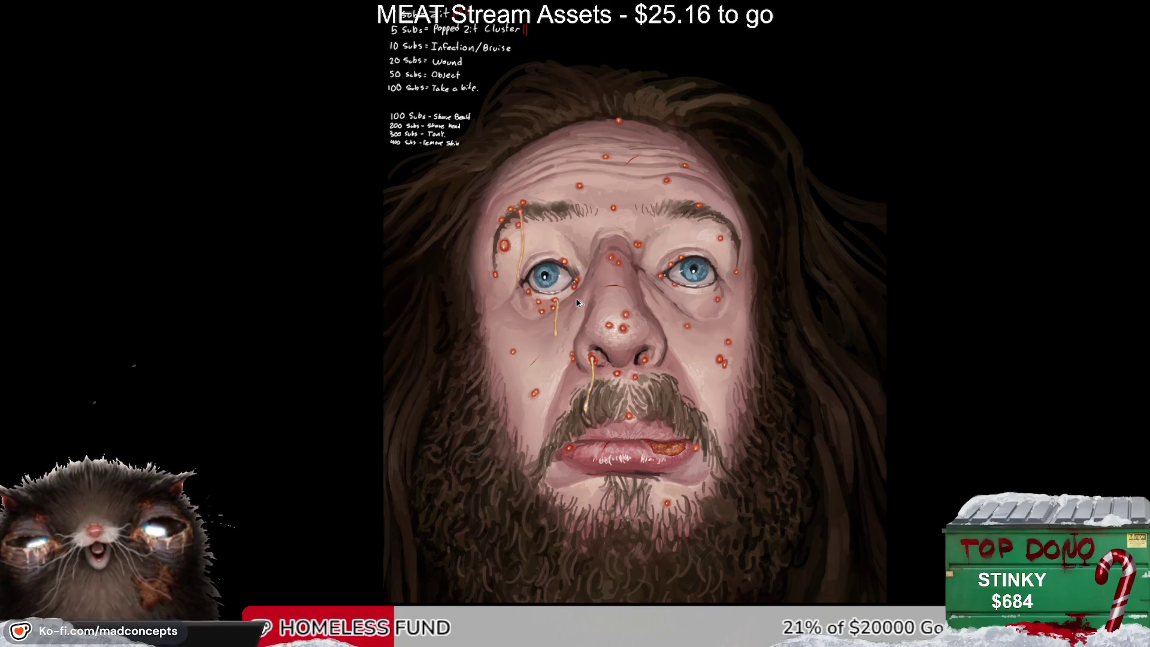
scroll(576, 297, "down", 1)
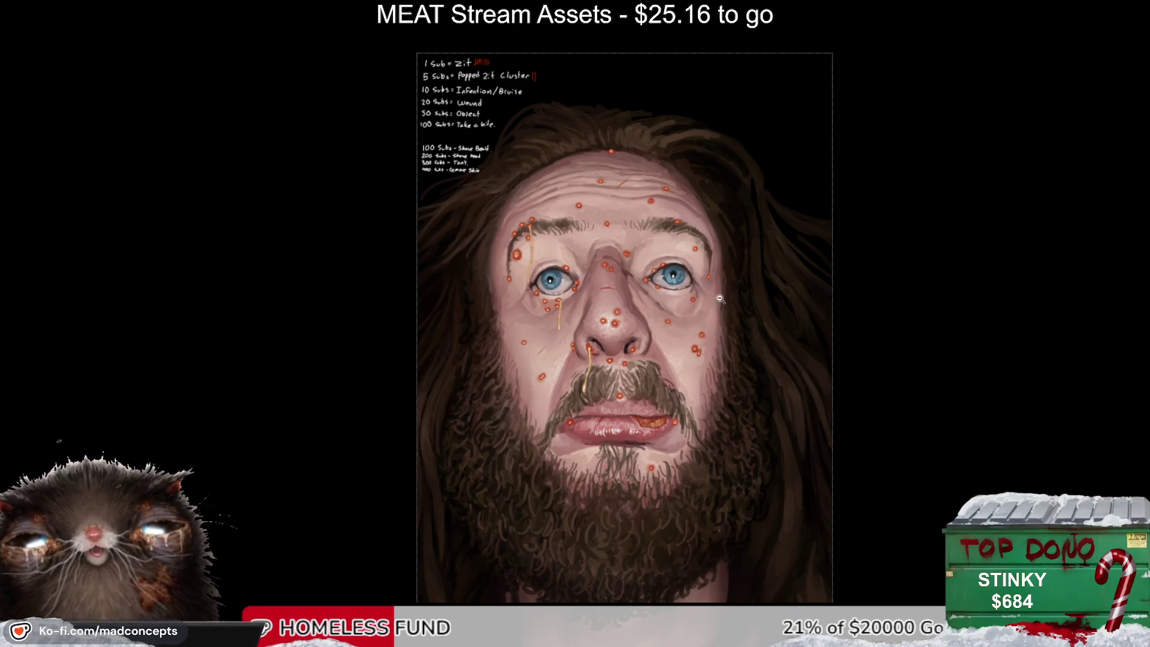
Step: Zoom in and out around the bearded man's nose and below his left eye
left_click(597, 317)
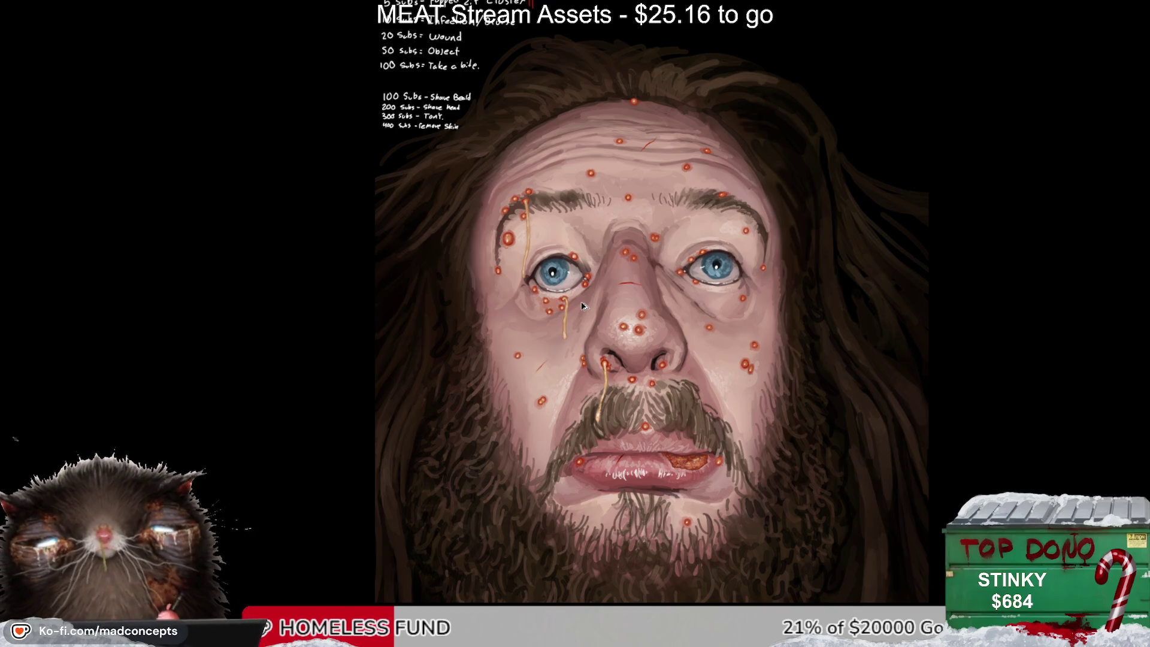
left_click(563, 322)
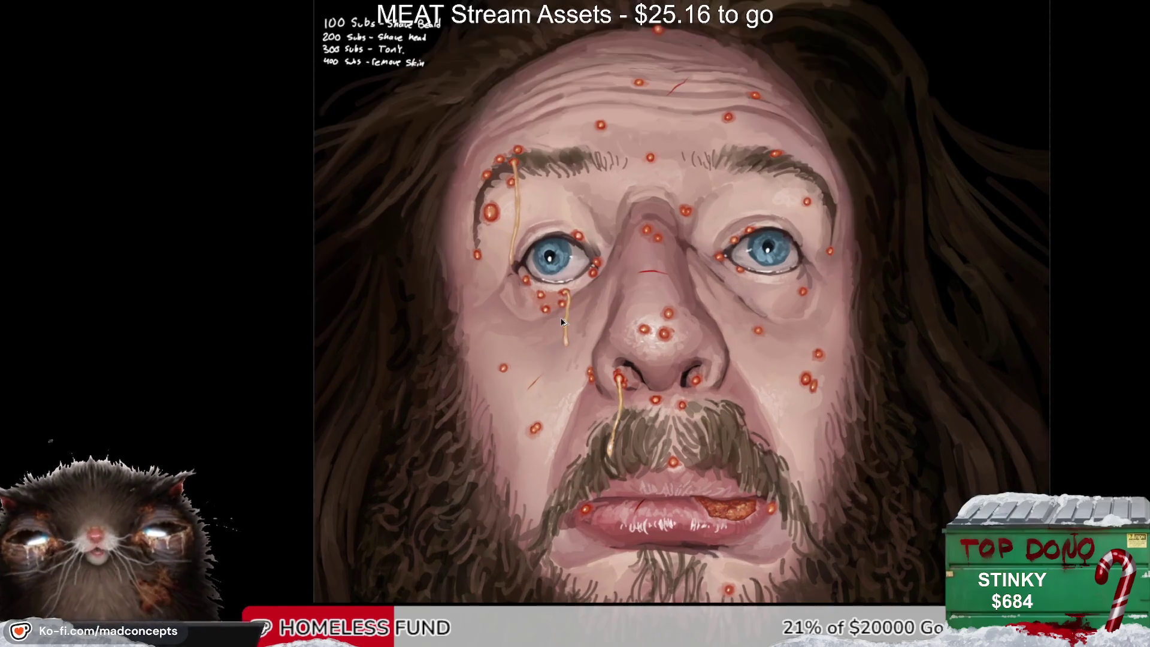
left_click(563, 321, "alt")
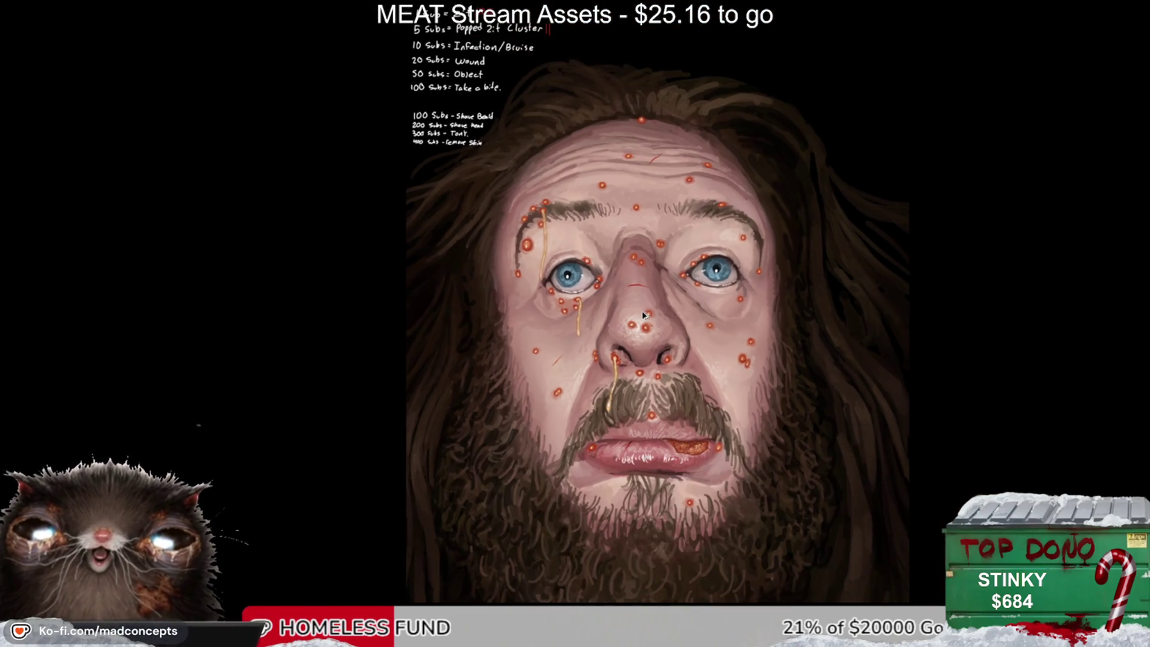
left_click(643, 315, "alt")
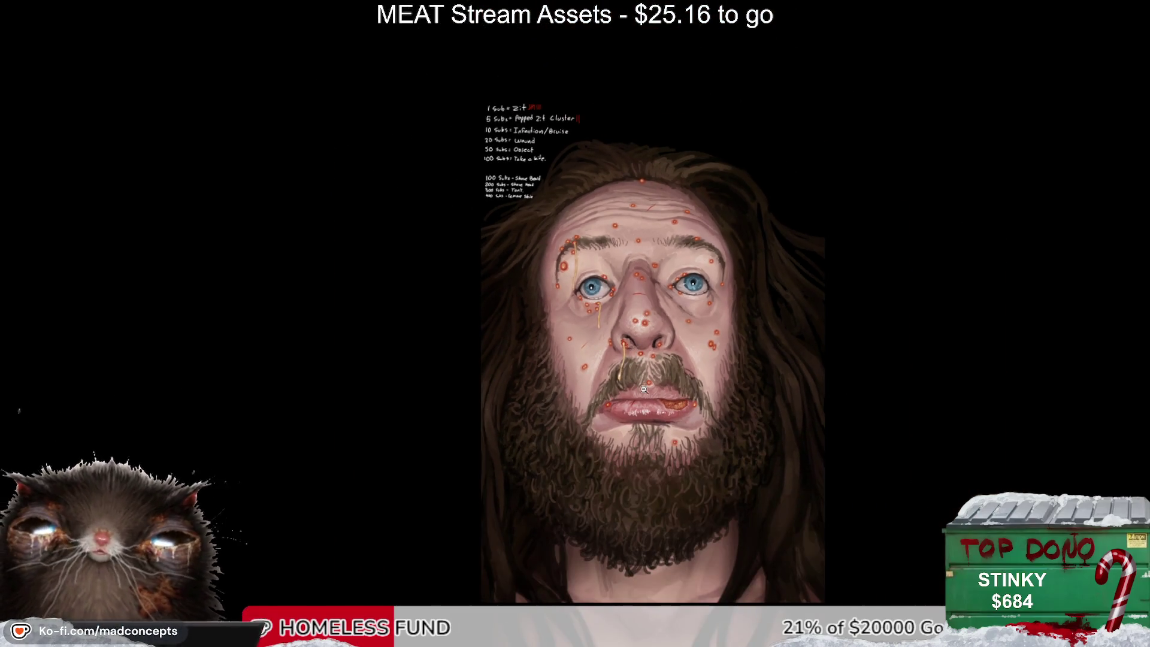
mouse_move(599, 363)
left_mouse_down()
mouse_move(570, 308)
mouse_move(565, 349)
left_mouse_up()
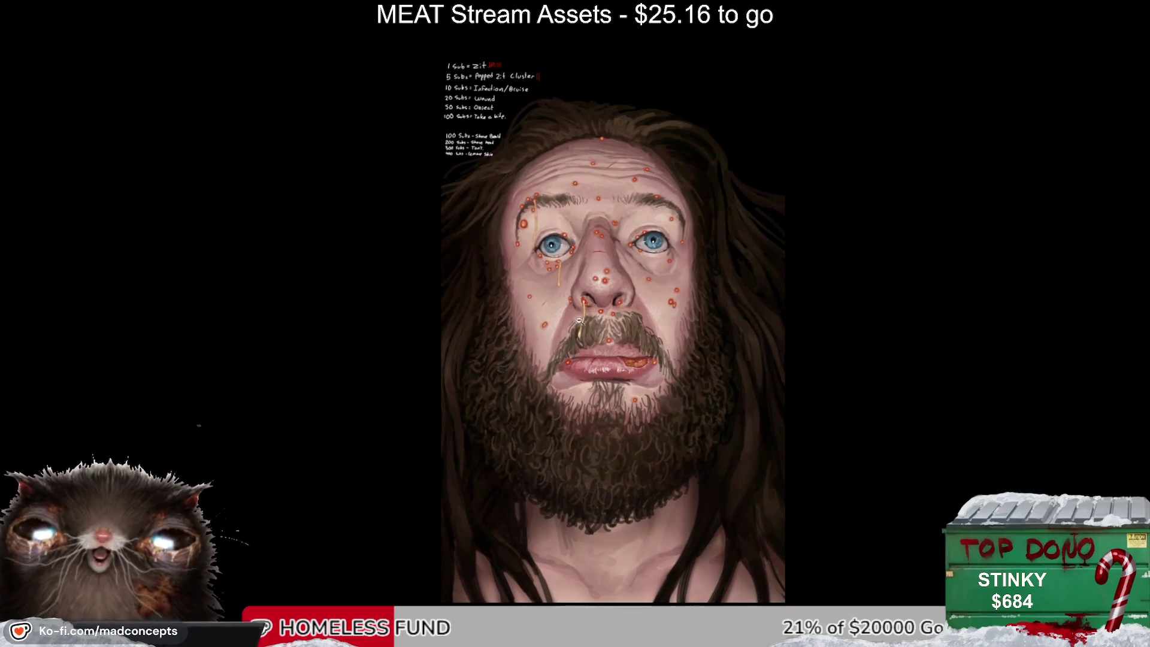
left_click(596, 287)
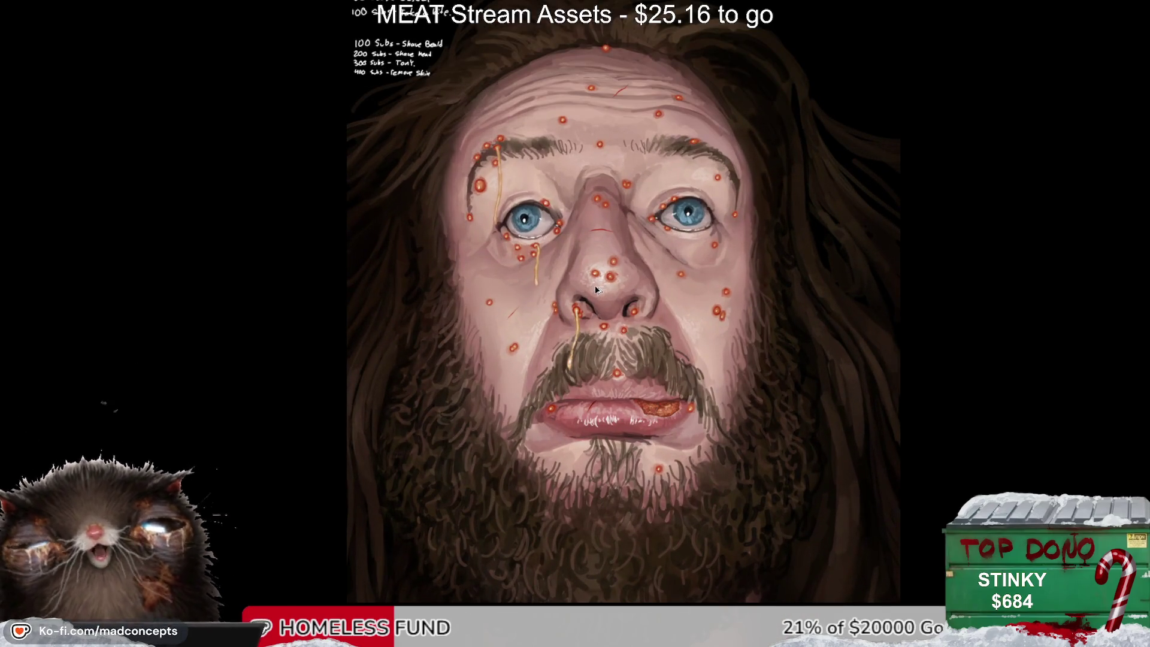
left_click(595, 285, "alt")
left_click(595, 285, "alt")
left_click(593, 289)
left_click(594, 289)
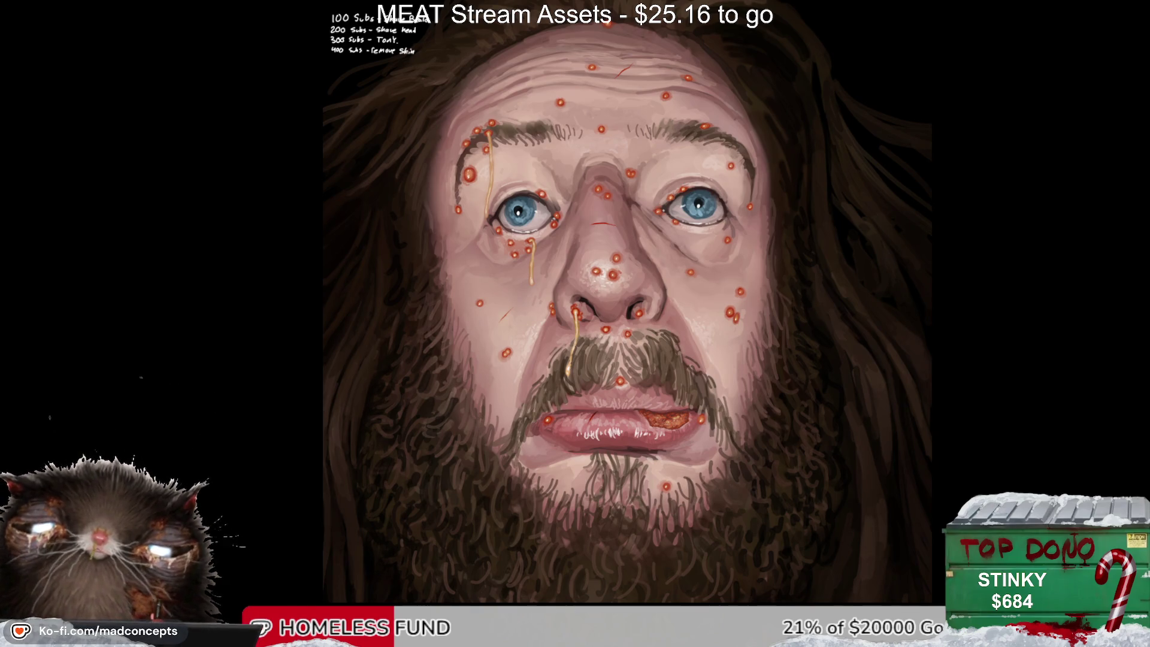
Step: Return to the Jason artwork, where the crying woman now wears a silver nose stud
key("ctrl+minus")
key("ctrl+plus")
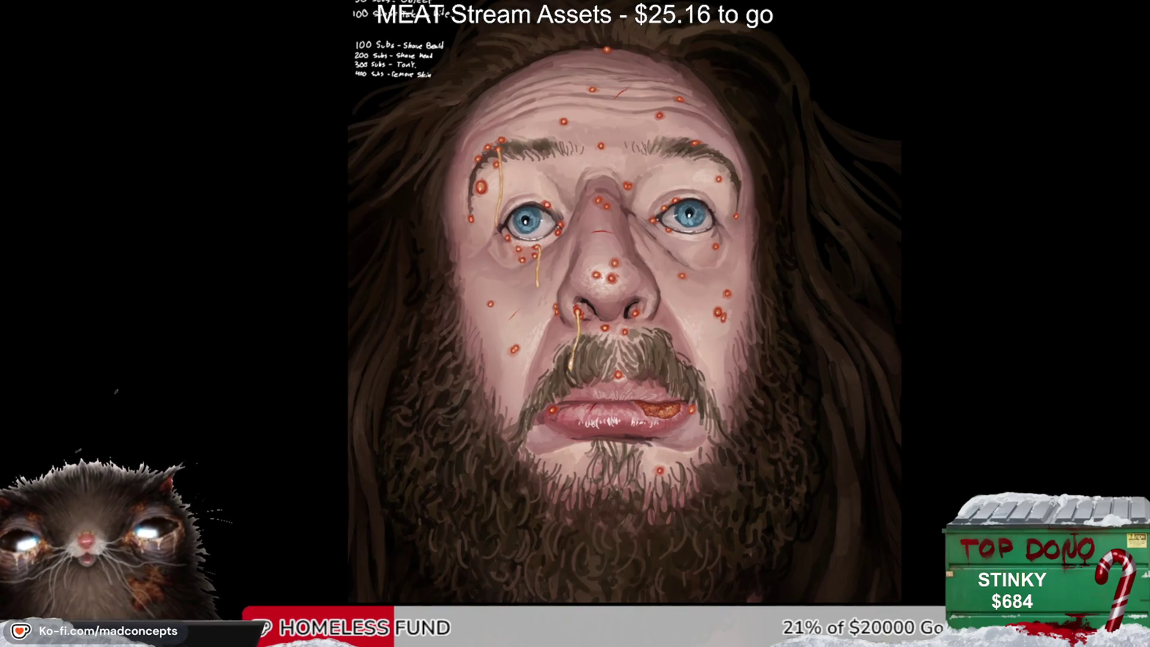
key("ctrl+Tab")
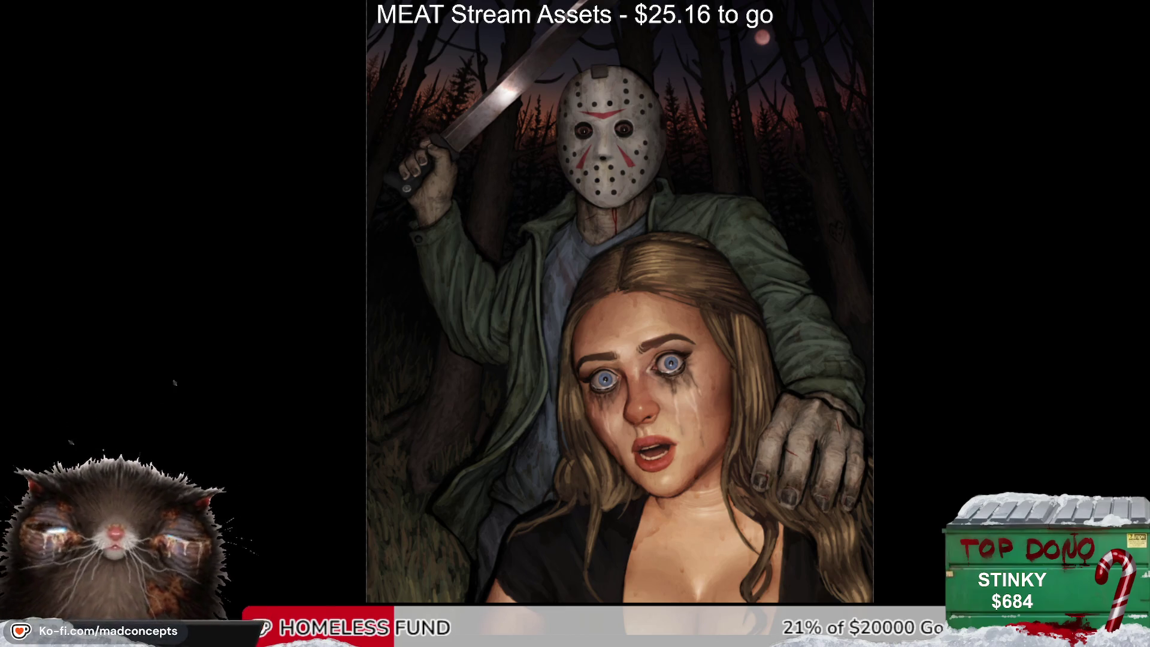
scroll(636, 417, "up", 1)
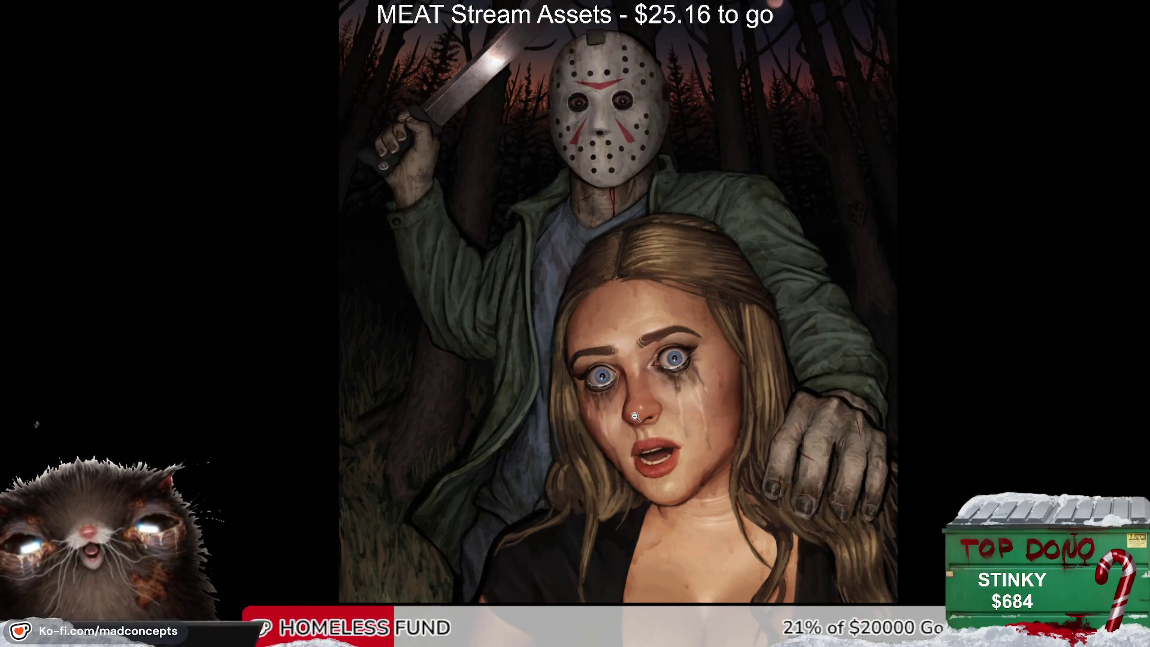